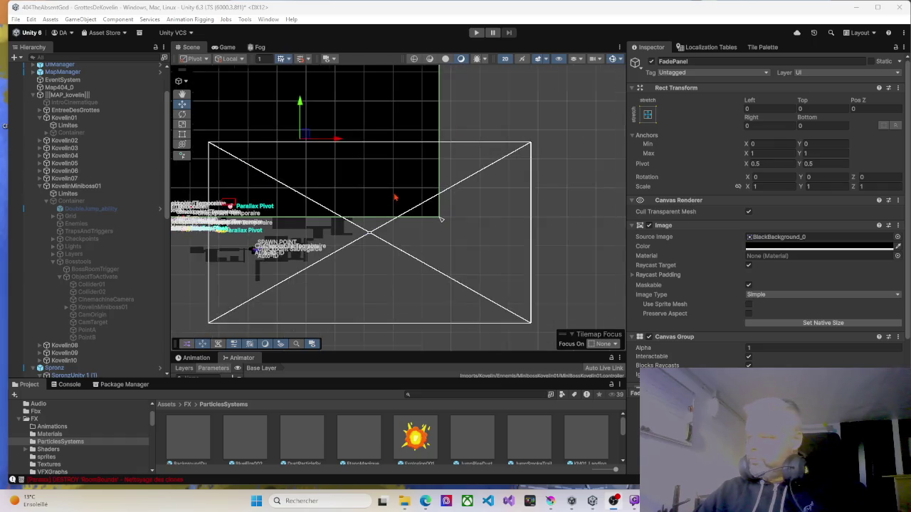
Filter the Hierarchy by 'fa' and deactivate the FadePanel object.
scroll(395, 198, "up", 5)
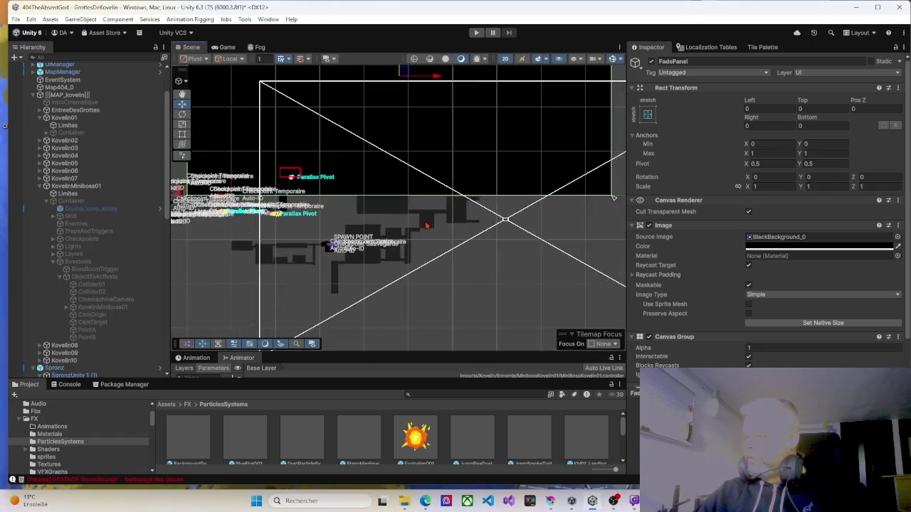
scroll(422, 227, "up", 5)
left_click(63, 56)
type("fa")
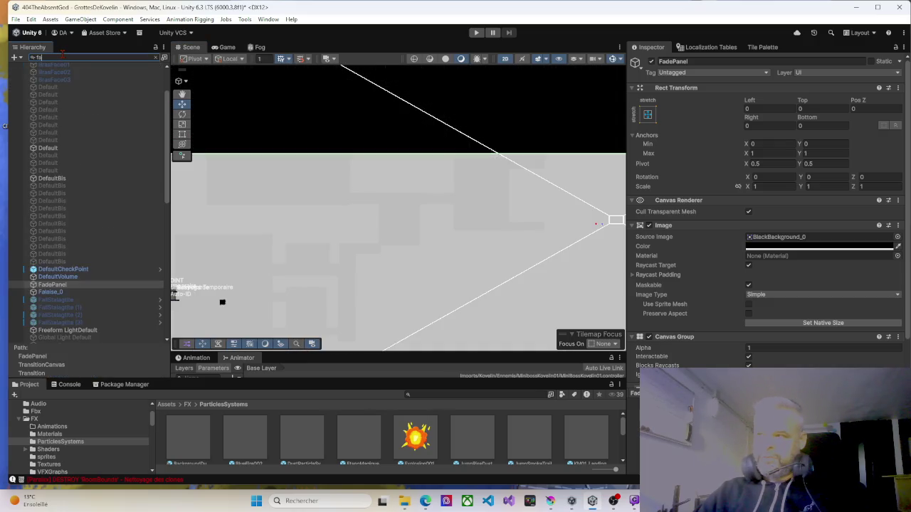
left_click(64, 285)
left_click(651, 62)
Pan the Scene view to the spawn point area and clear the Hierarchy search filter.
scroll(451, 224, "down", 3)
scroll(378, 256, "up", 4)
mouse_move(301, 264)
left_mouse_down()
mouse_move(364, 244)
mouse_move(474, 231)
left_mouse_up()
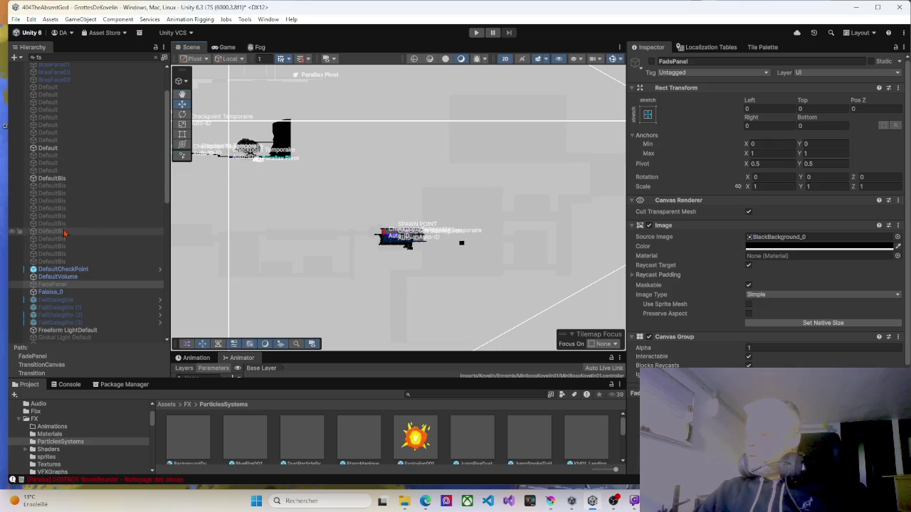
scroll(64, 228, "up", 3)
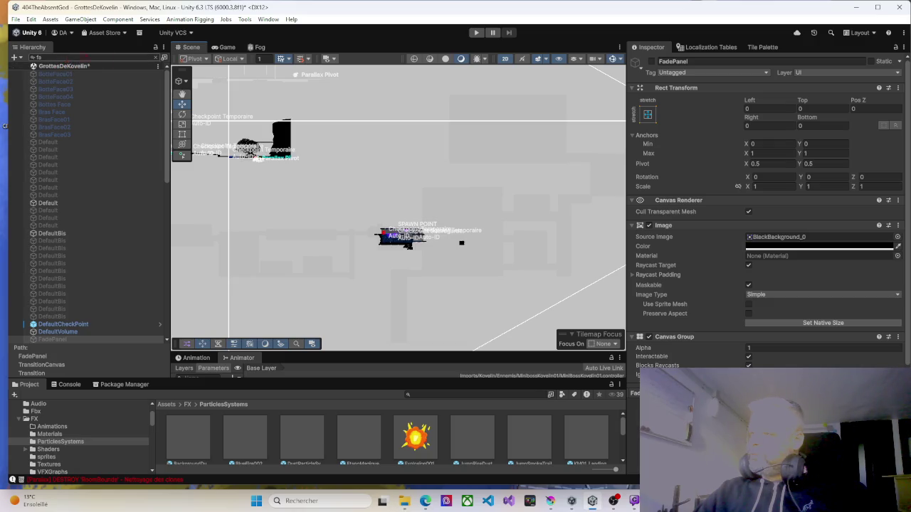
left_click(164, 58)
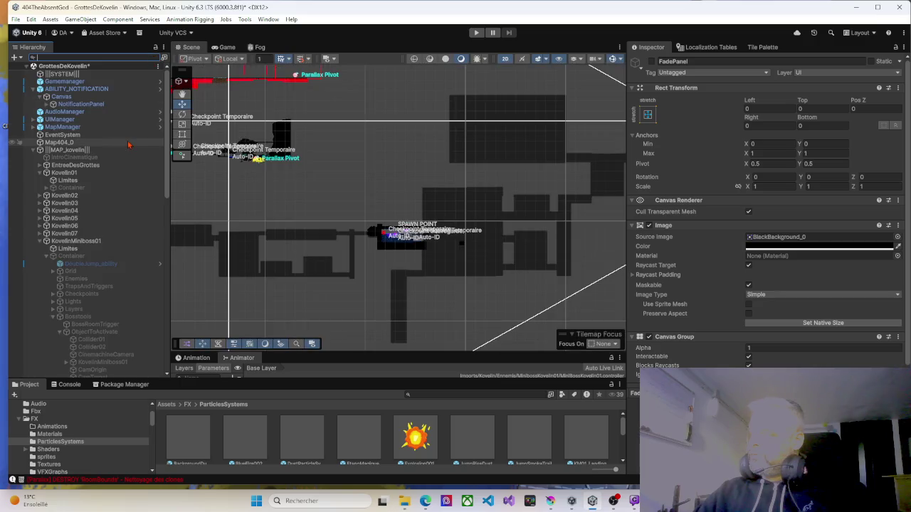
Move around the level and select the small black square near the spawn.
scroll(375, 243, "up", 5)
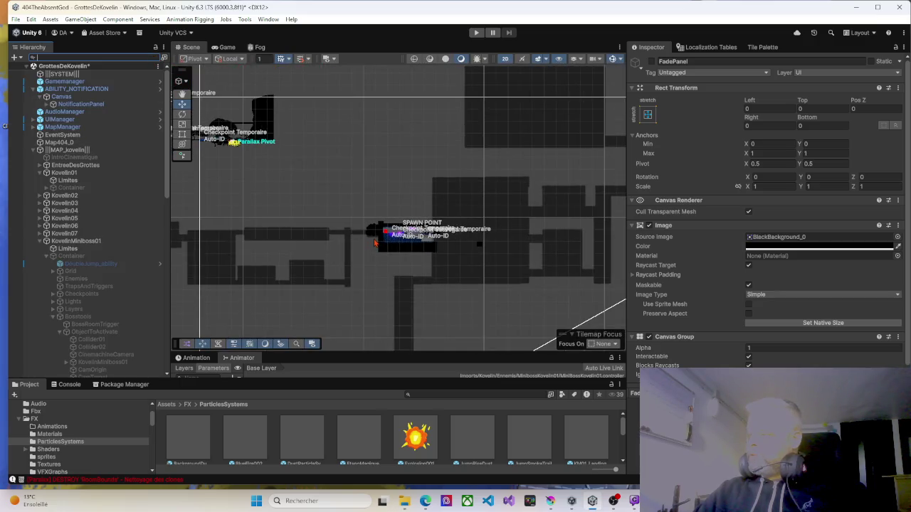
scroll(375, 243, "up", 2)
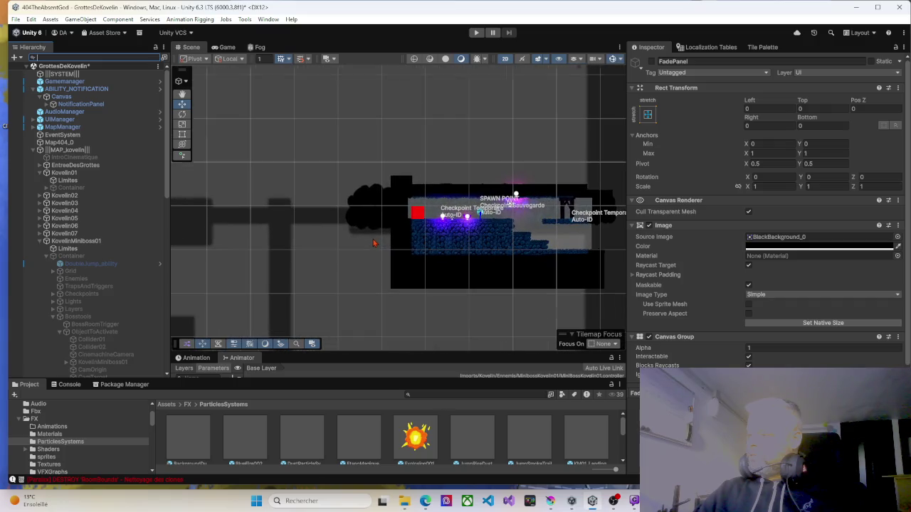
scroll(375, 239, "down", 5)
scroll(375, 238, "down", 2)
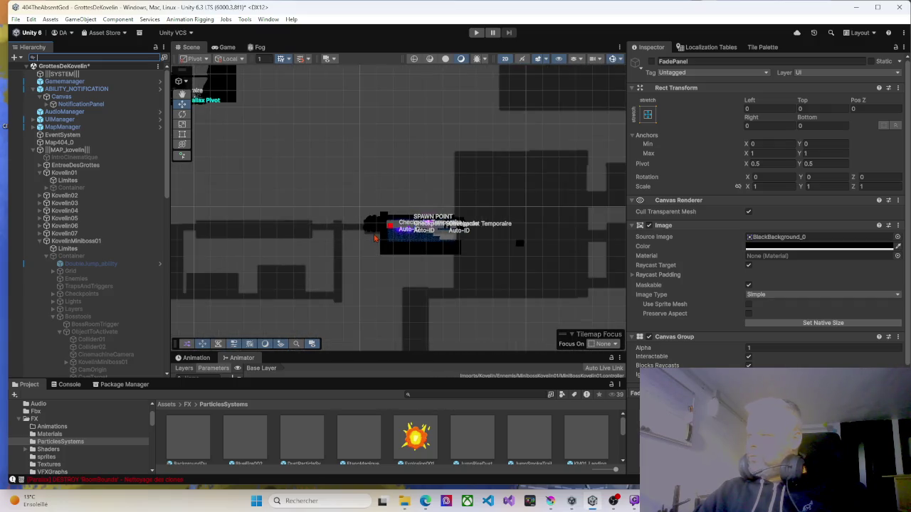
scroll(490, 245, "down", 2)
left_click_drag(490, 256, 412, 228)
scroll(413, 228, "up", 10)
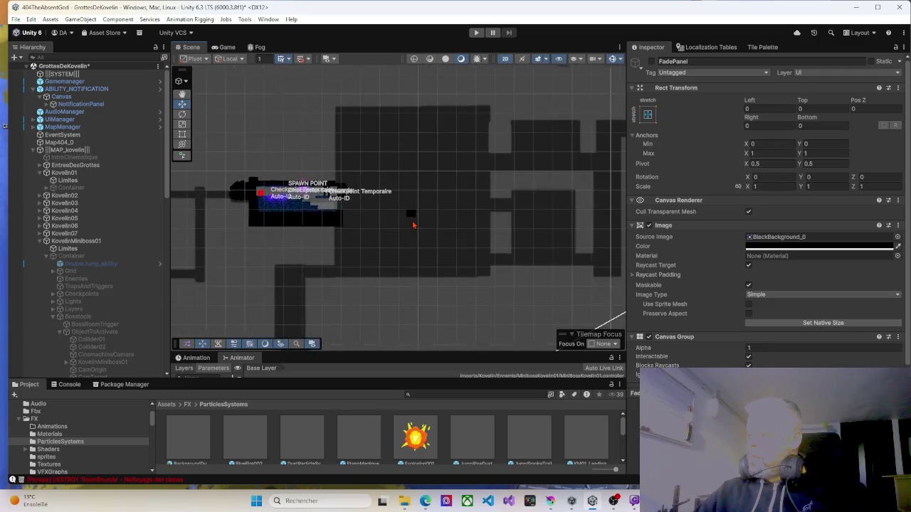
left_click(406, 209)
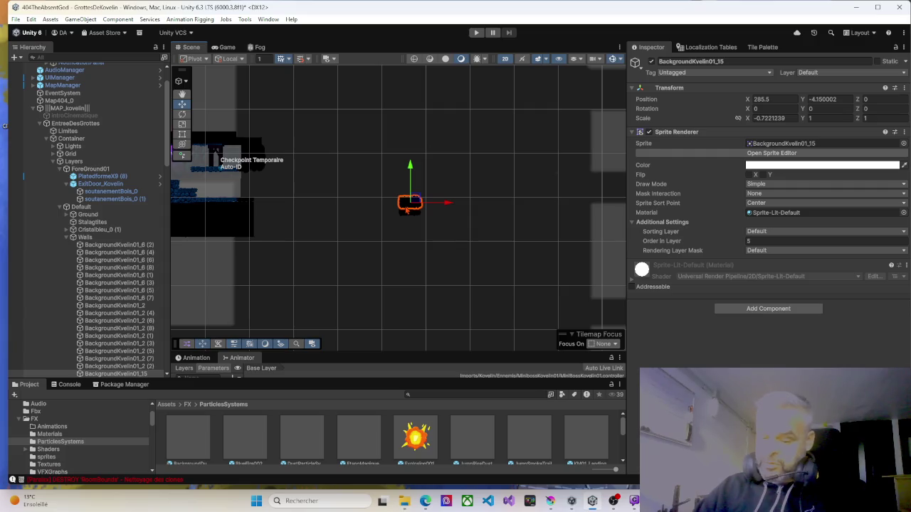
Collapse the Default, Layers, EntreeDesGrottes and Kovelin01 groups in the Hierarchy.
left_click(416, 208)
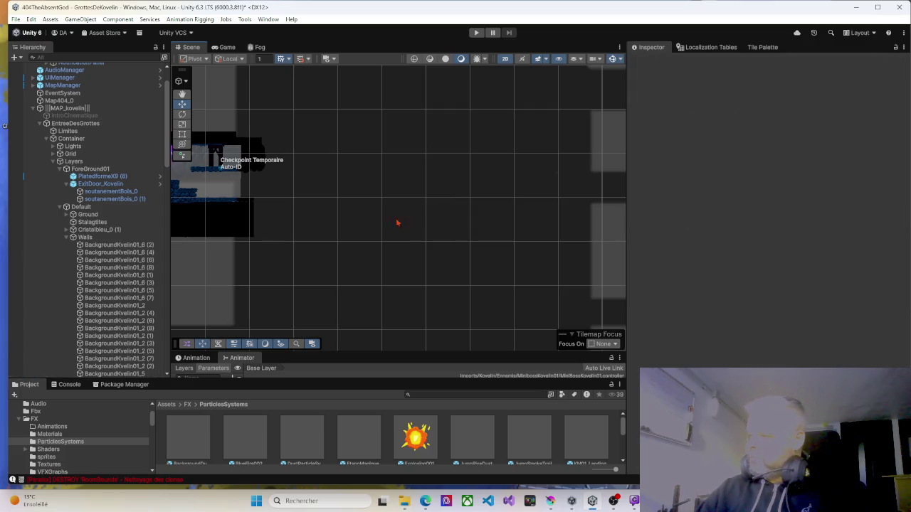
scroll(385, 223, "down", 3)
scroll(377, 226, "up", 5)
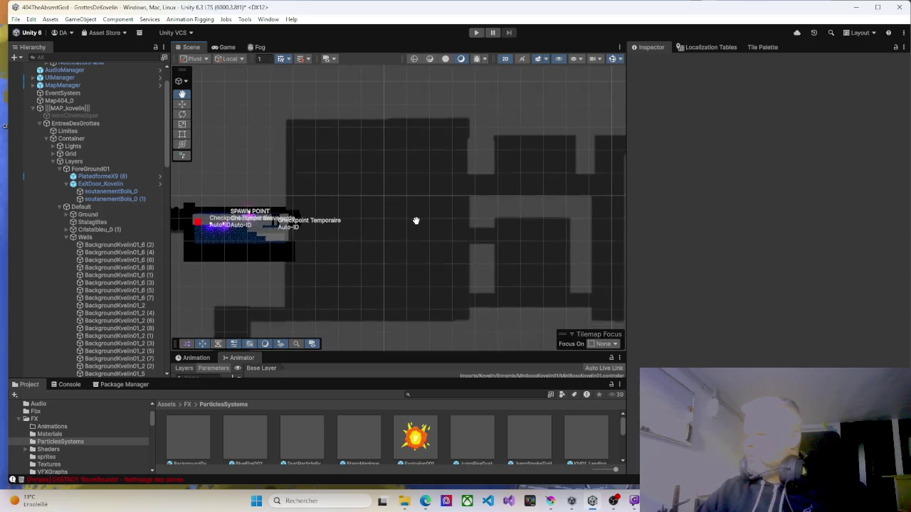
scroll(506, 197, "down", 3)
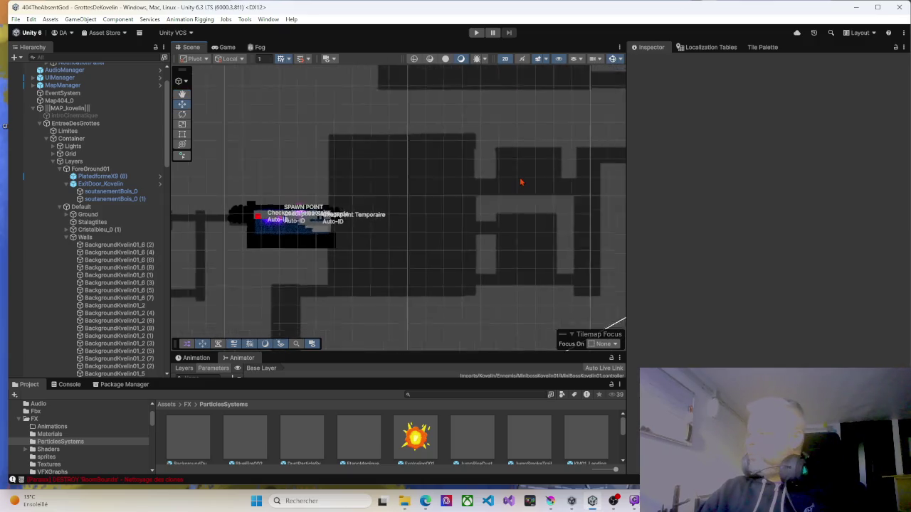
scroll(480, 193, "up", 5)
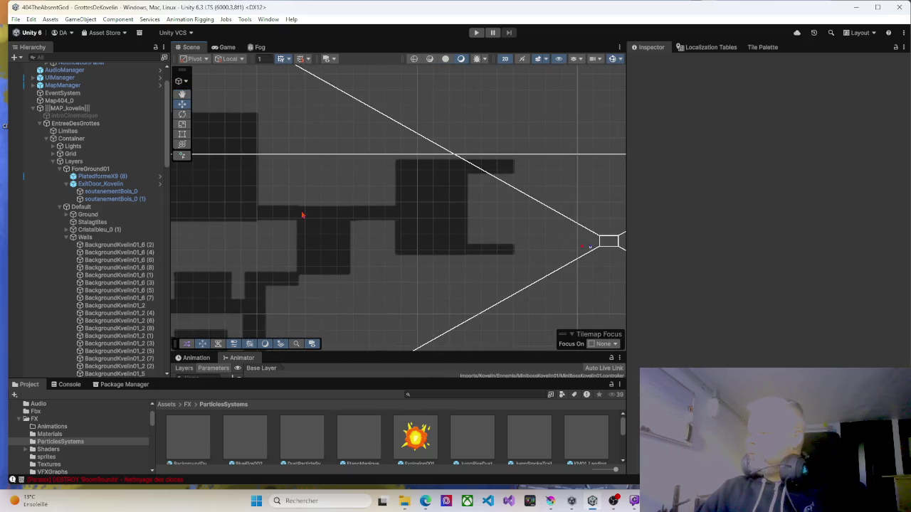
left_click(60, 207)
left_click(52, 161)
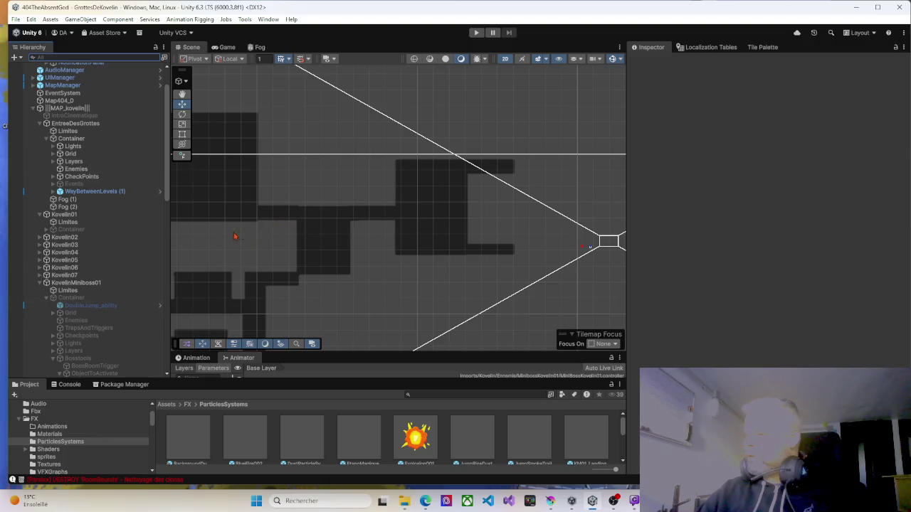
left_click(40, 124)
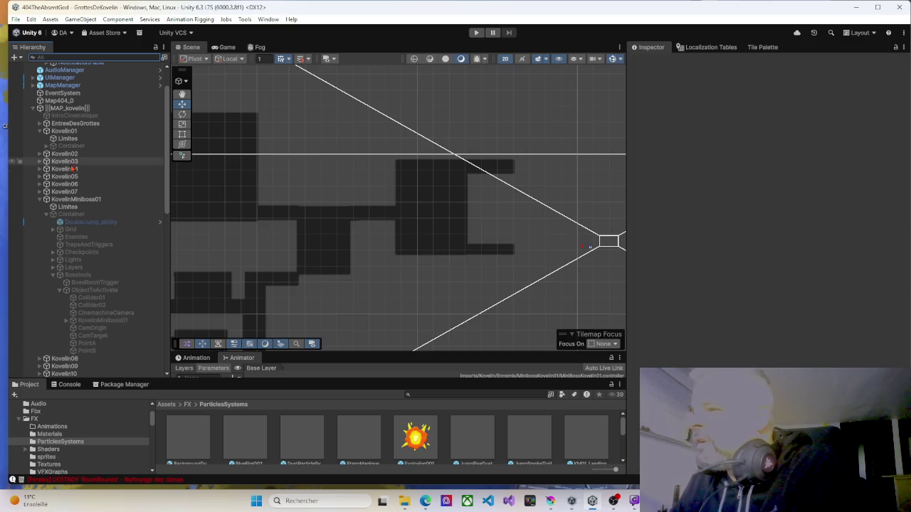
left_click(40, 131)
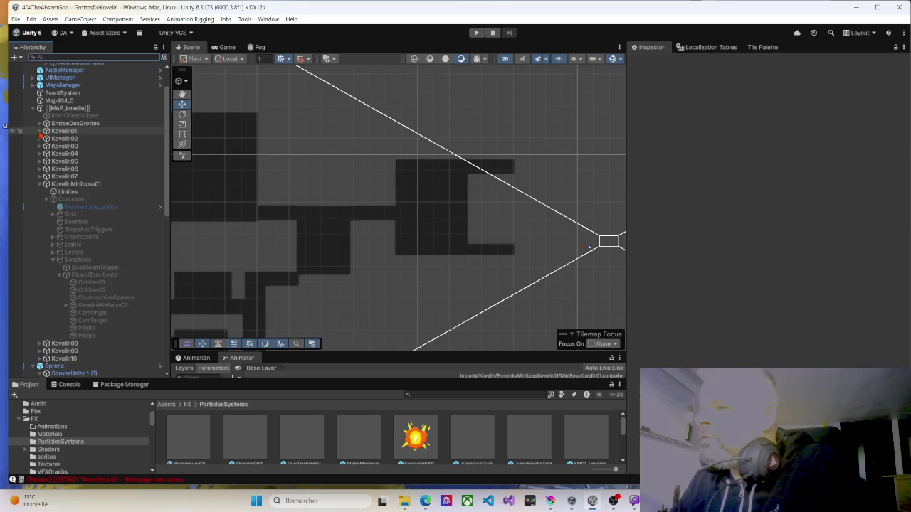
Activate the KovelinMiniboss01 Container, centre the boss room, and start Play mode.
left_click(71, 185)
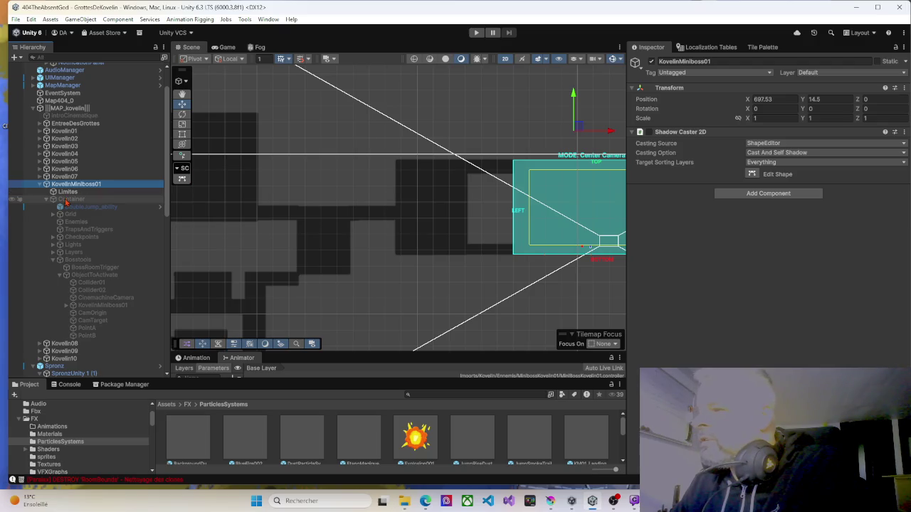
left_click(71, 199)
left_click(651, 61)
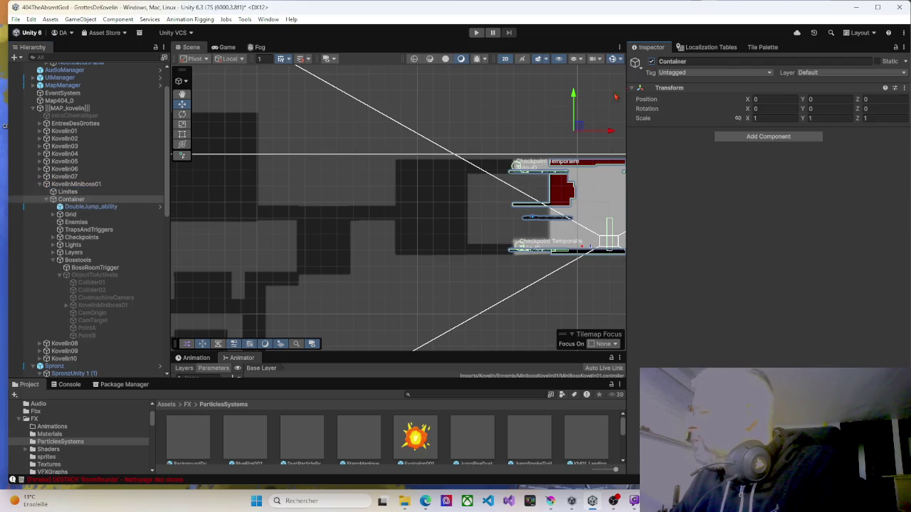
left_click_drag(528, 138, 291, 128)
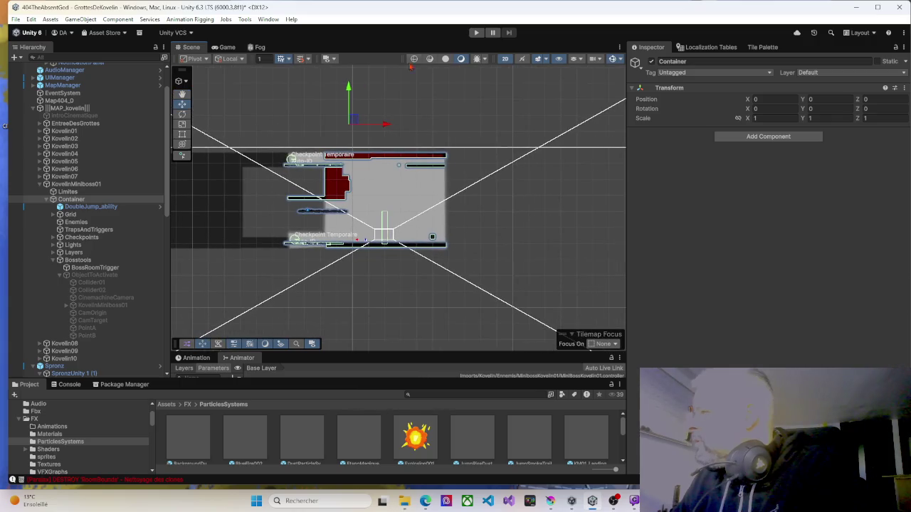
left_click(476, 33)
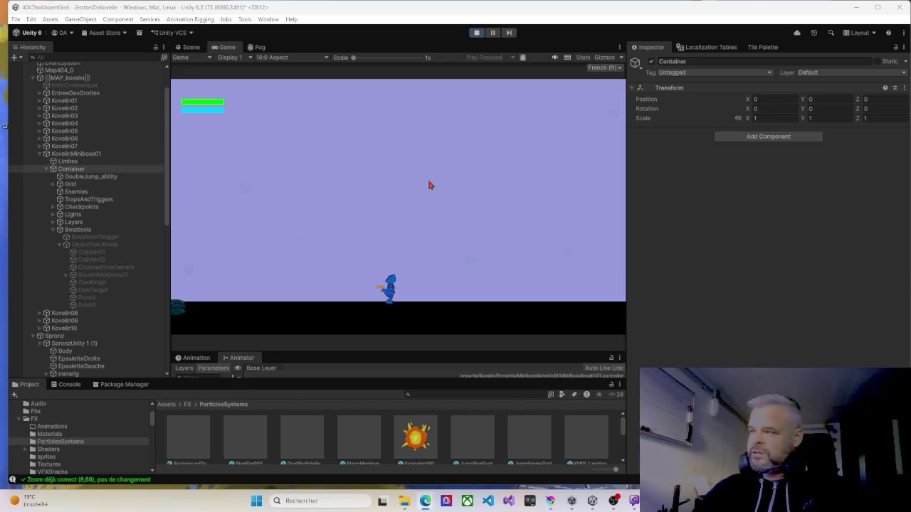
Shoot, then walk right into the dark orb to collect the Double Saut ability.
left_click(455, 189)
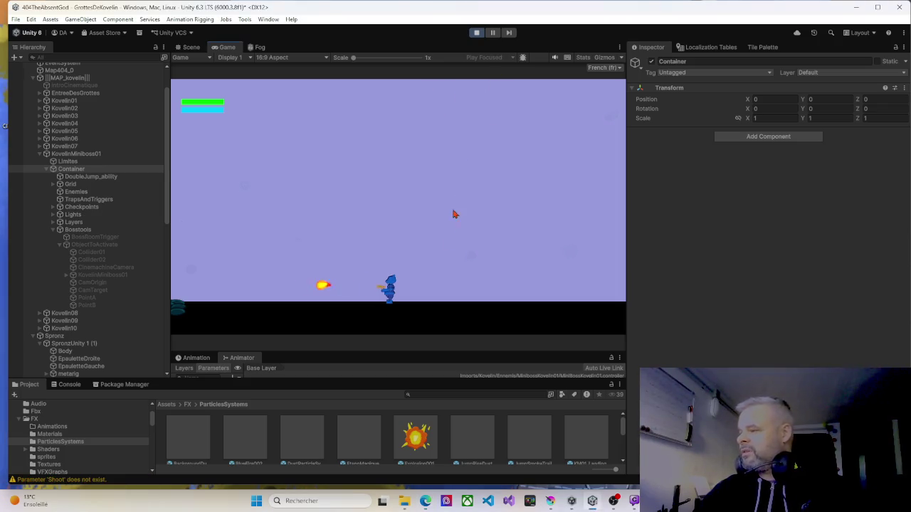
key("Right")
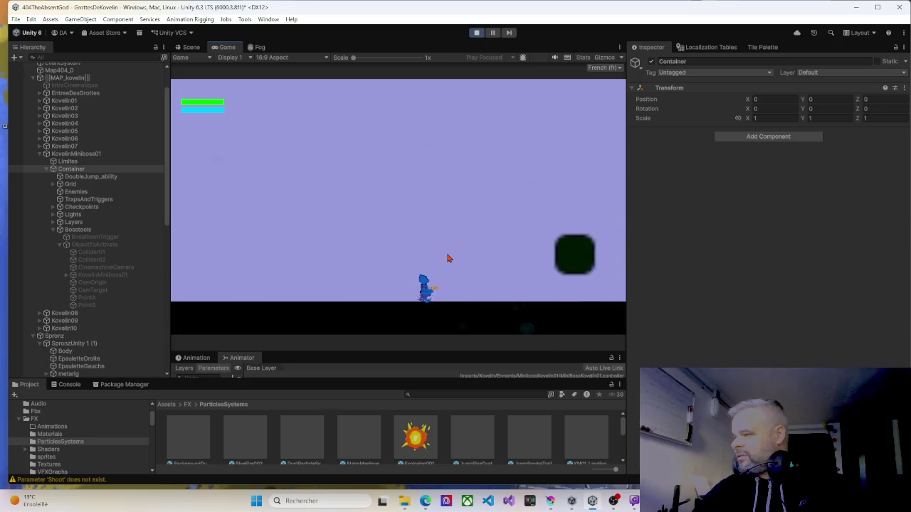
key("Right")
key("space")
Test repeated double jumps while heading left, run right, then stop the playtest.
key("Left")
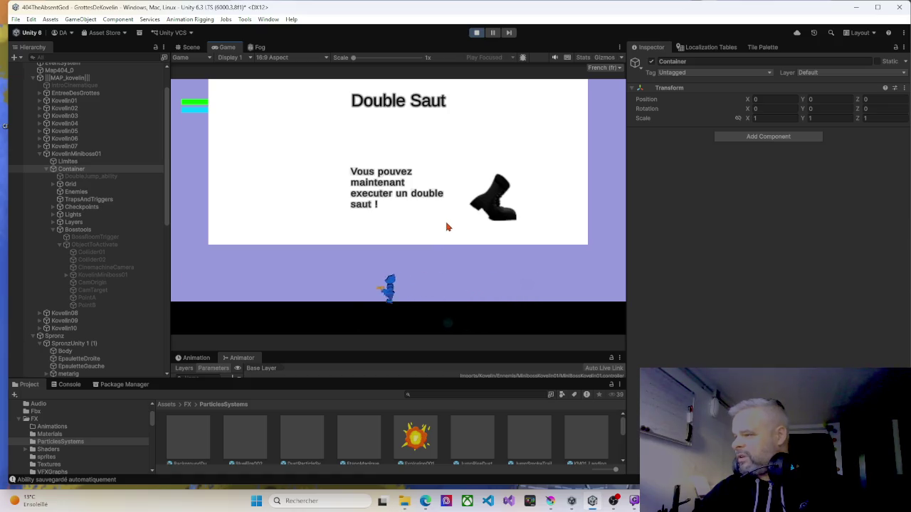
key("space")
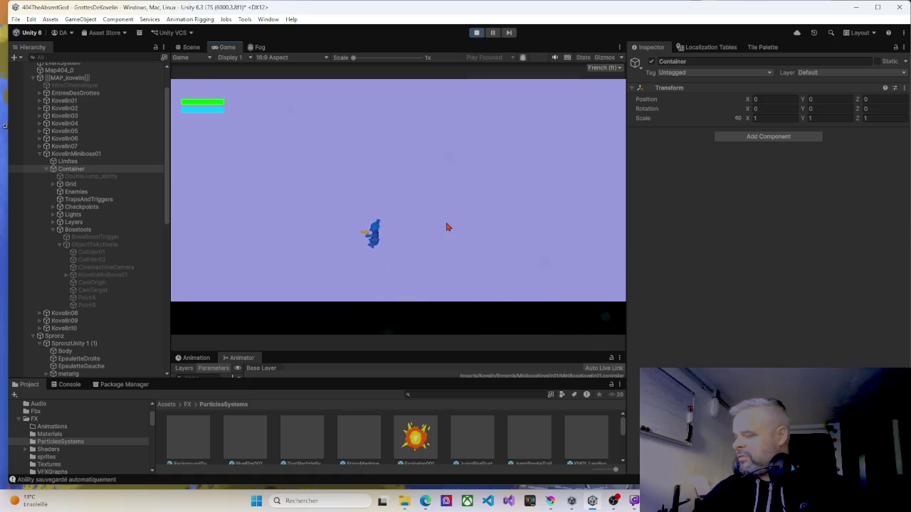
key("space")
key("space")
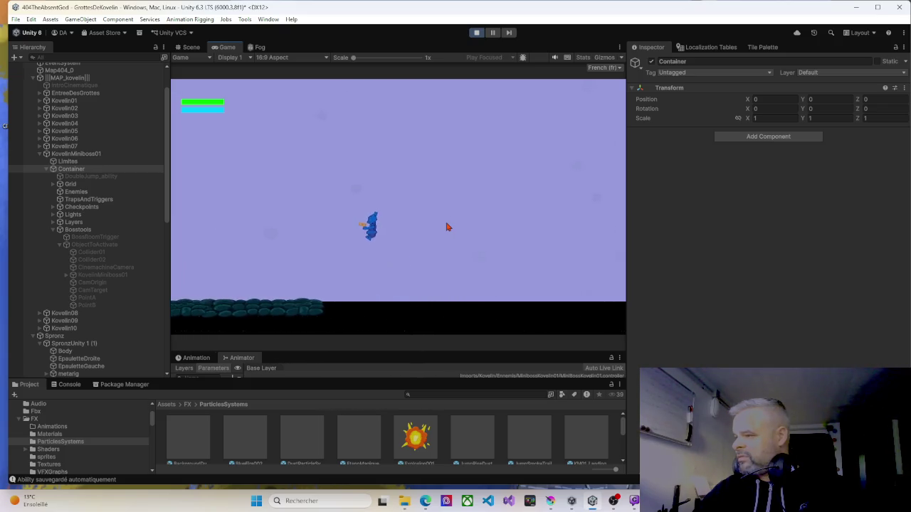
key("space")
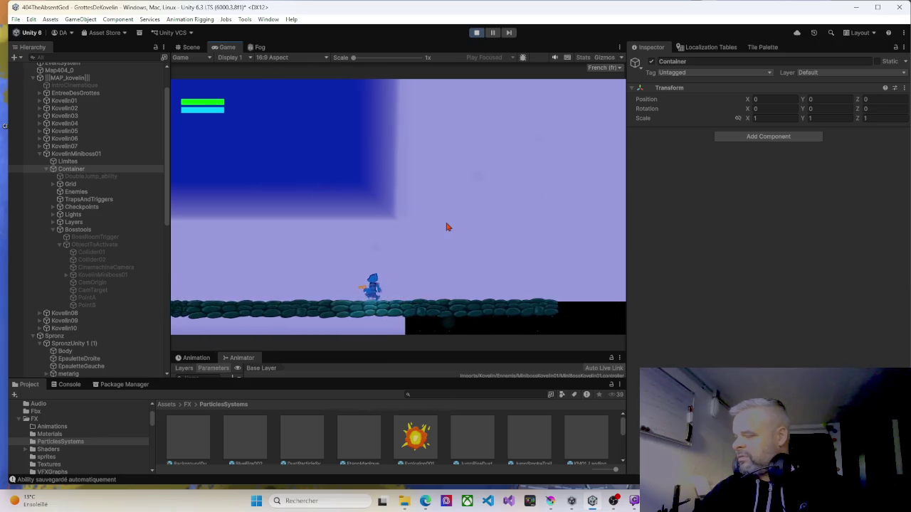
key("Right")
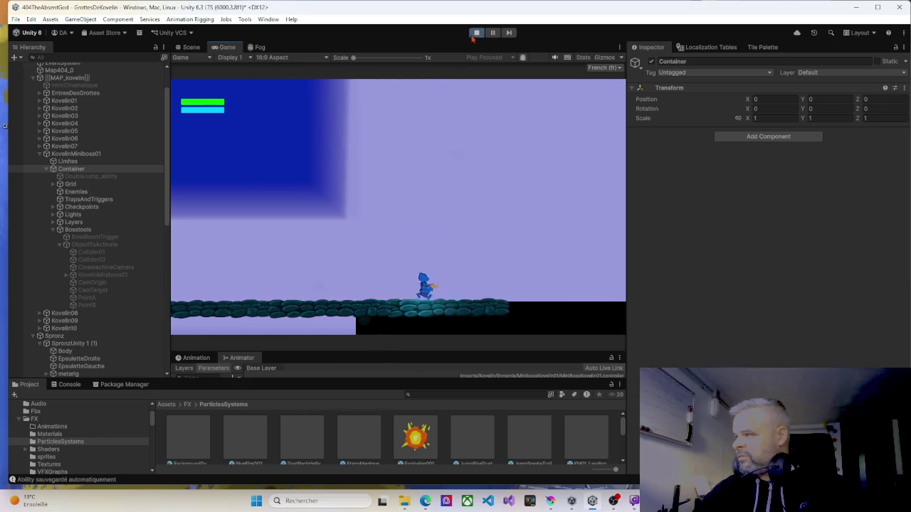
left_click(476, 33)
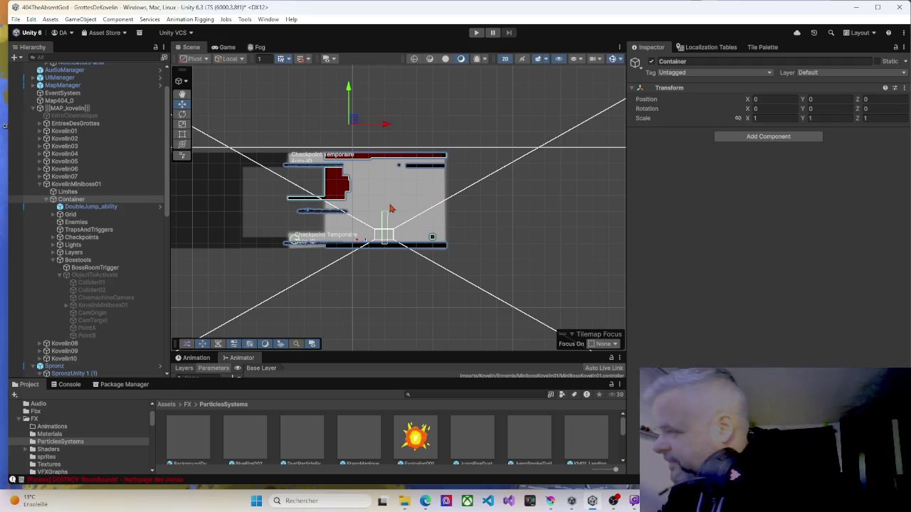
Zoom in on the boss room platforms and narrow the Inspector to widen the Scene view.
scroll(382, 214, "up", 6)
scroll(330, 211, "up", 4)
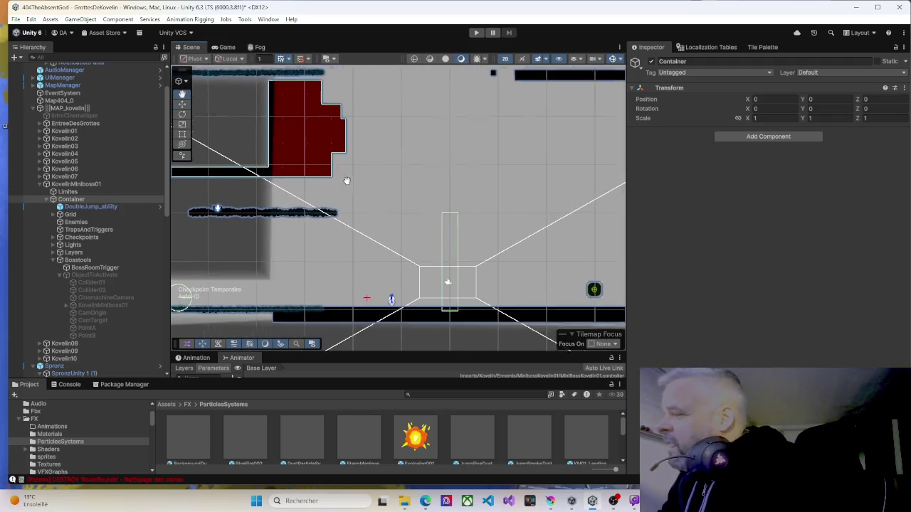
left_click_drag(625, 192, 775, 193)
left_click_drag(516, 264, 557, 218)
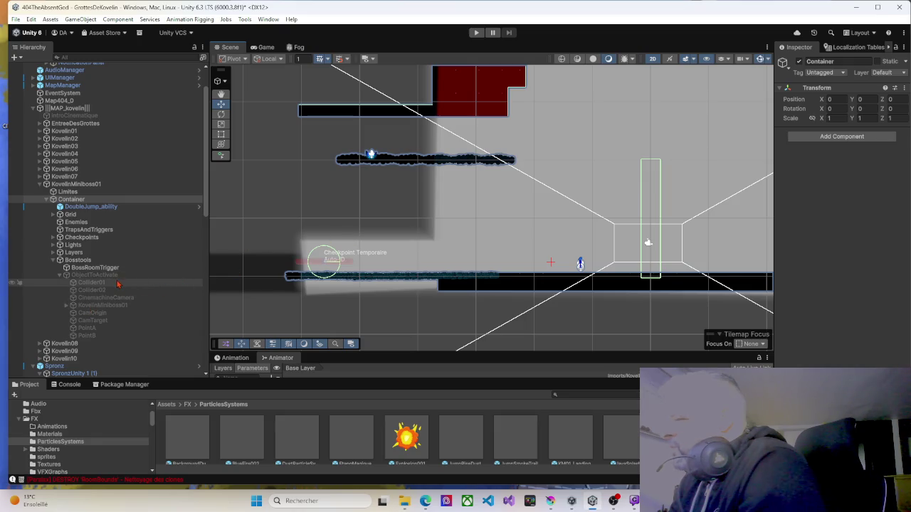
Select DoubleJump_ability, review its Ability/Item Settings, and zoom the scene onto the pickup.
left_click(78, 207)
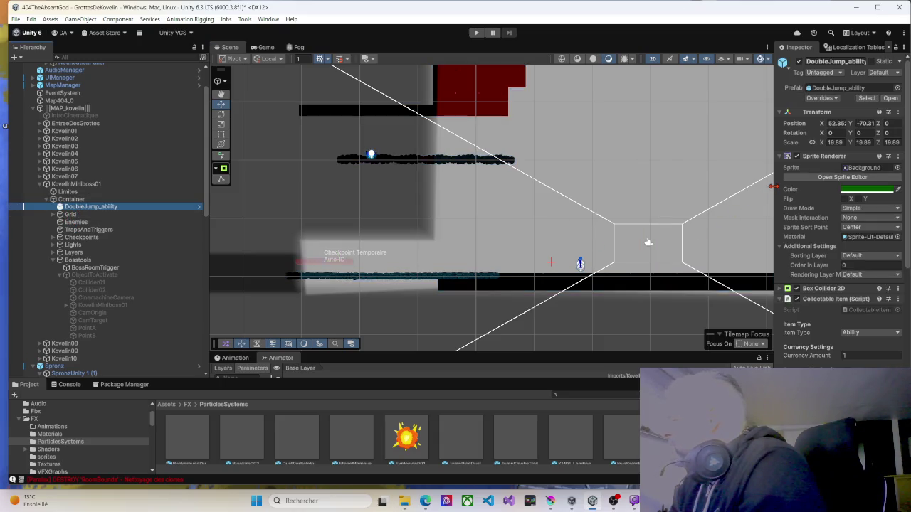
left_click_drag(774, 187, 669, 178)
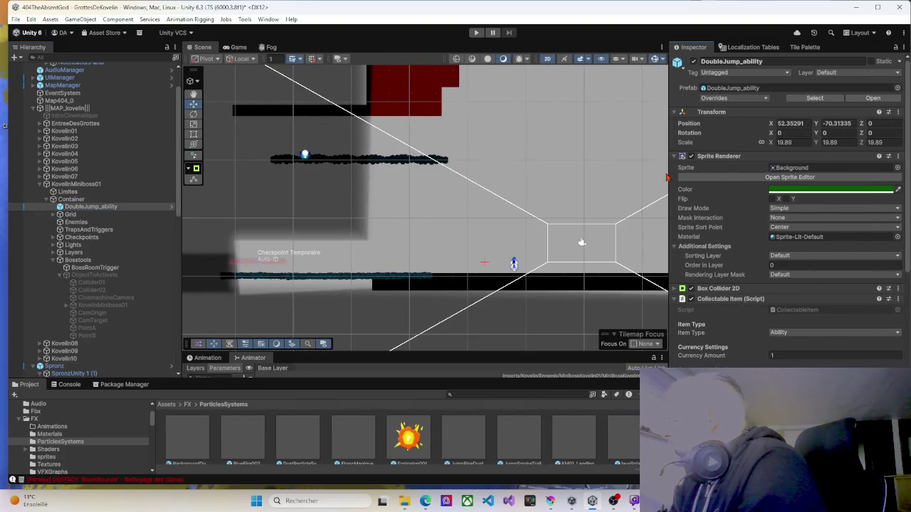
scroll(745, 350, "down", 3)
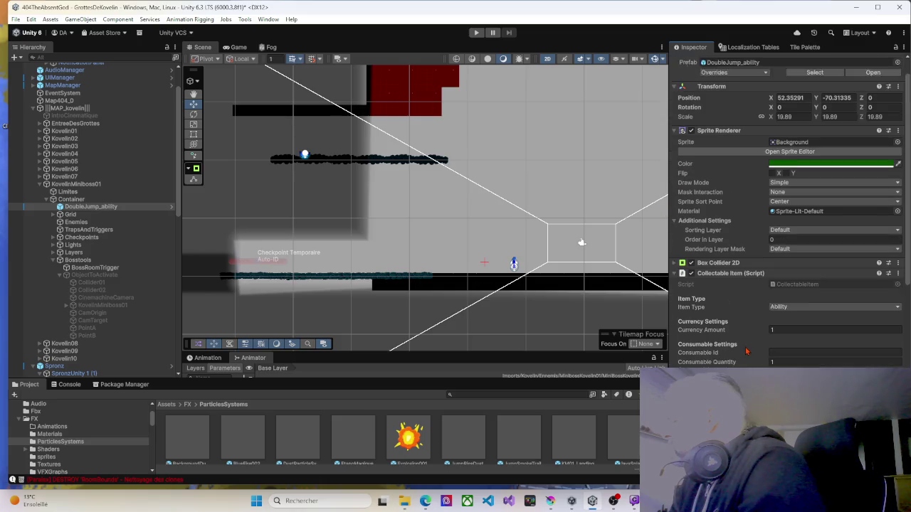
scroll(746, 351, "down", 1)
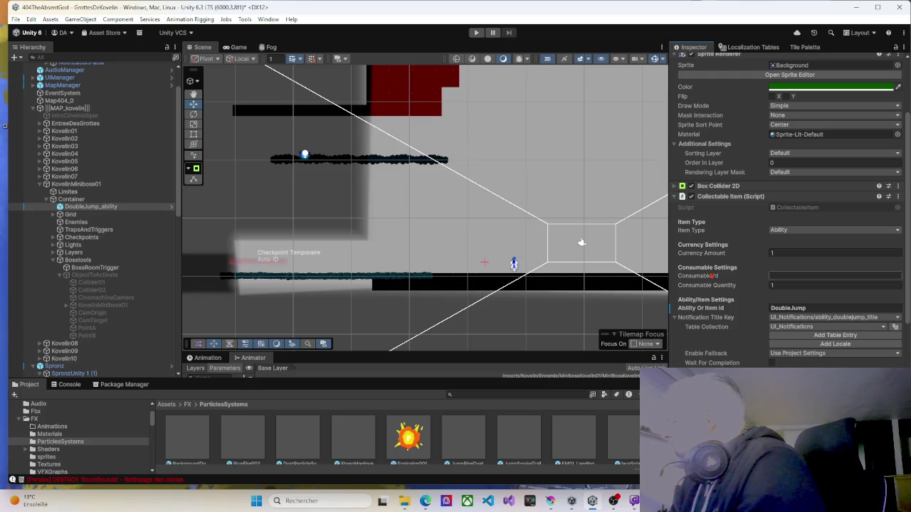
mouse_move(620, 275)
left_mouse_down()
mouse_move(493, 239)
mouse_move(438, 238)
left_mouse_up()
scroll(473, 239, "up", 5)
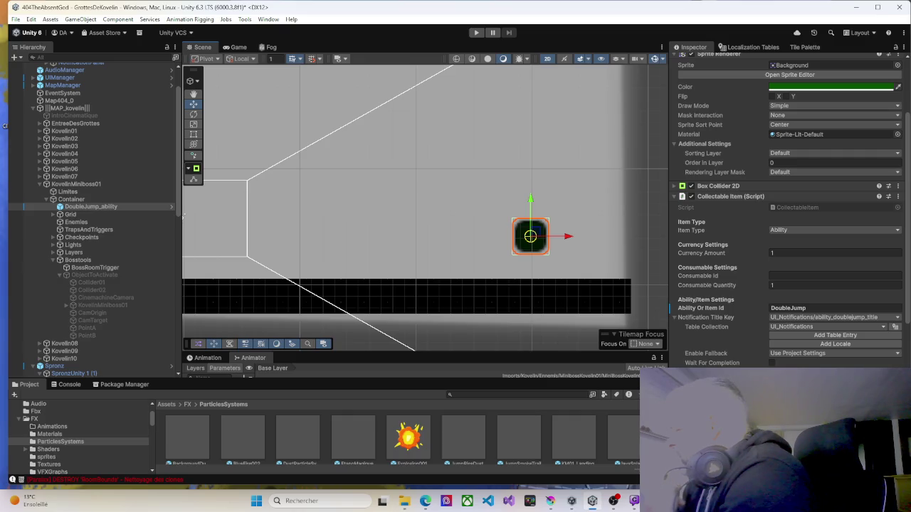
Collapse the Notification Title Key and Description Key foldouts in the Collectable Item settings.
scroll(749, 277, "down", 2)
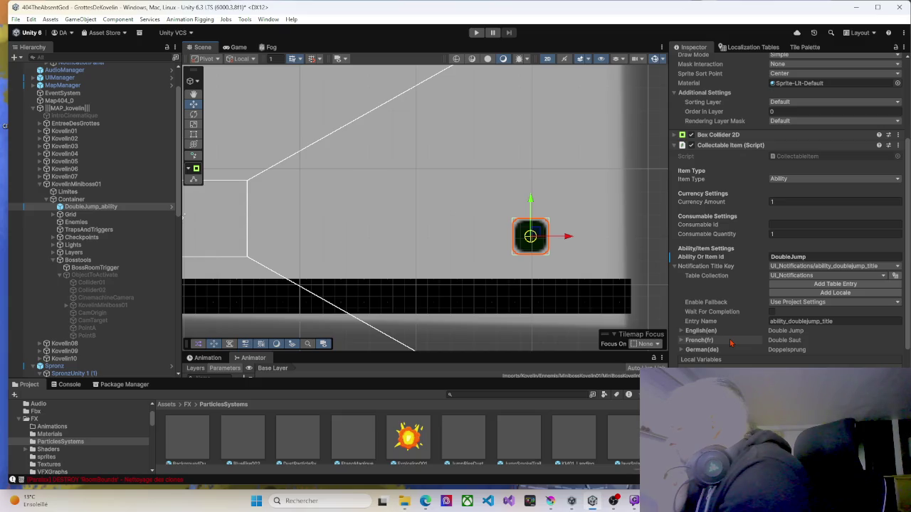
scroll(730, 342, "down", 2)
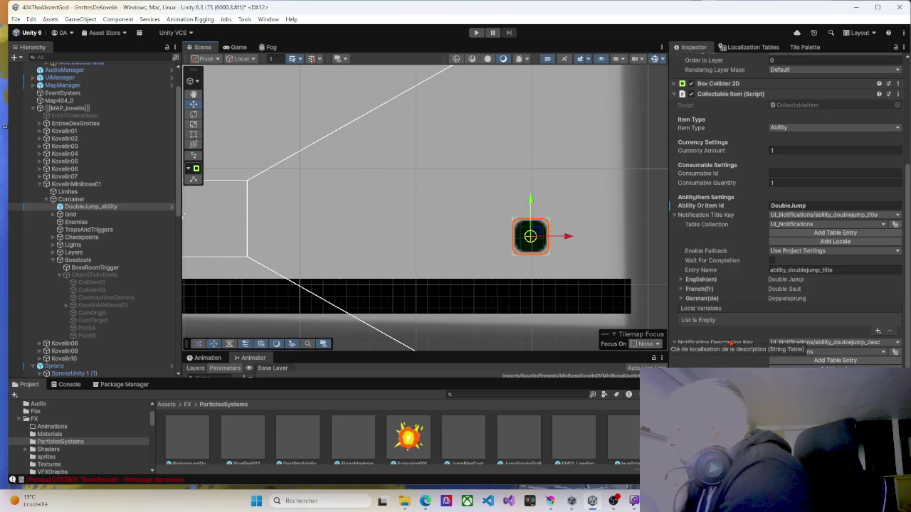
scroll(730, 343, "down", 1)
left_click(675, 317)
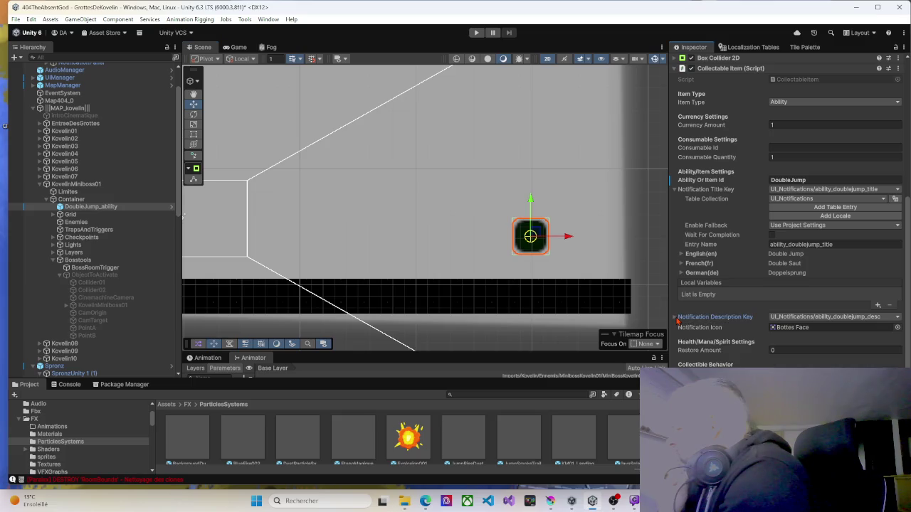
left_click(676, 191)
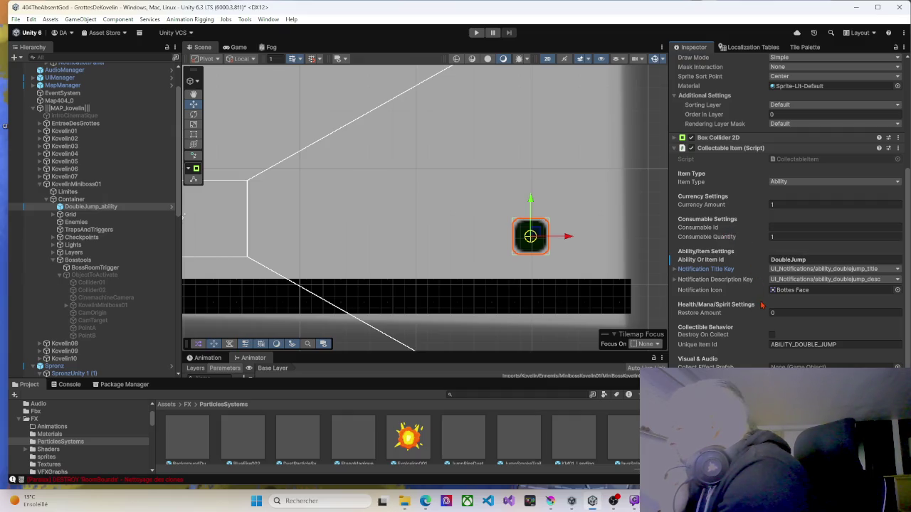
Check the DoubleJump Ability Or Item Id and open the CollectableItem script in Visual Studio.
left_click(783, 260)
left_click(810, 259)
left_click(810, 259)
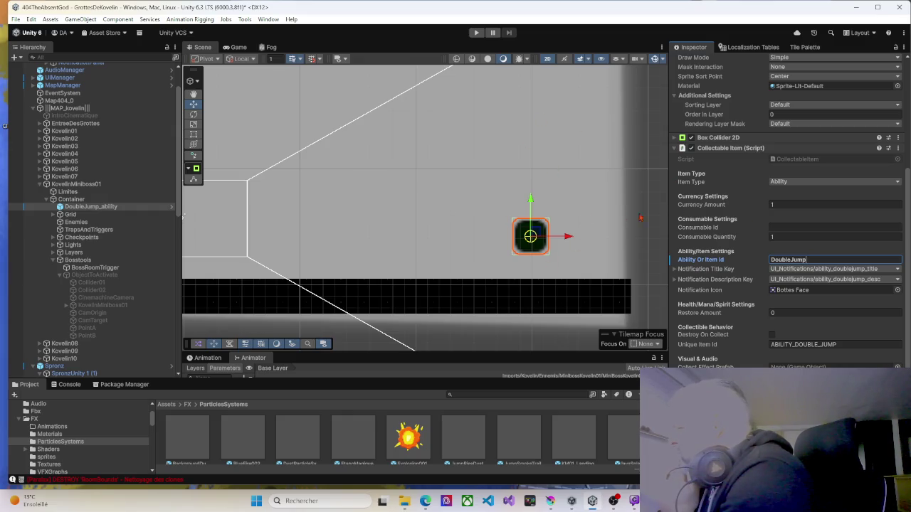
left_click(788, 160)
double_click(787, 160)
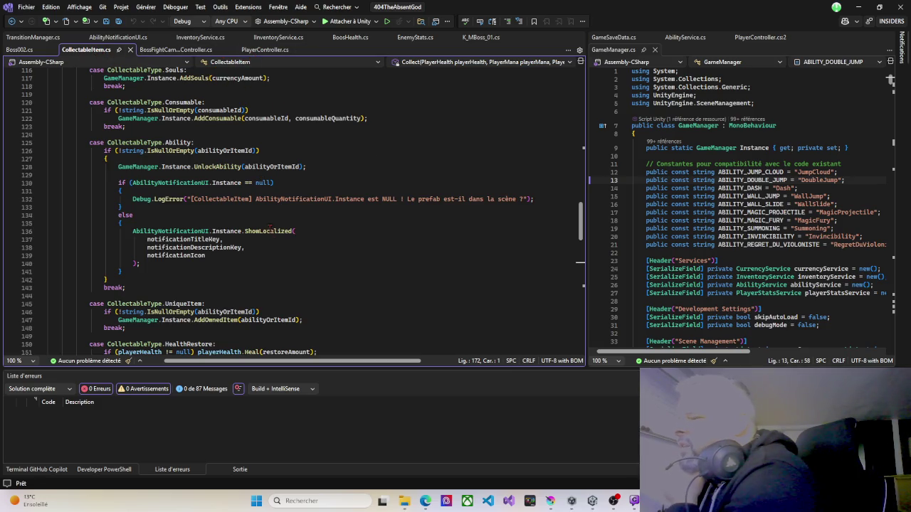
Follow the UniqueItem case's AddOwnedItem call into GameManager.cs, then into InventoryService.cs.
scroll(212, 270, "down", 4)
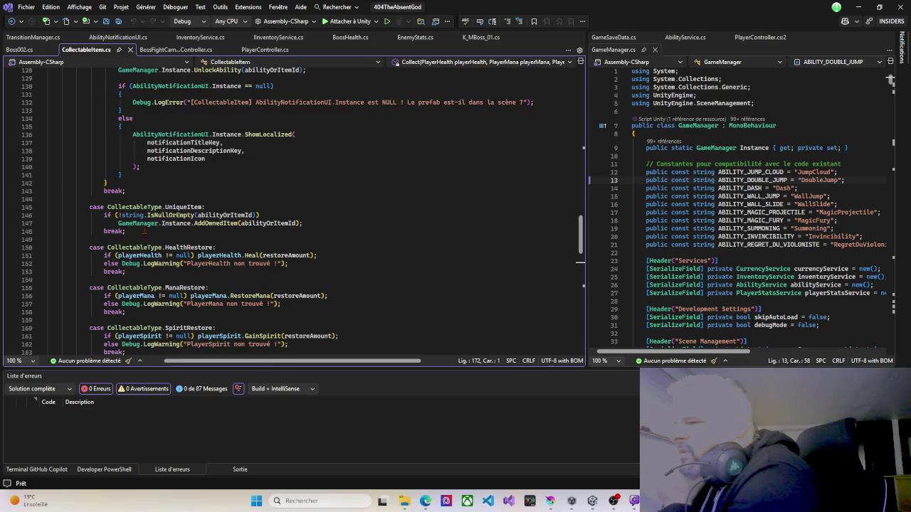
scroll(237, 242, "down", 1)
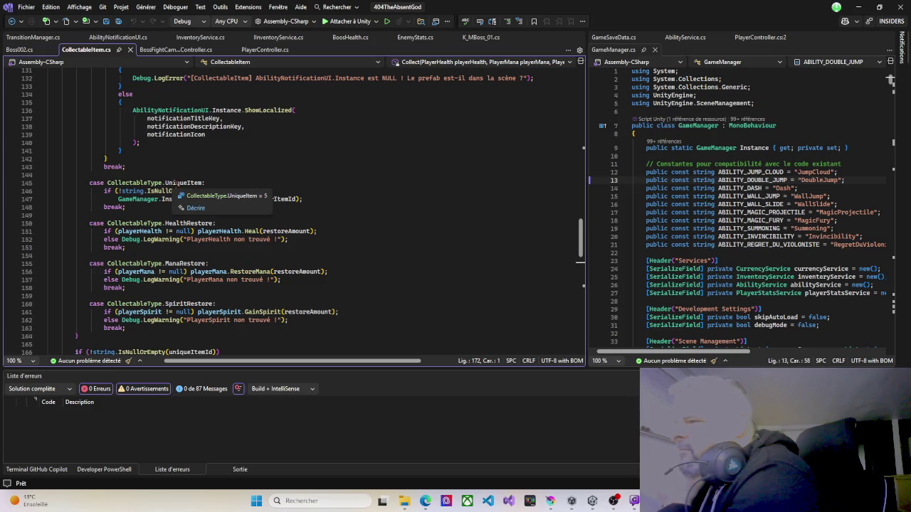
left_click(183, 183)
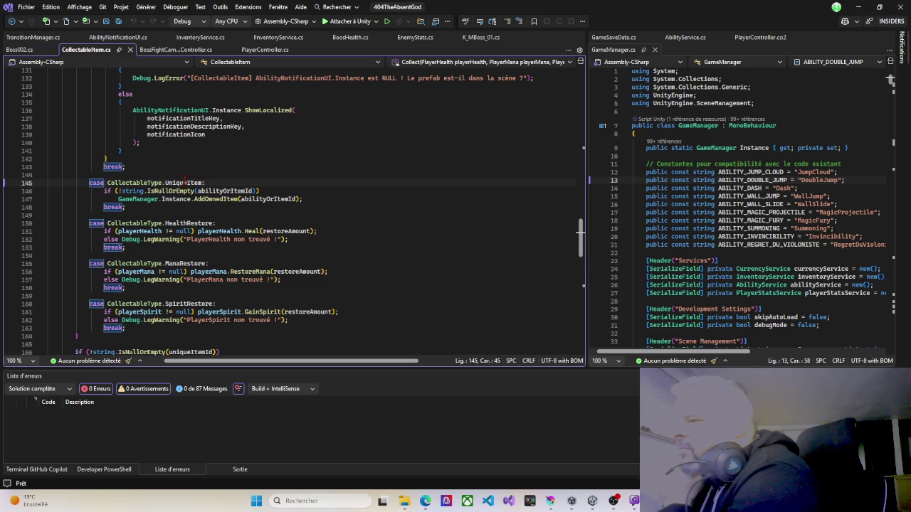
left_click(212, 199)
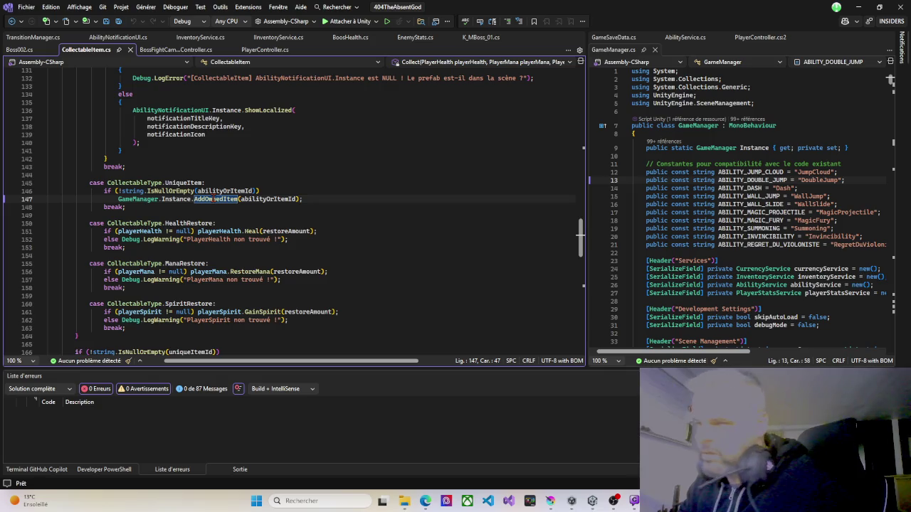
left_click(214, 200, "ctrl")
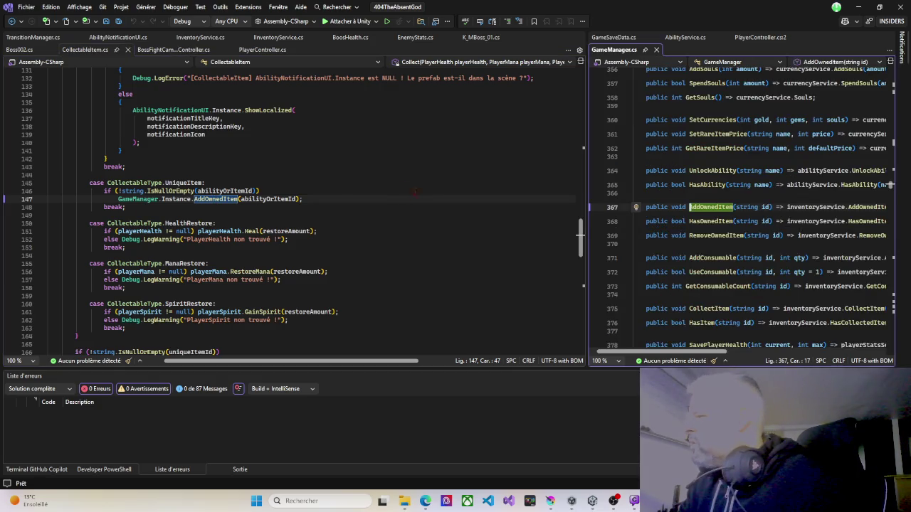
mouse_move(587, 177)
left_mouse_down()
mouse_move(537, 164)
mouse_move(360, 163)
left_mouse_up()
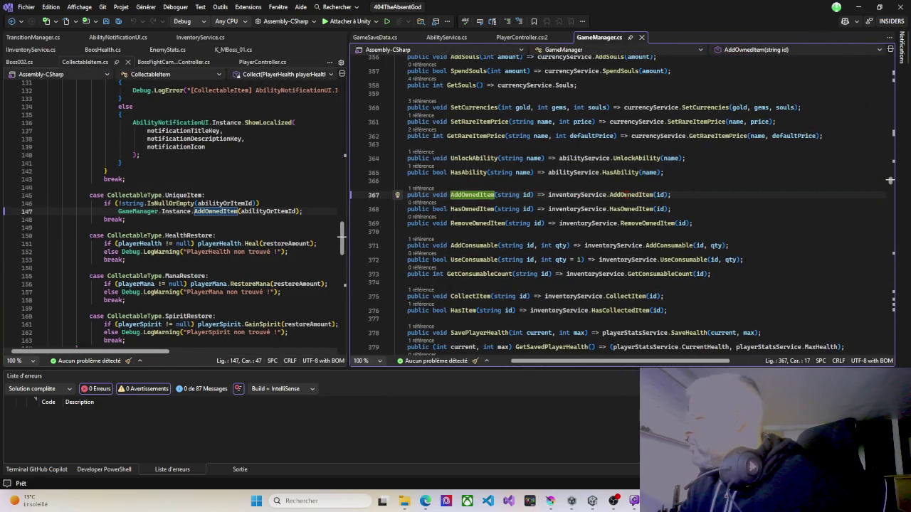
key("ctrl+F12")
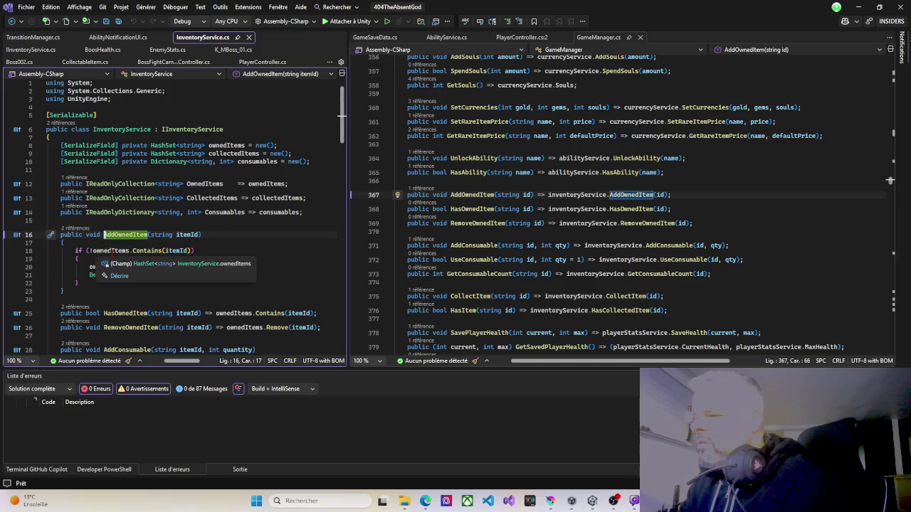
Review AddOwnedItem's Contains check for owned items in InventoryService, then minimise Visual Studio.
scroll(215, 248, "down", 1)
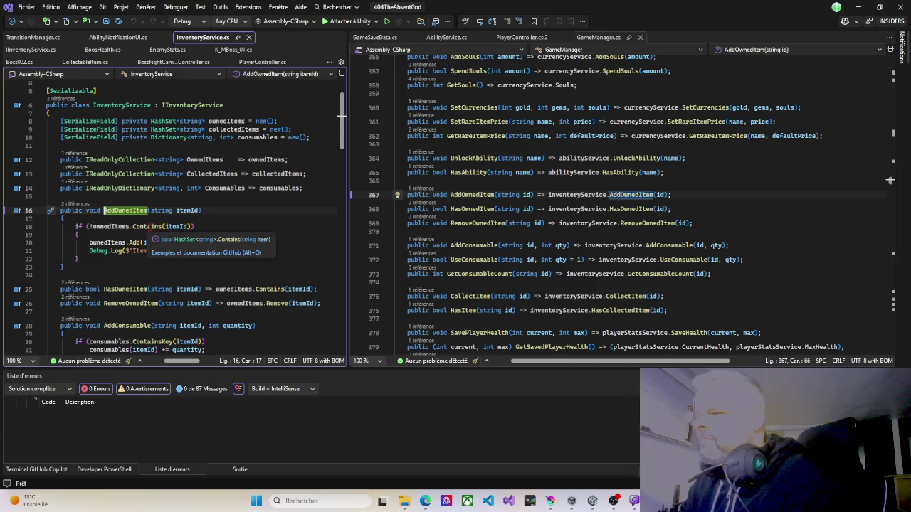
left_click(136, 226)
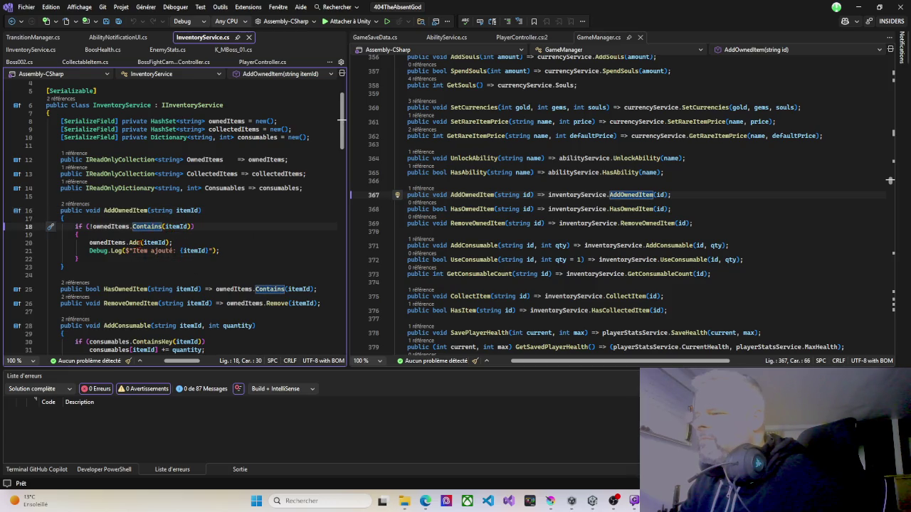
mouse_move(161, 243)
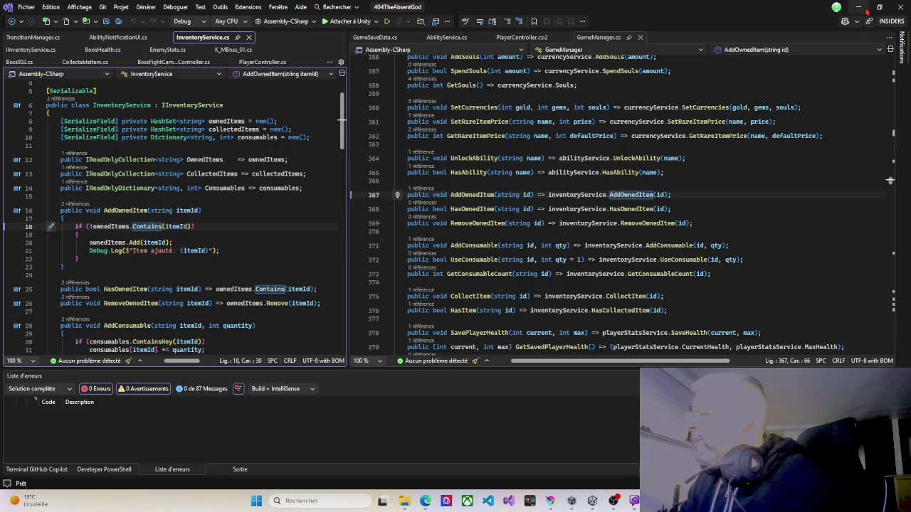
left_click(861, 8)
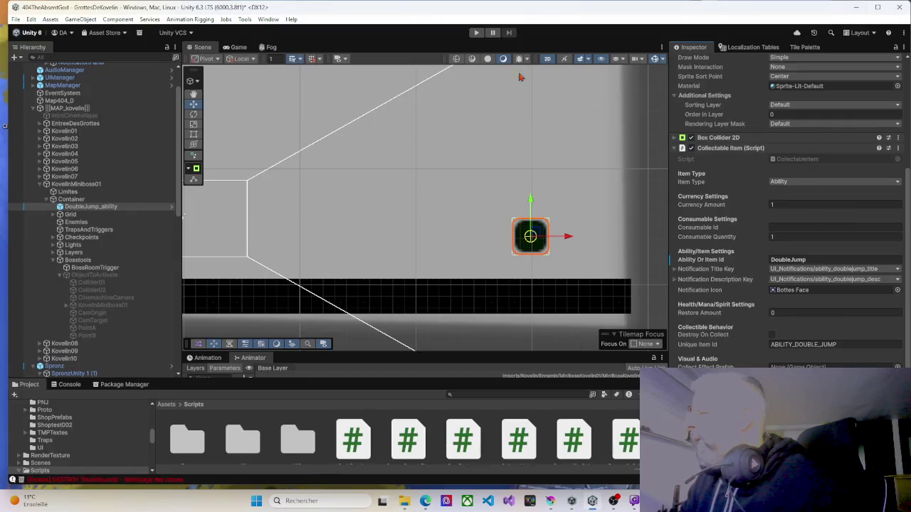
Start play, return to the main menu, and begin a New Game over the existing save.
left_click(476, 32)
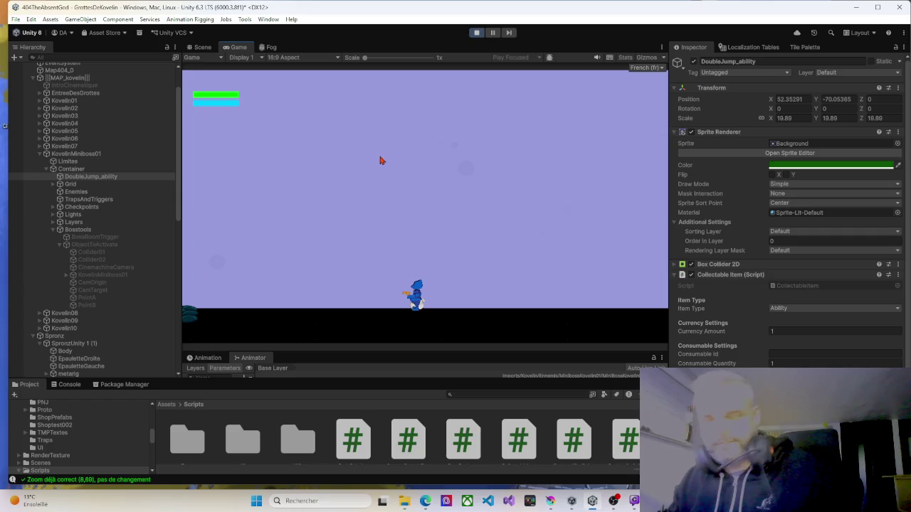
key("Escape")
left_click(430, 255)
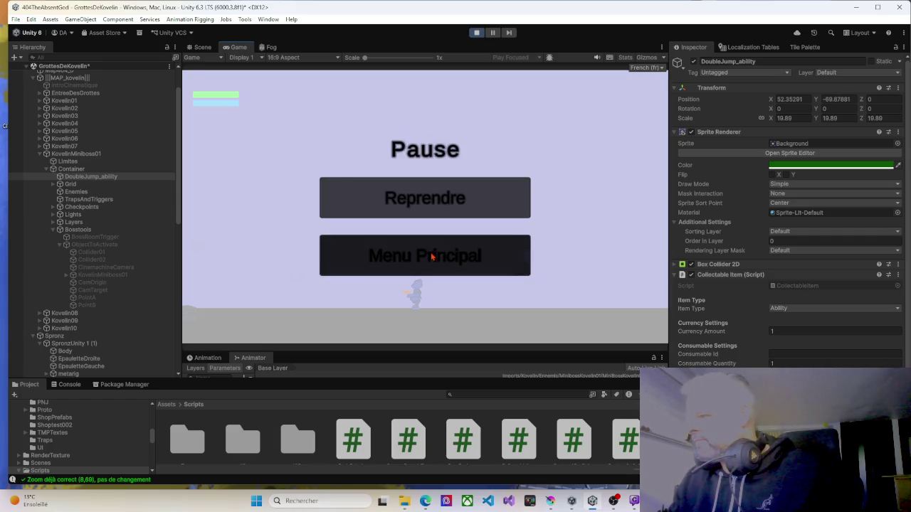
left_click(427, 202)
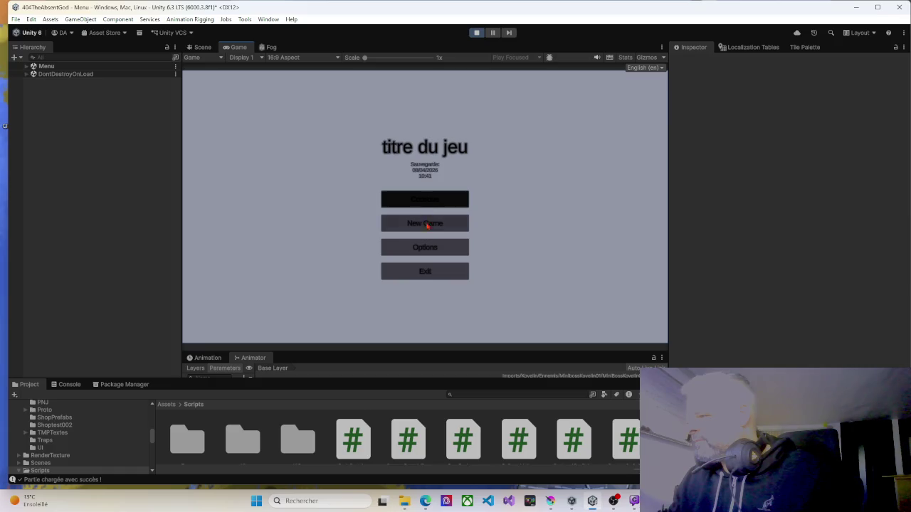
left_click(427, 227)
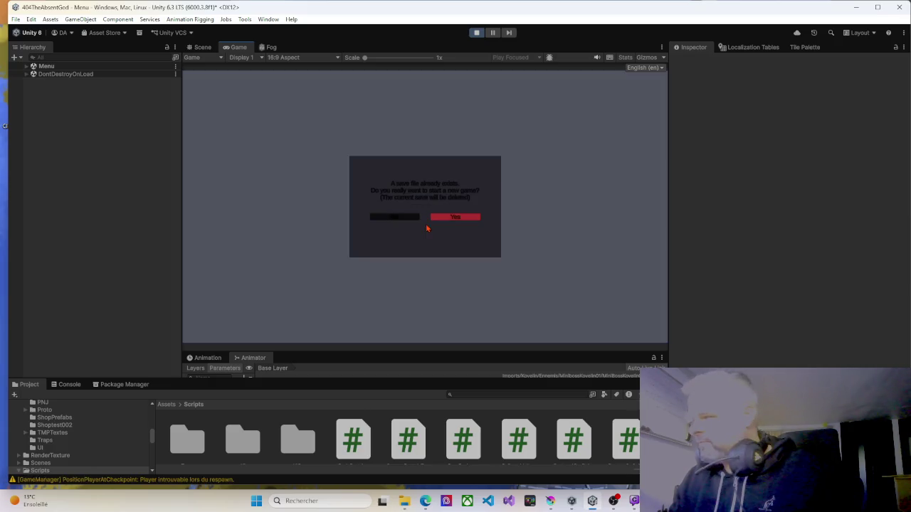
left_click(446, 218)
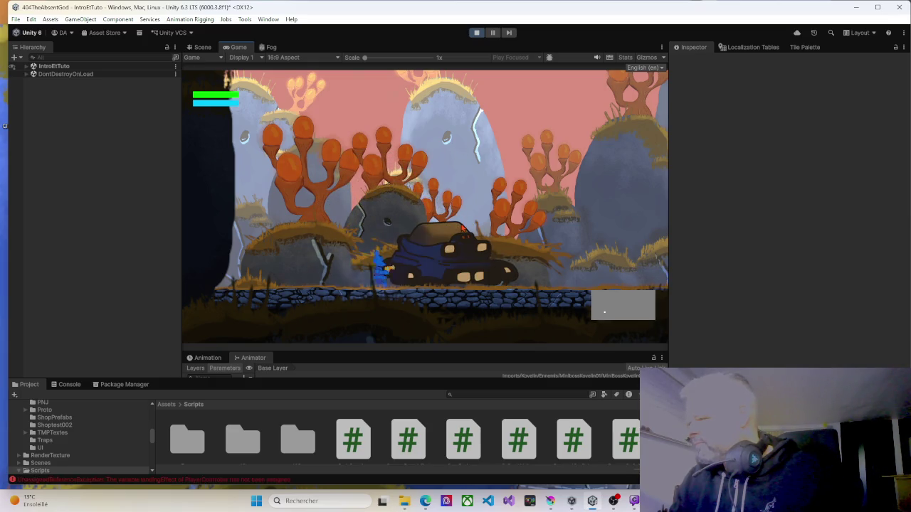
Jump and run right through IntroEtTuto, then stop Play mode.
key("space")
key("d")
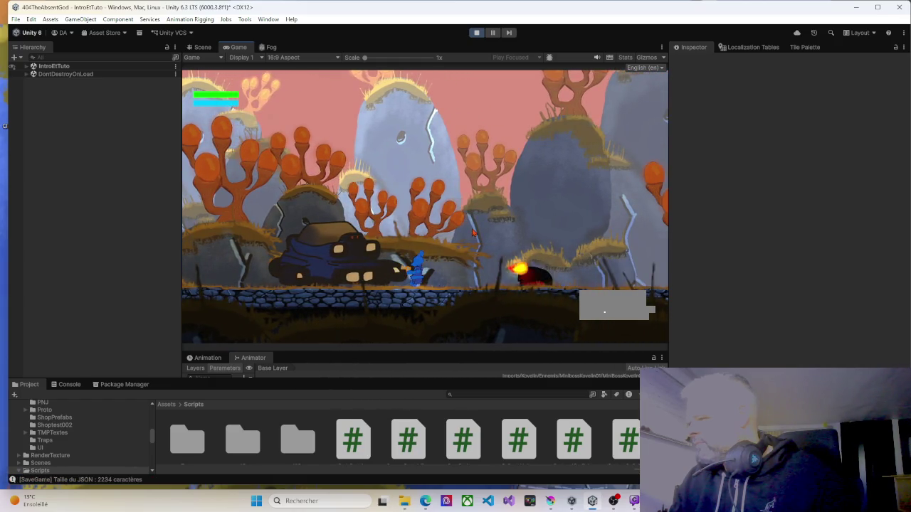
key("d")
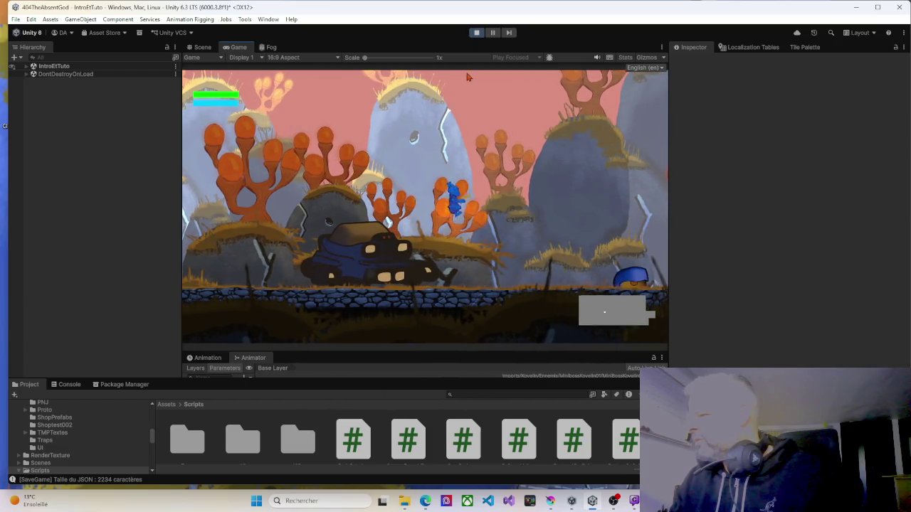
left_click(476, 34)
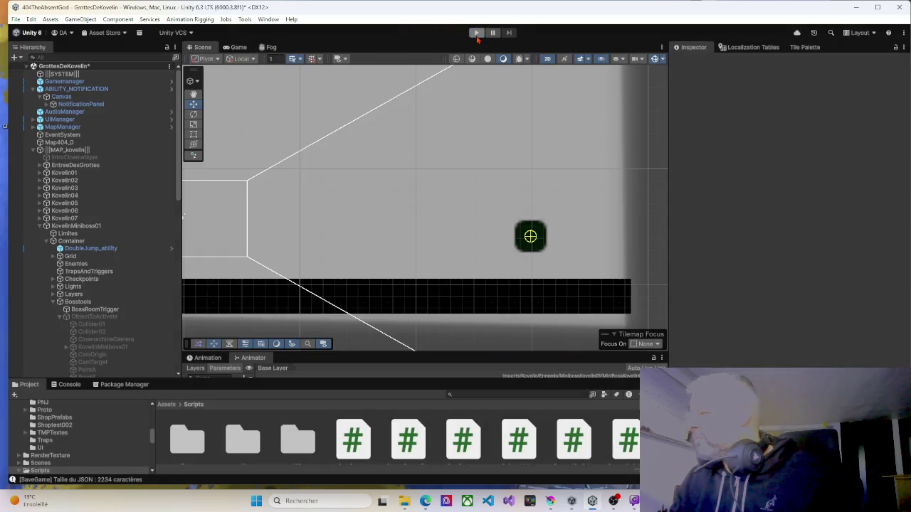
Run the game again, go to Menu Principal, and confirm a New Game over the save.
left_click(476, 34)
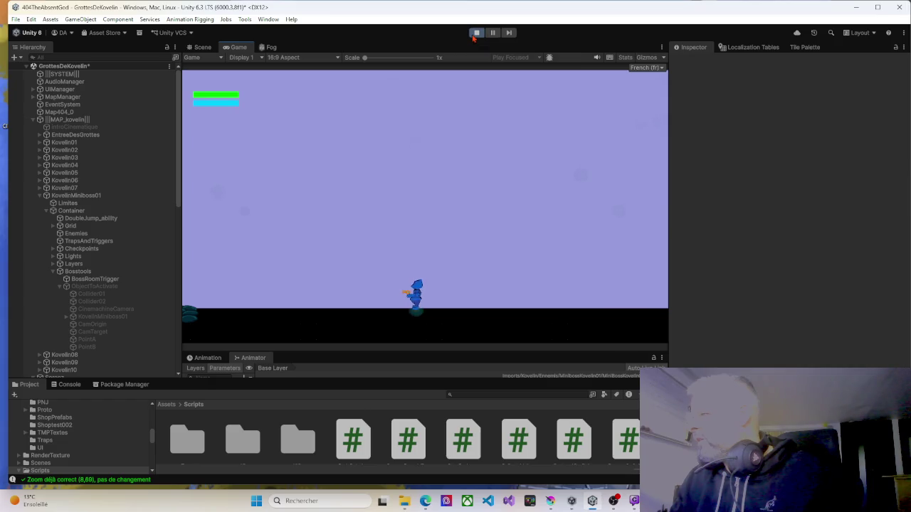
key("Escape")
left_click(448, 210)
key("Escape")
left_click(432, 269)
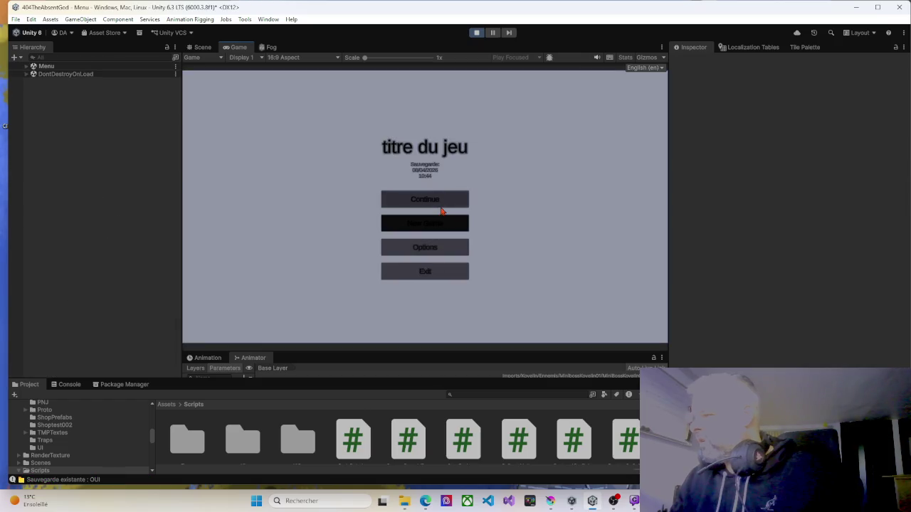
left_click(440, 224)
left_click(452, 217)
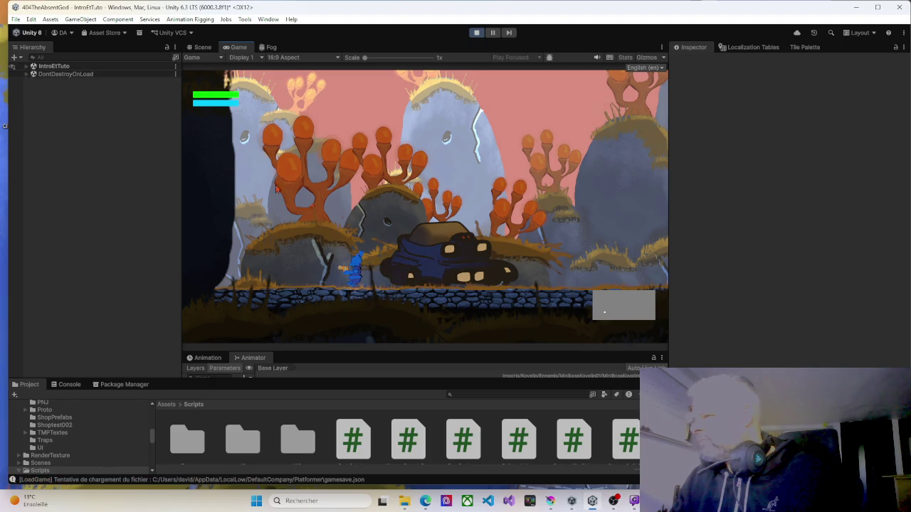
Run right past the vehicle, jump, and fire fireballs at the Skarab enemy.
key("Right")
key("space")
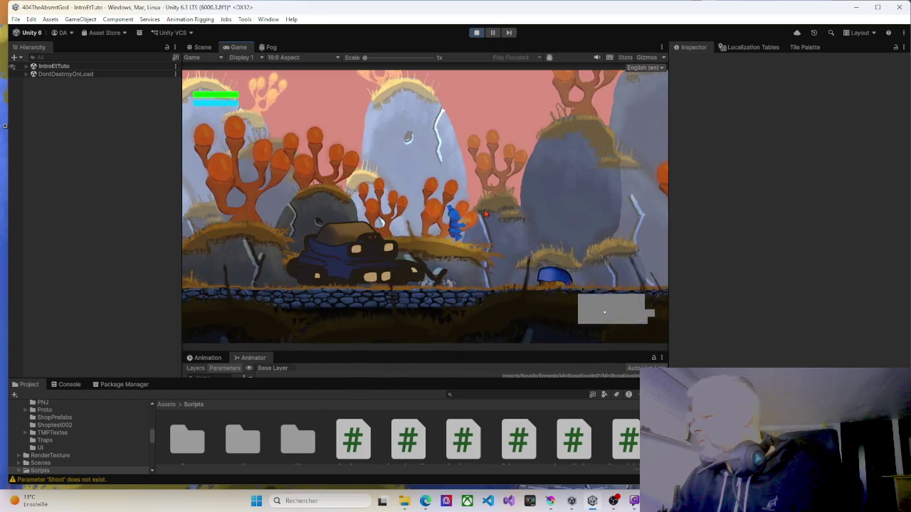
key("Right")
left_click(488, 222)
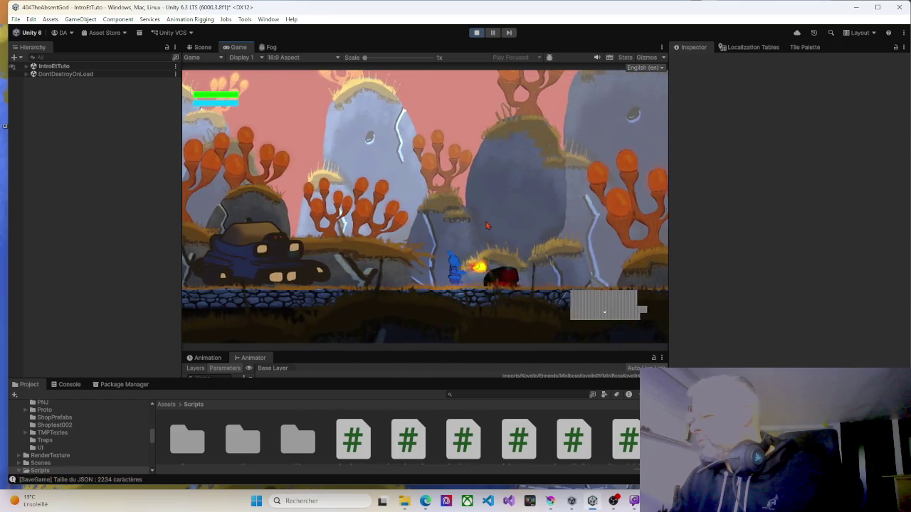
left_click(490, 230)
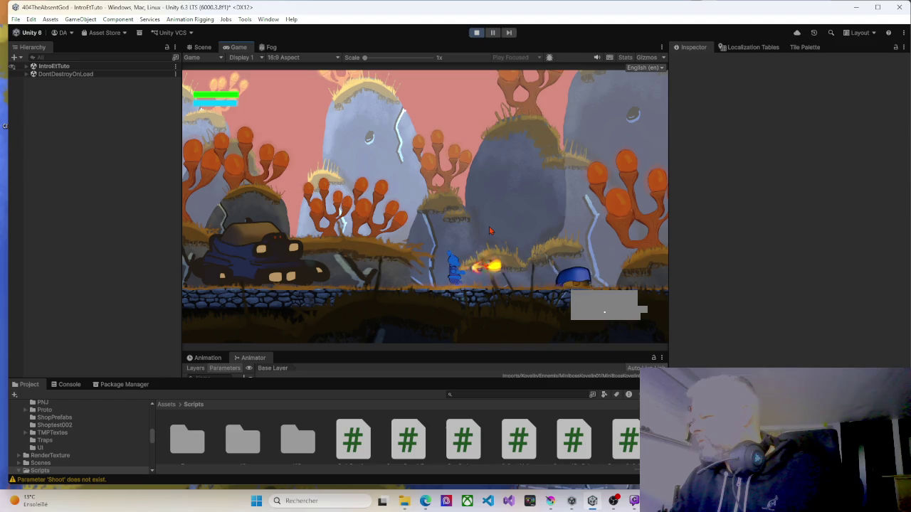
key("Right")
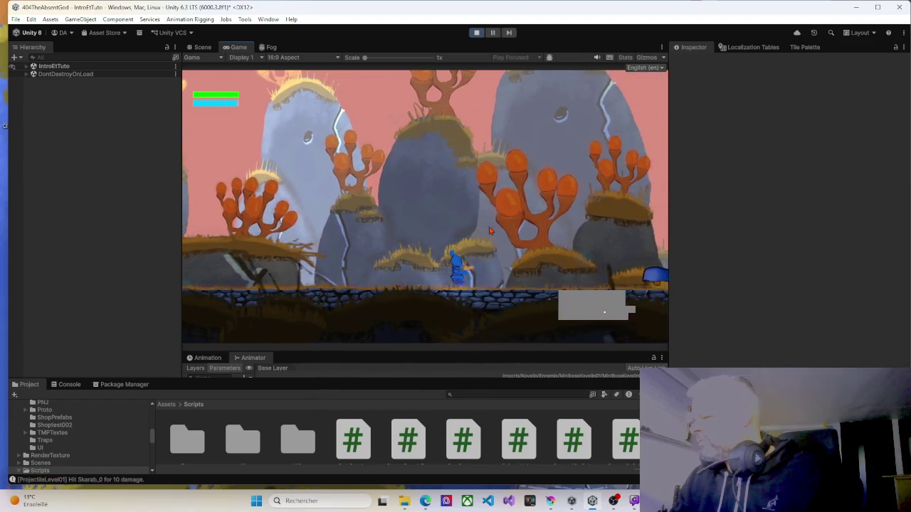
left_click(489, 230)
Turn left firing more fireballs, then walk back and forth as the tank miniboss pursues.
key("Left")
left_click(490, 229)
left_click(489, 230)
key("Left")
left_click(489, 230)
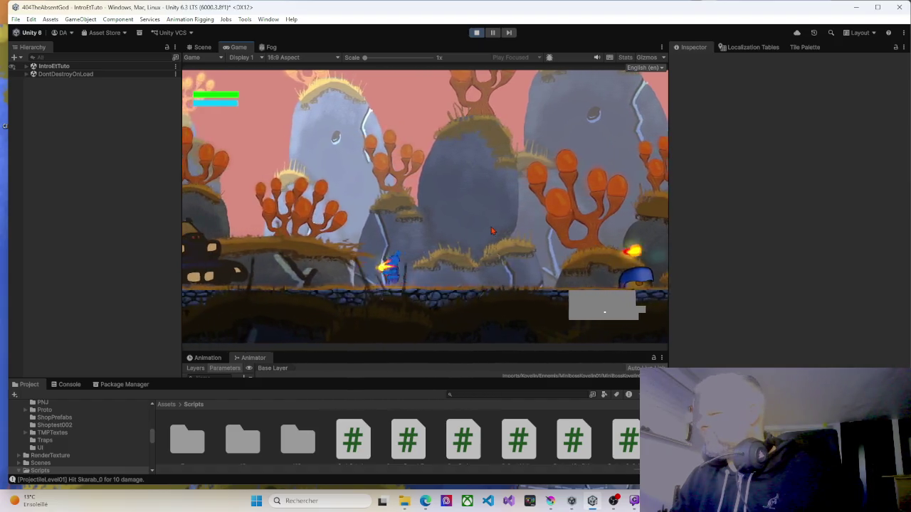
key("Left")
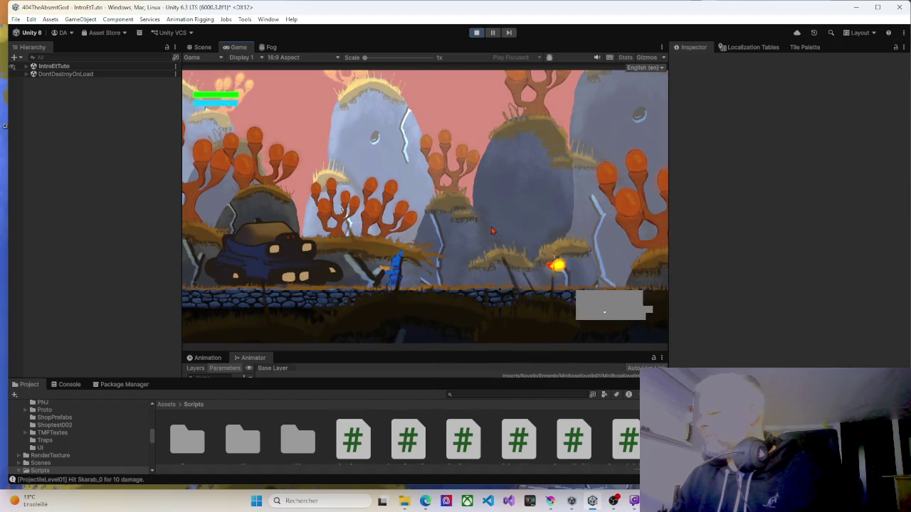
key("Right")
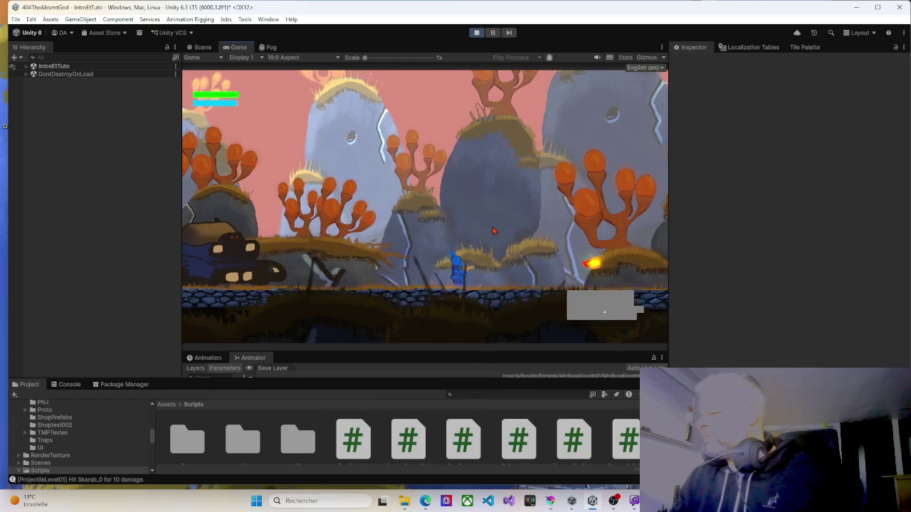
key("Left")
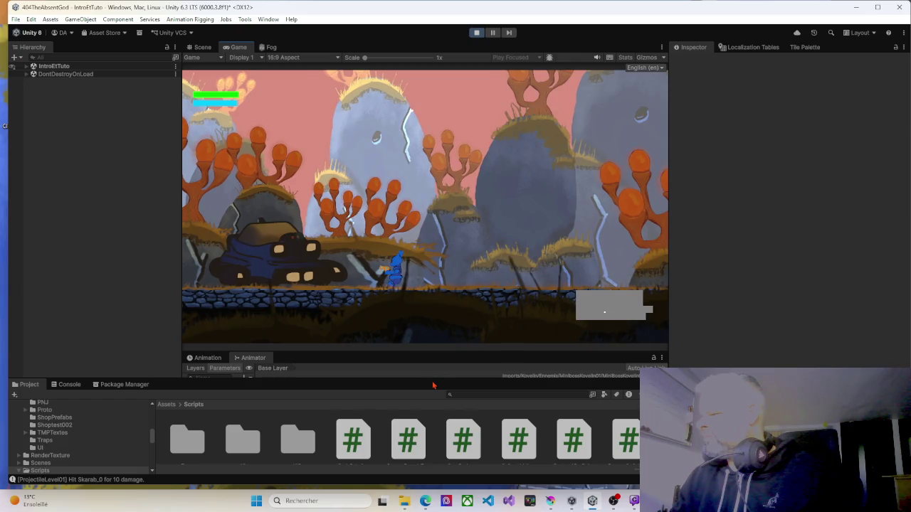
left_click_drag(430, 381, 430, 222)
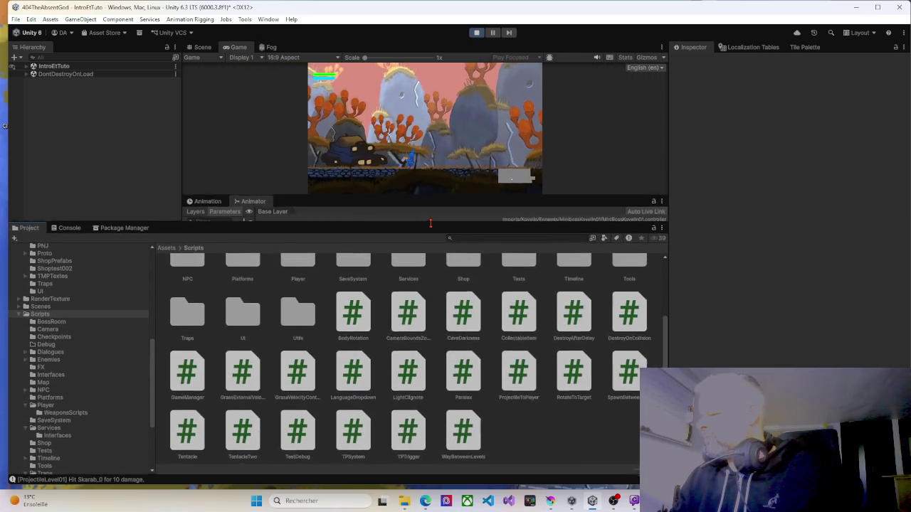
Stop and restart play mode to rerun the GrottesDeKovelin boss room with the miniboss.
scroll(404, 315, "up", 1)
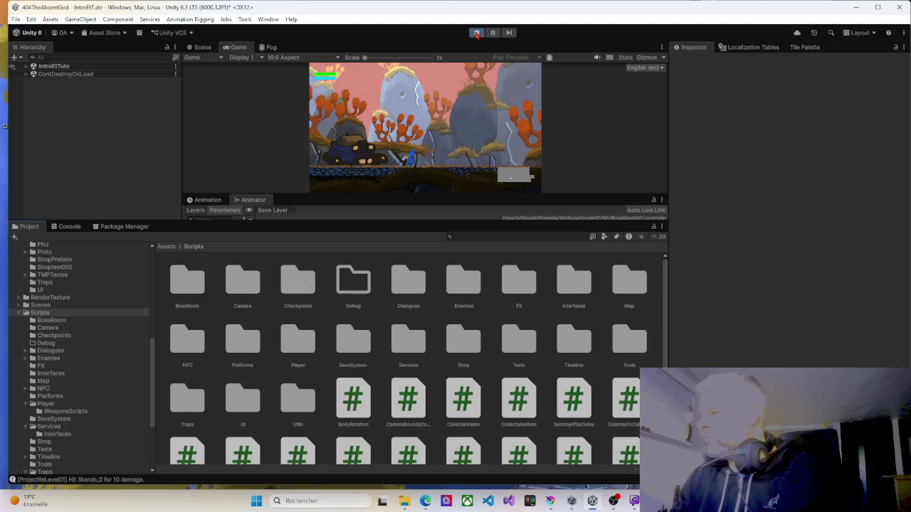
left_click(476, 33)
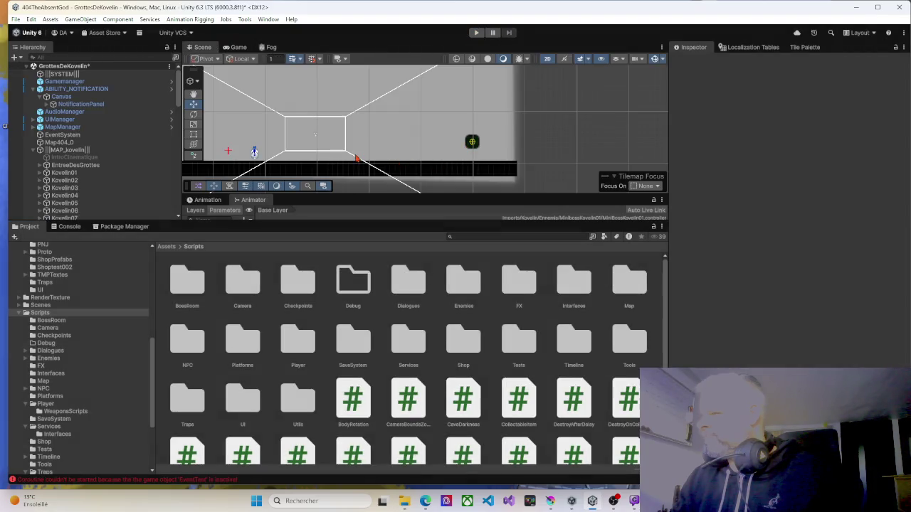
left_click(476, 33)
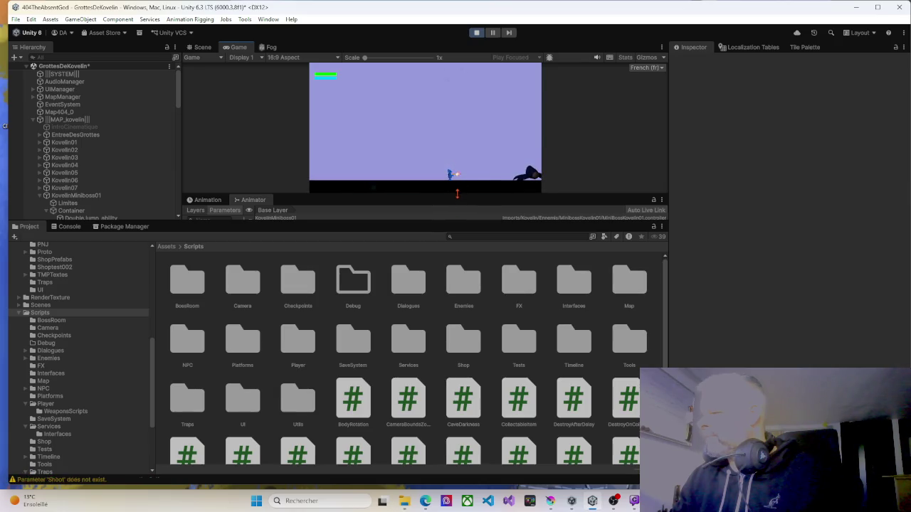
Make the game view much taller and jump into the Double Saut pickup.
left_click(454, 228)
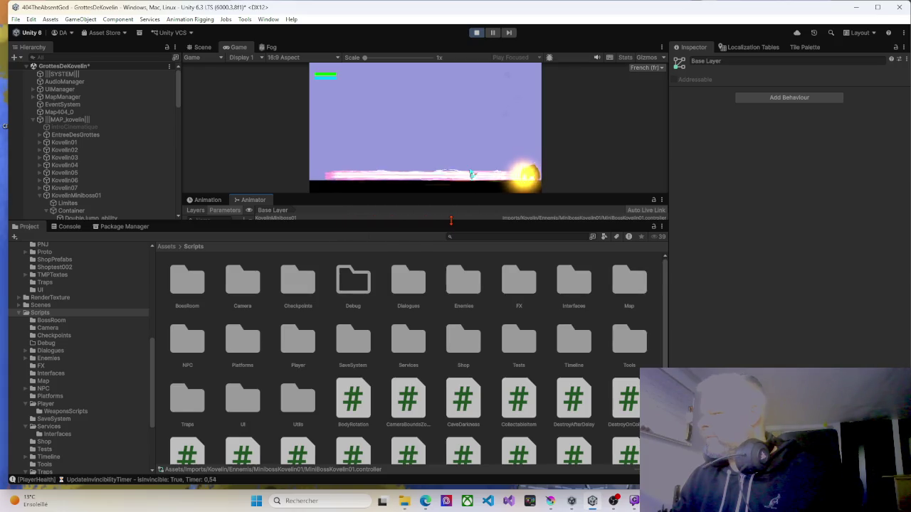
left_click_drag(451, 220, 455, 383)
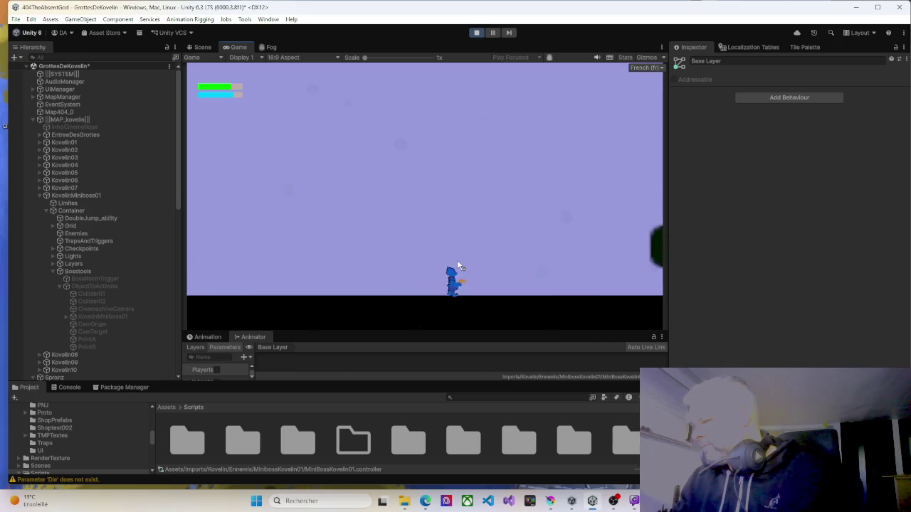
key("Right")
key("space")
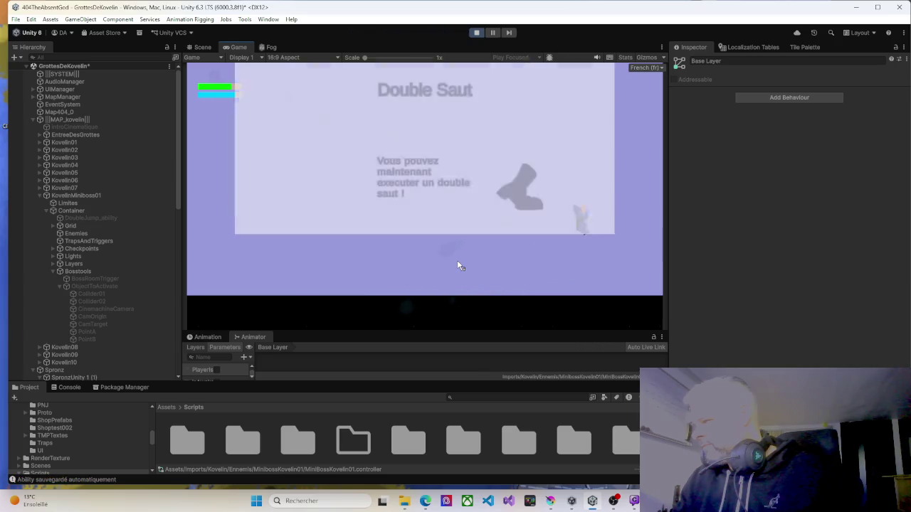
Test the new ability by jumping repeatedly and double jumping in mid-air.
key("Left")
key("space")
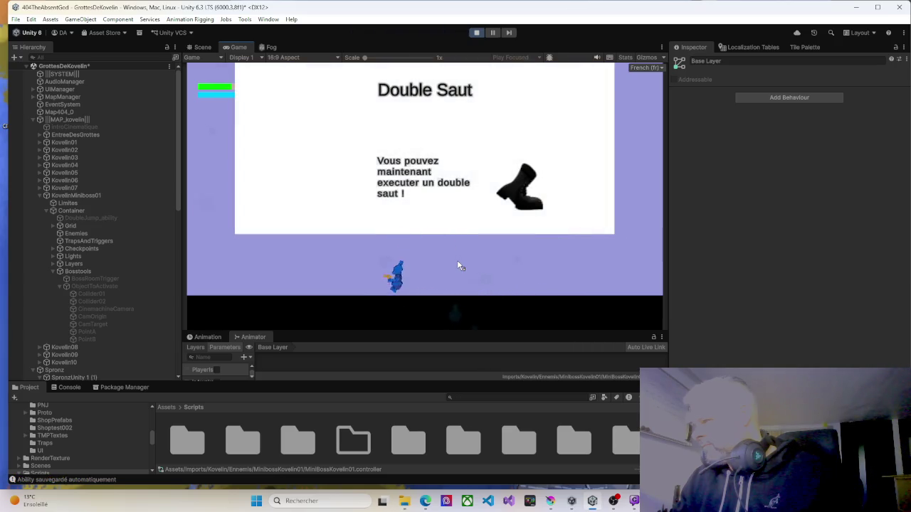
key("space")
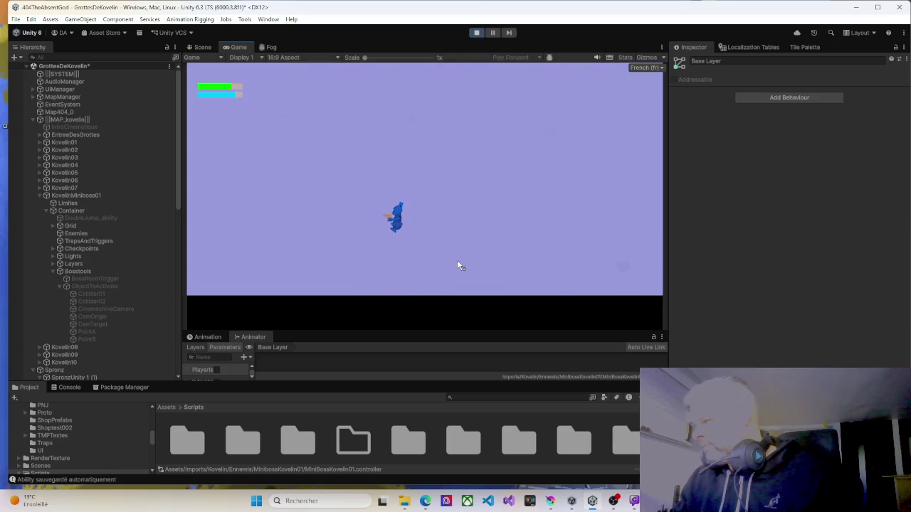
key("space")
key("space")
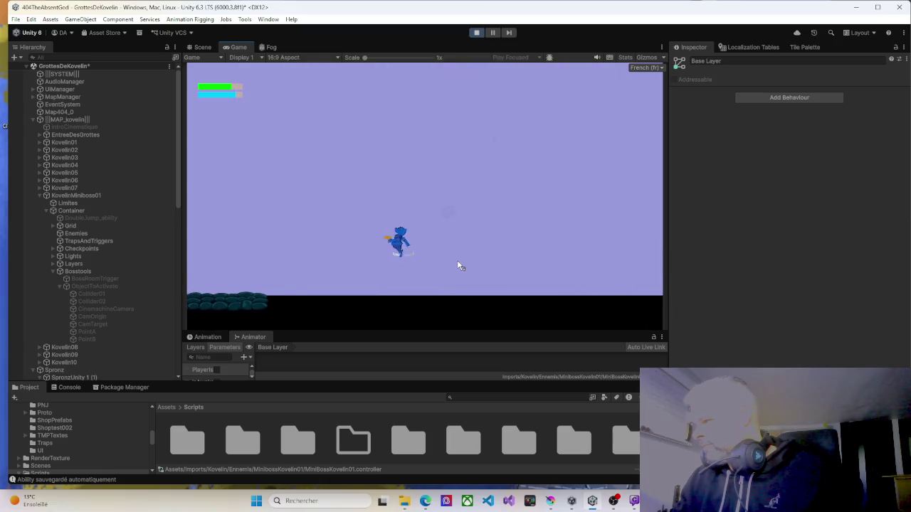
key("space")
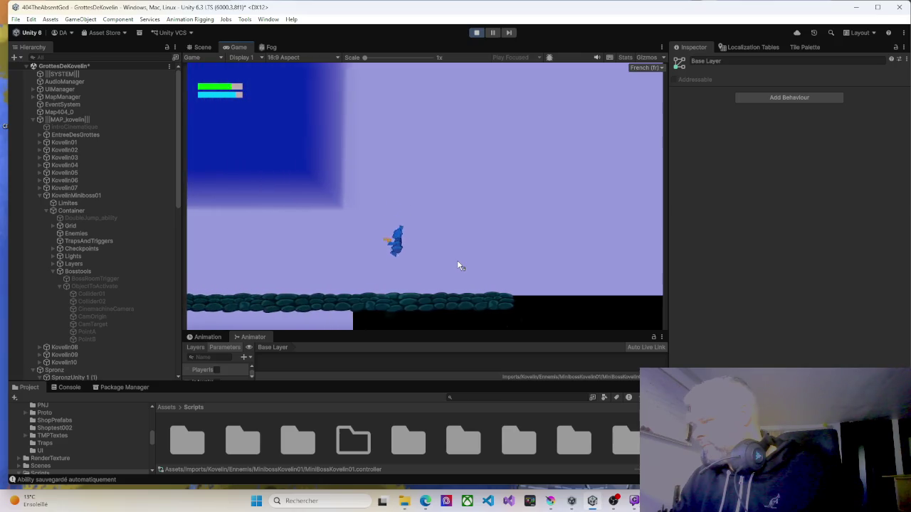
Walk the player left along the floor and across the red room.
key("Left")
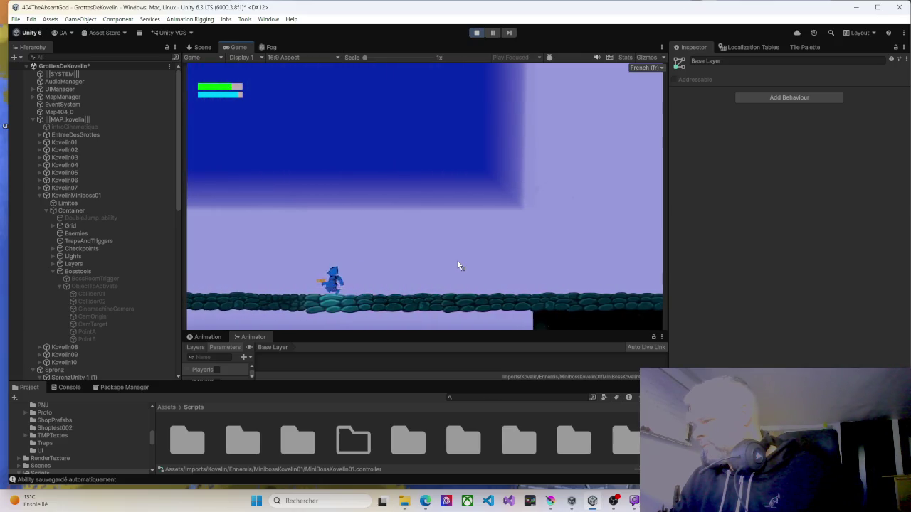
key("Left")
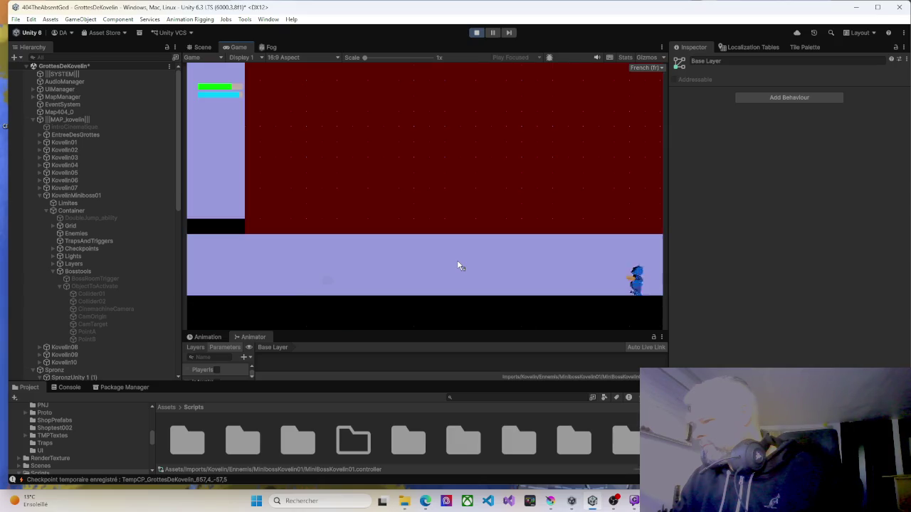
key("Left")
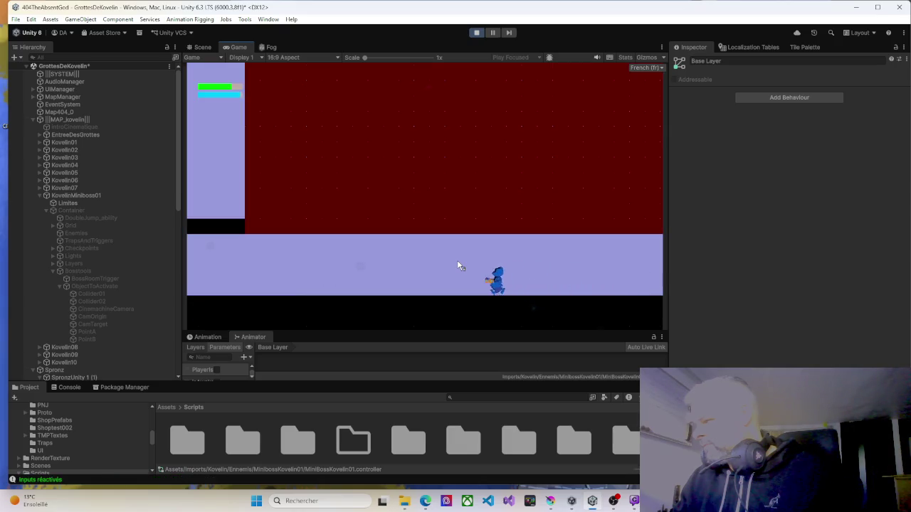
key("Left")
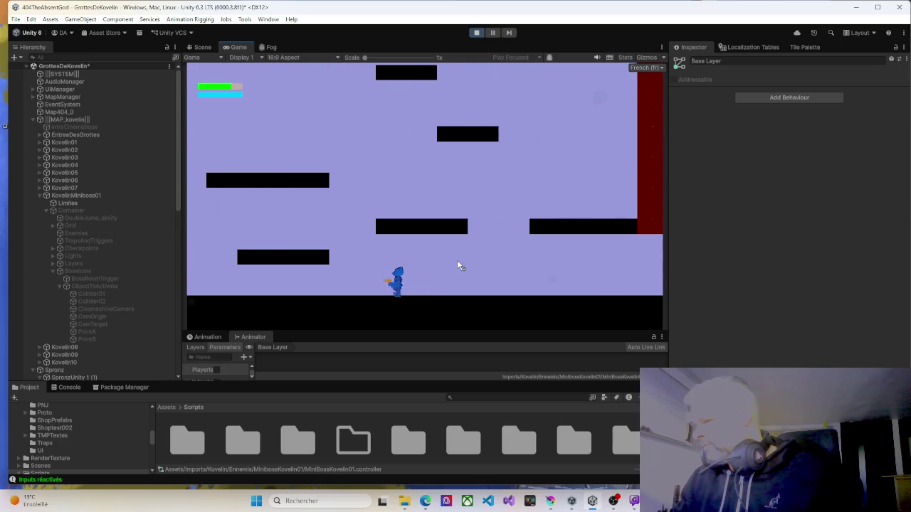
Climb the platform shaft and walk left onto the rocky ledge by the blue crystal.
key("Left")
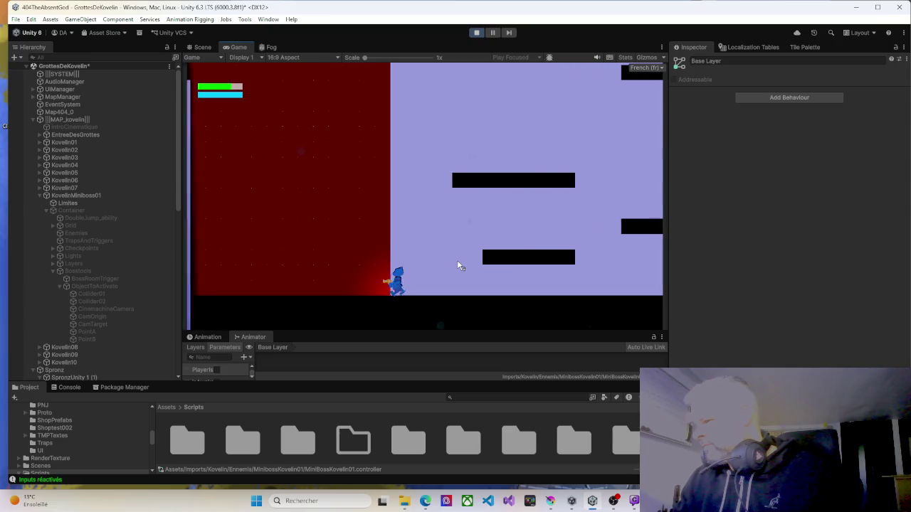
key("Right")
key("space")
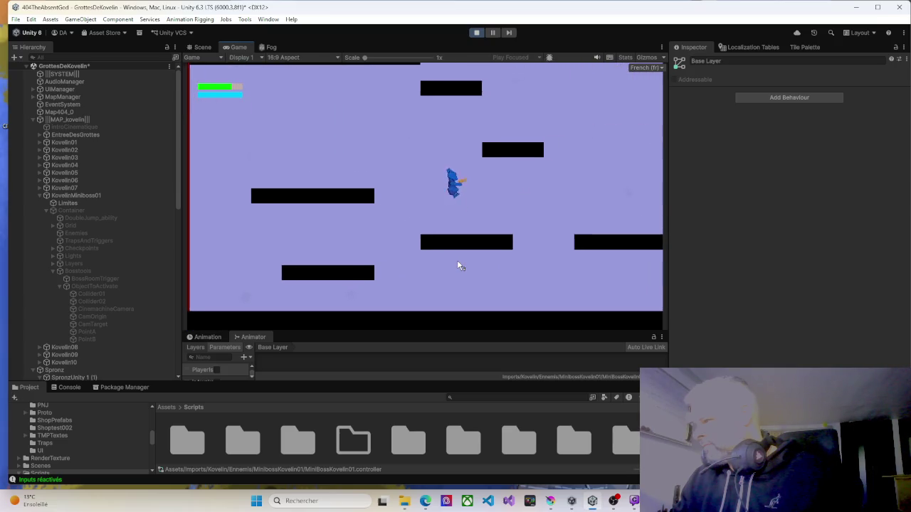
key("Right")
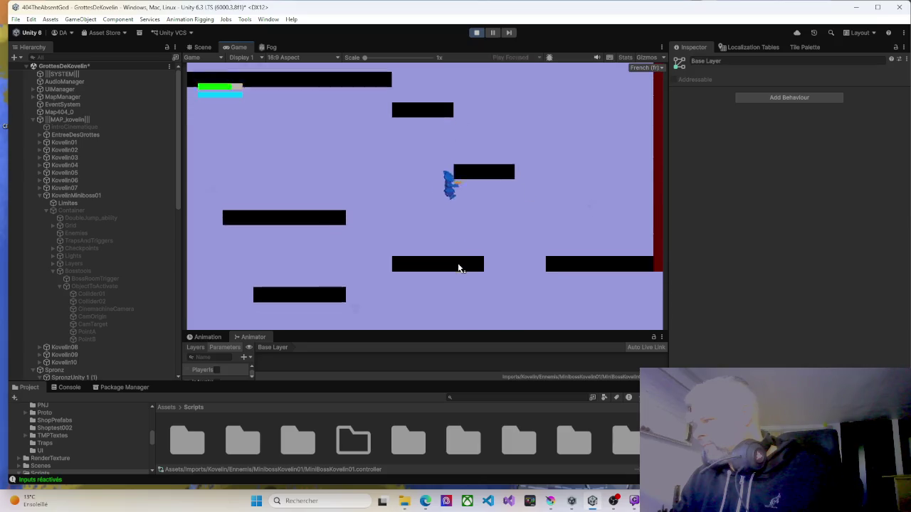
key("Left")
key("Left")
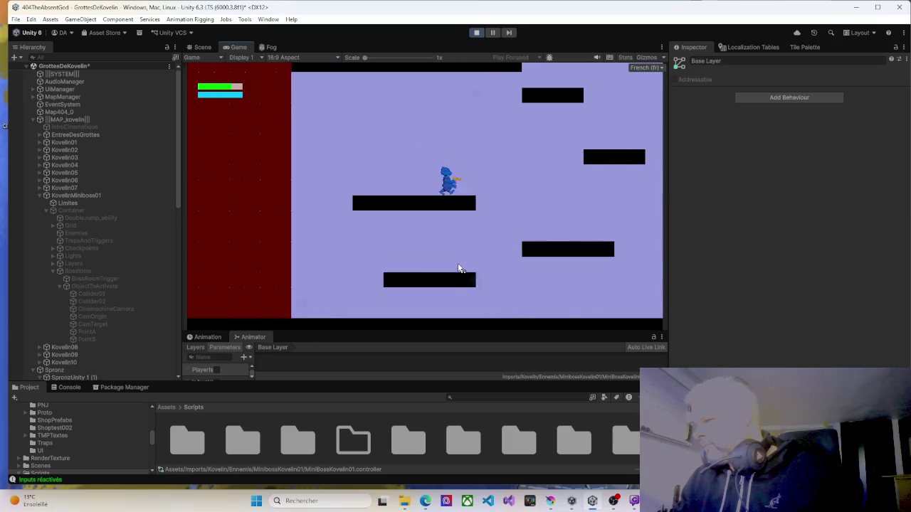
key("Right")
key("space")
key("Right")
key("Left")
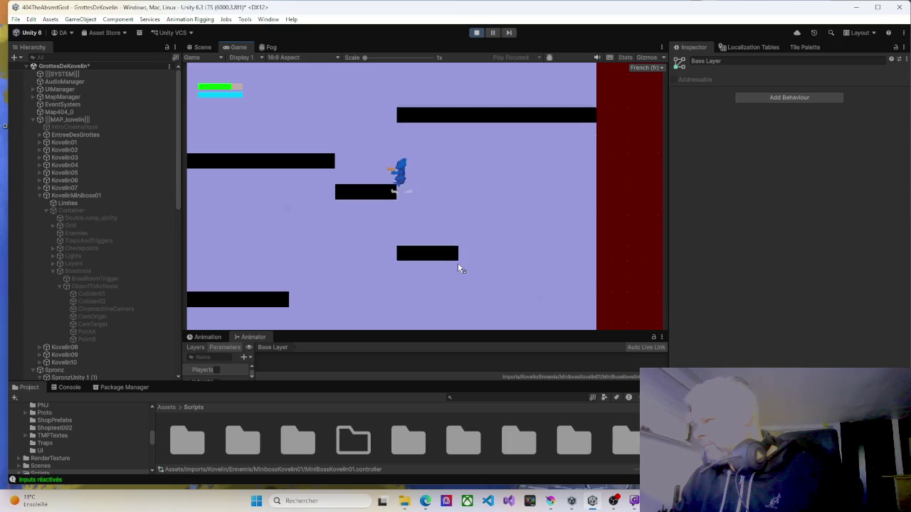
key("space")
key("Left")
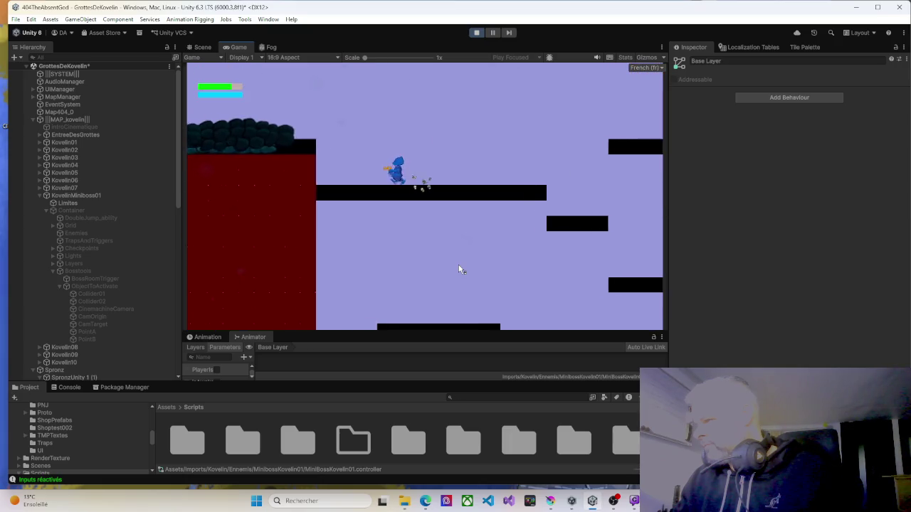
key("Left")
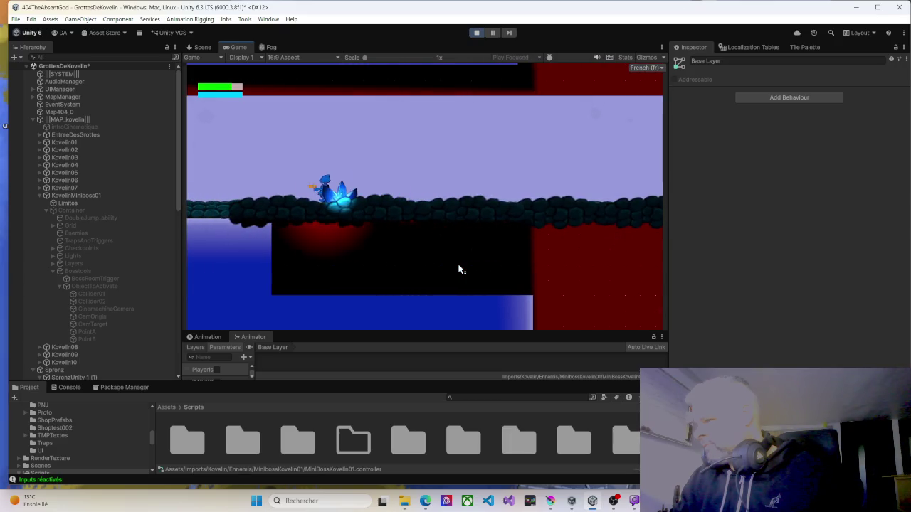
Drop past the ELEVATOR sign ledge and leave that room to the left.
key("Left")
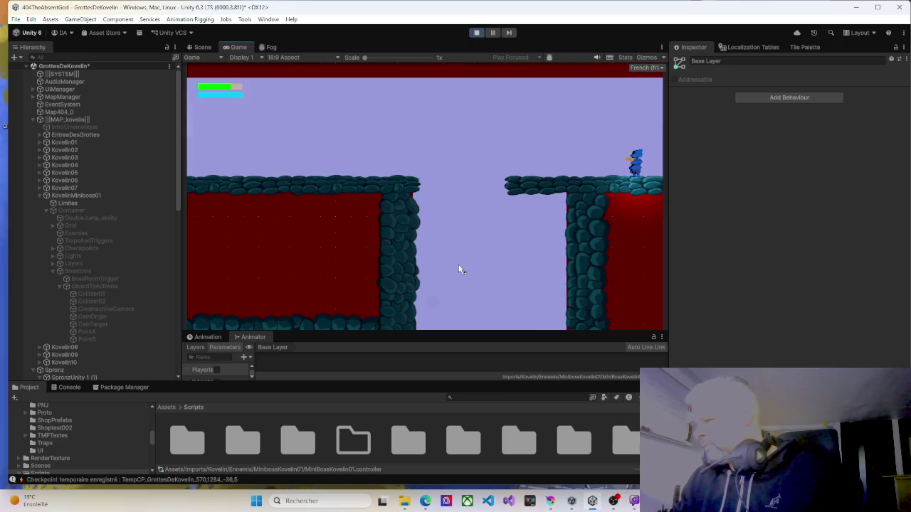
key("Left")
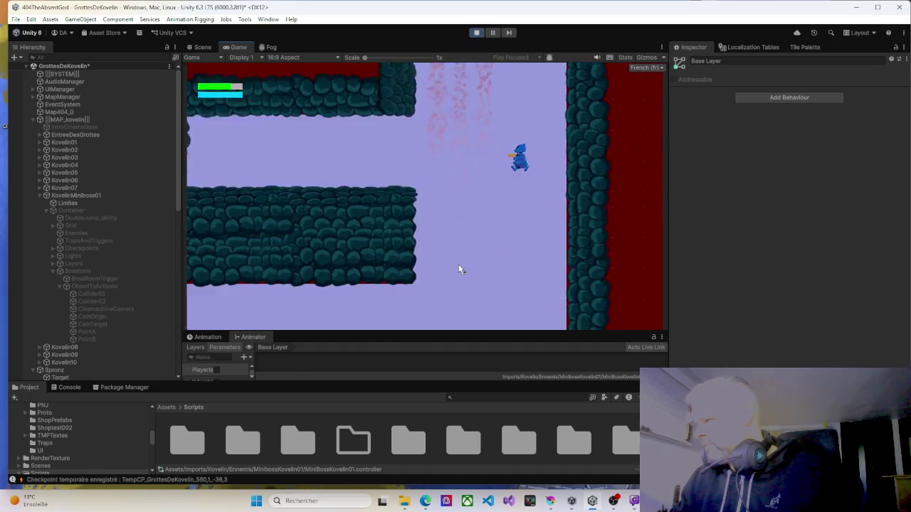
key("Left")
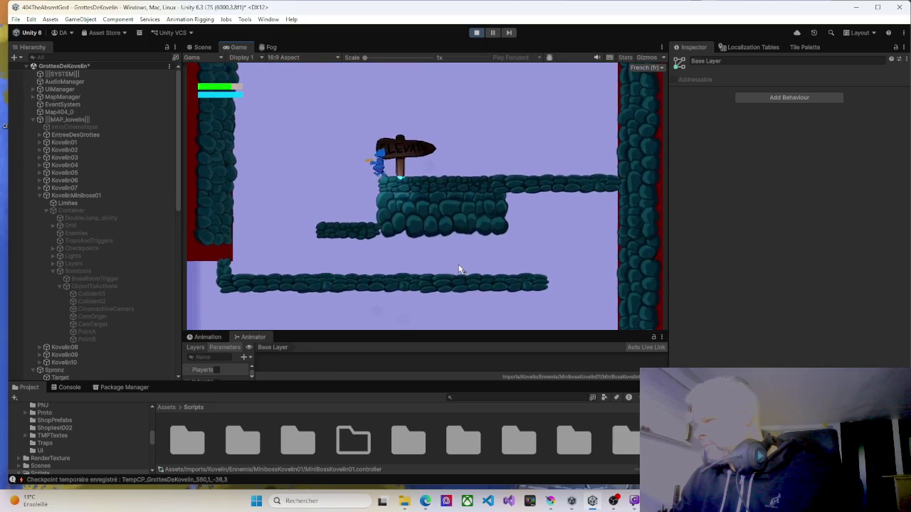
key("Right")
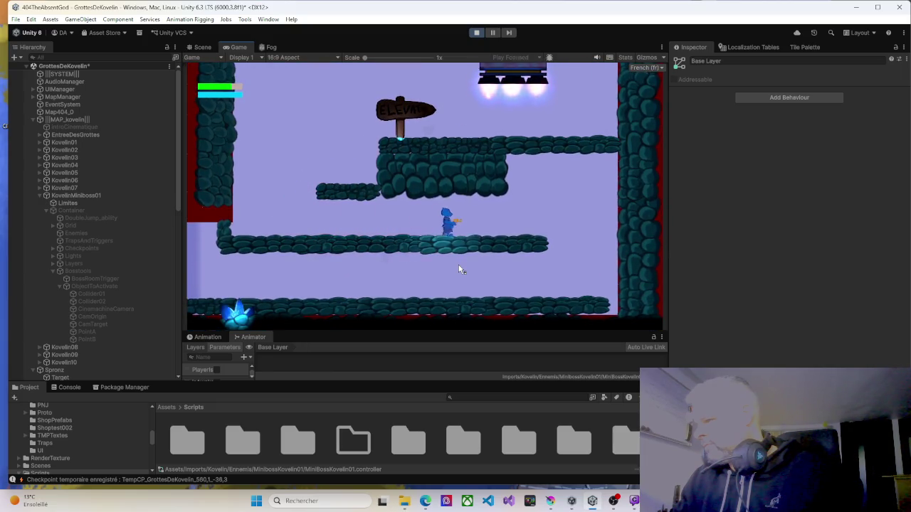
key("Left")
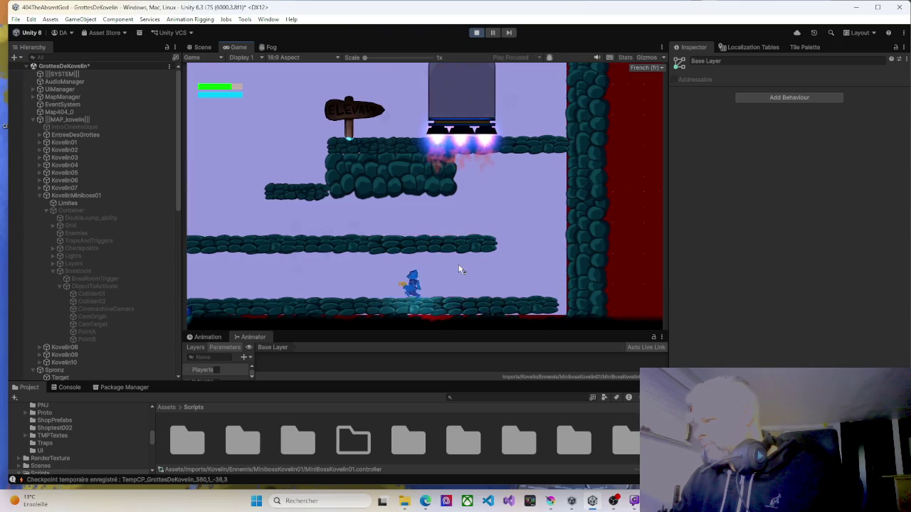
key("Left")
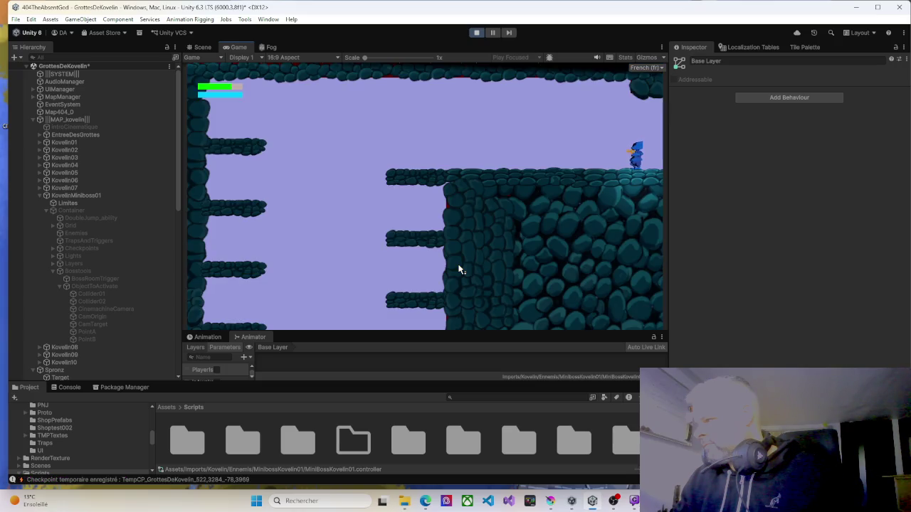
Continue left through the blue bounce-pad room to the red-walled cave ledge.
key("Left")
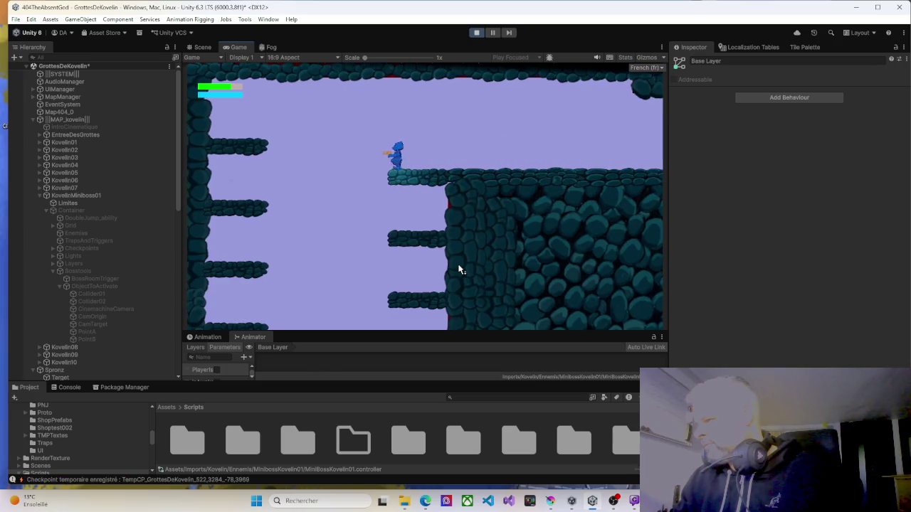
key("Left")
key("Left")
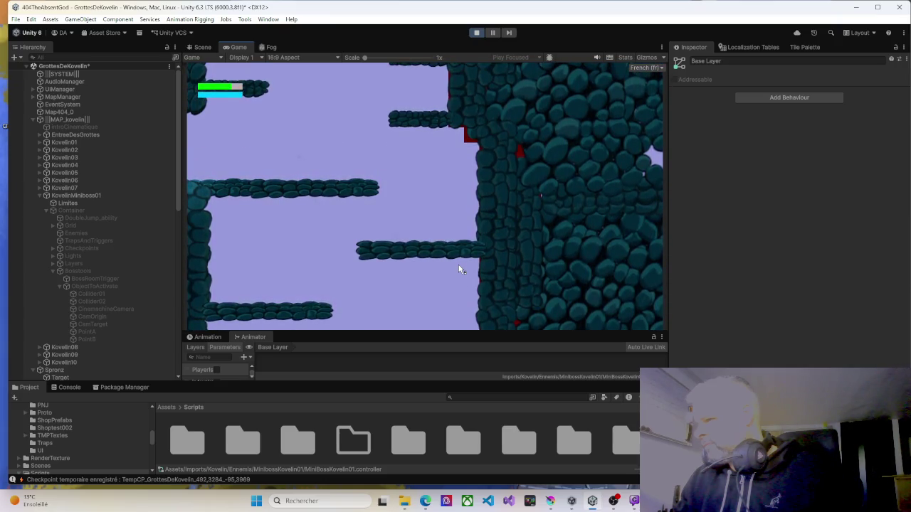
key("Left")
key("Left")
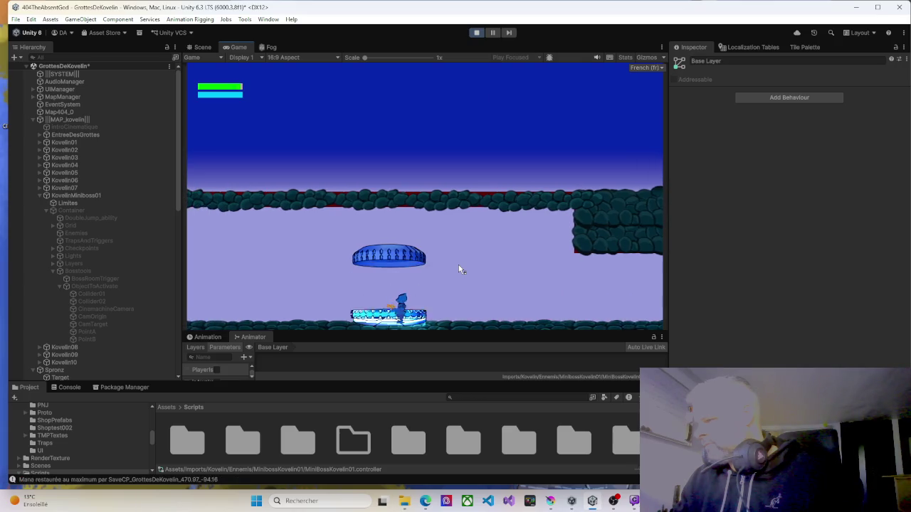
key("Left")
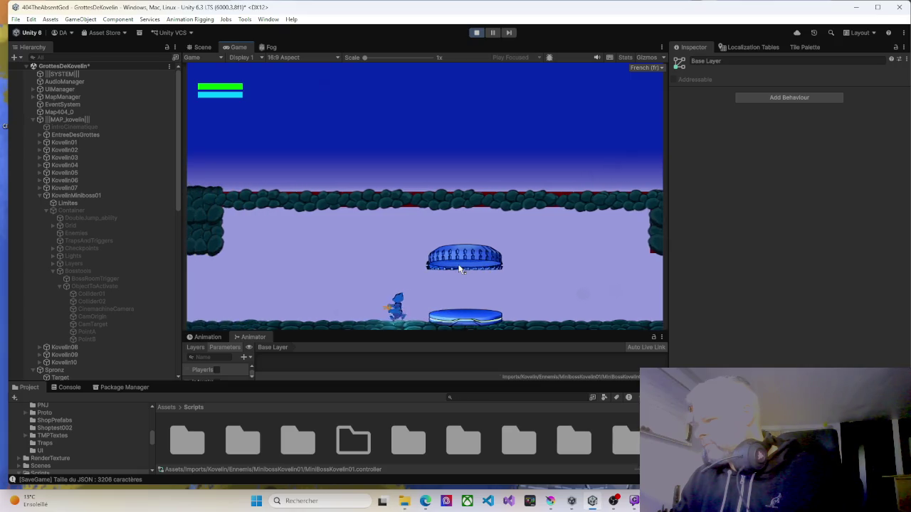
key("Left")
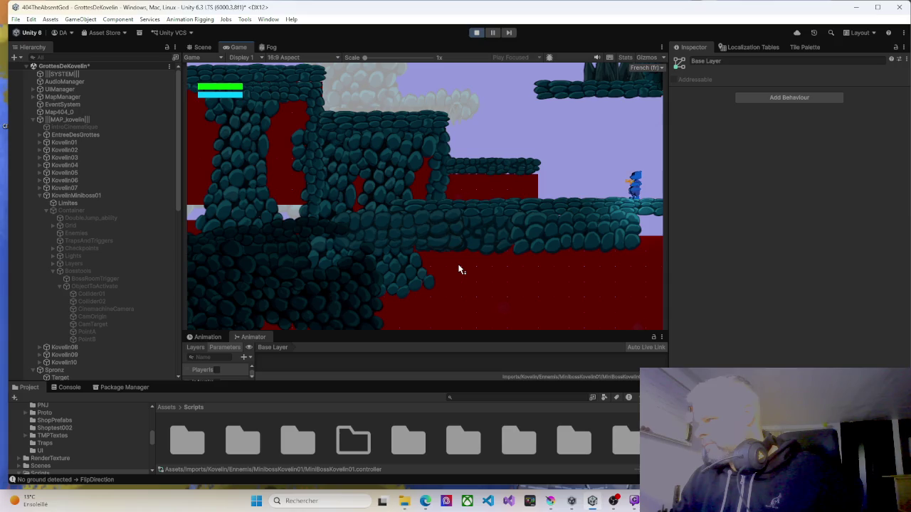
key("Left")
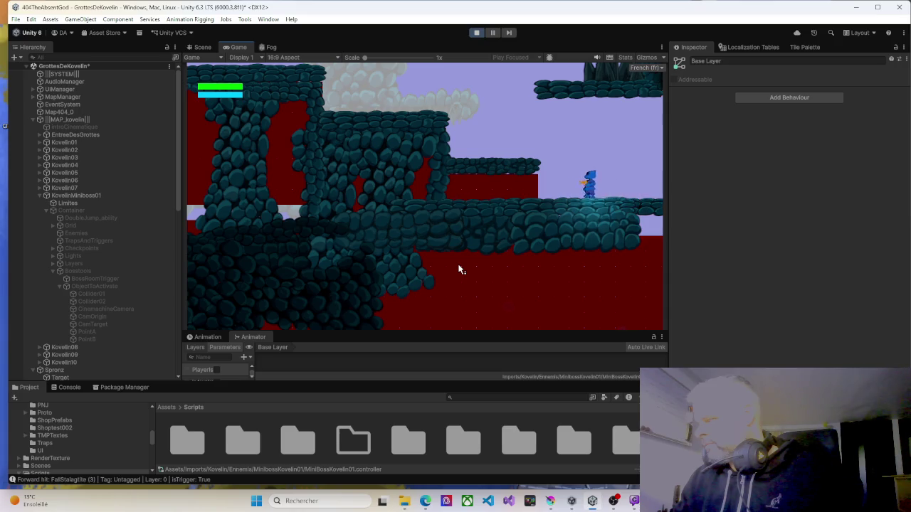
Jump across the platforms and shoot a projectile at the Kovelin01 enemy.
key("space")
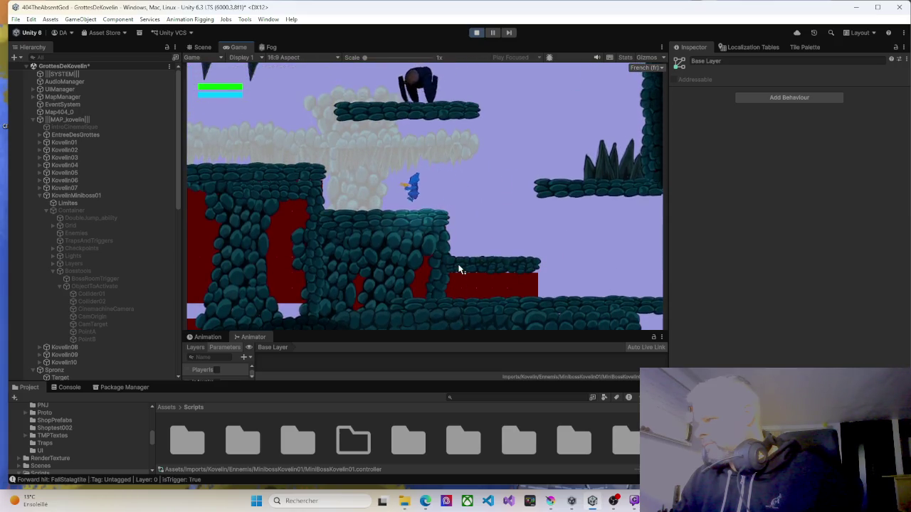
key("Left")
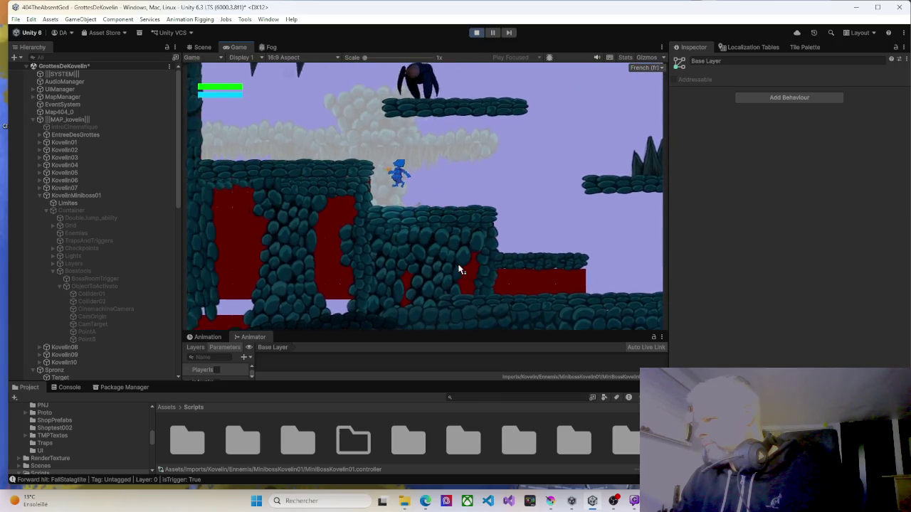
key("Right")
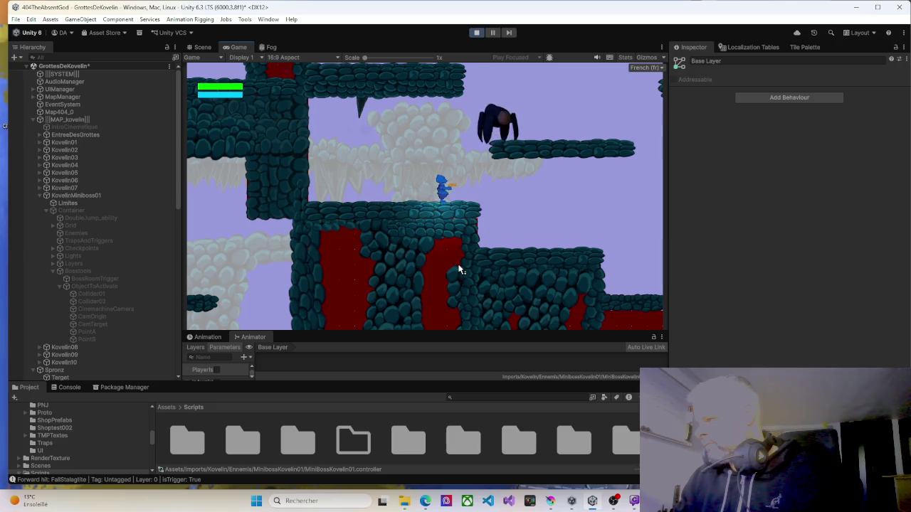
key("space")
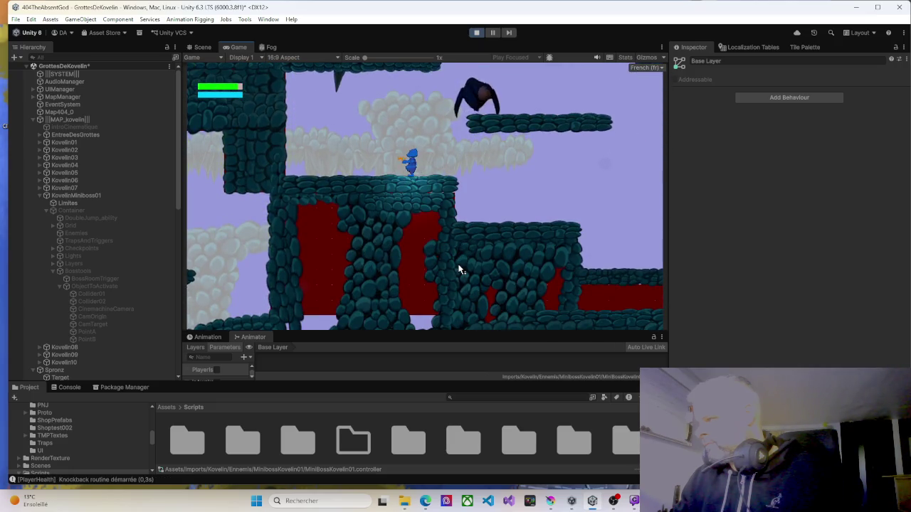
key("Right")
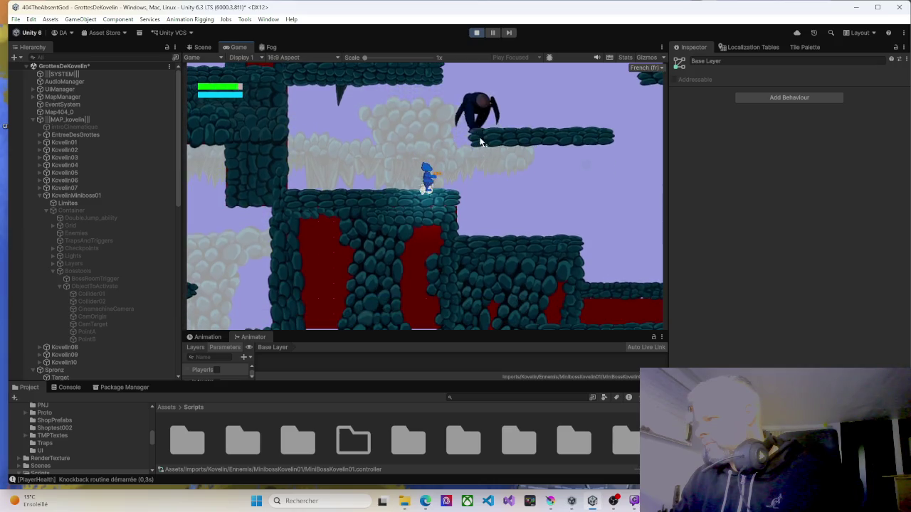
key("space")
left_click(482, 190)
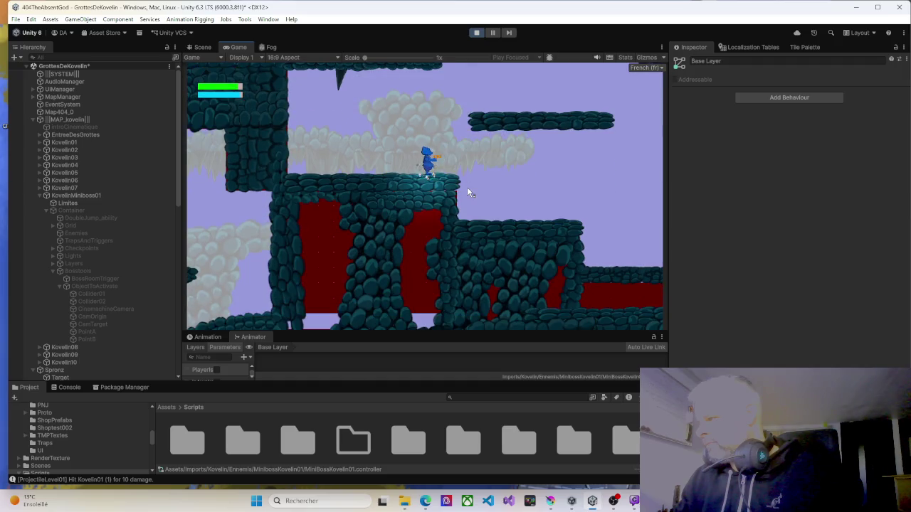
Jump up through the platforms and run left along the upper platform toward the dark enemy.
key("space")
key("Left")
key("Right")
key("space")
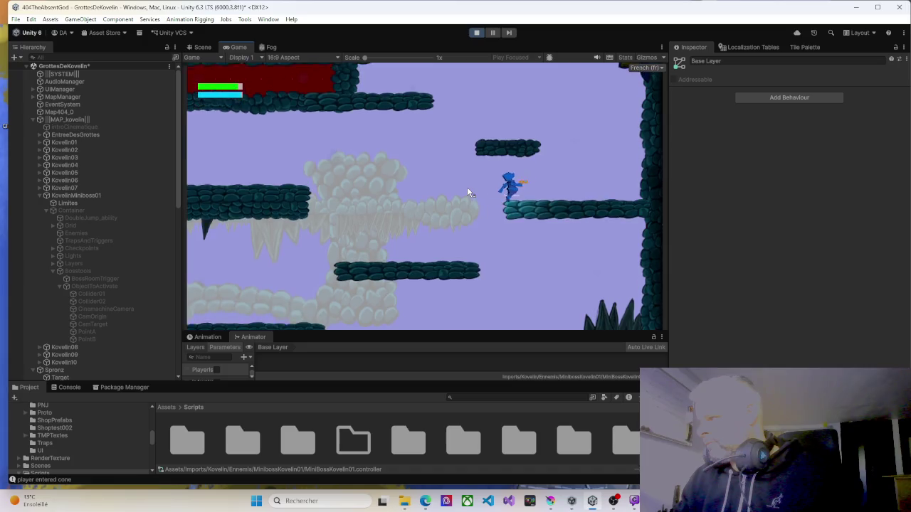
key("space")
key("Left")
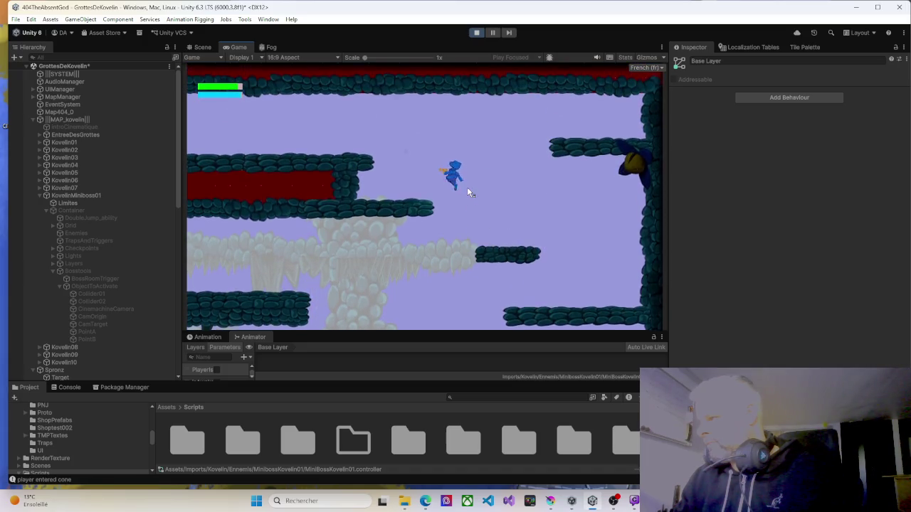
key("space")
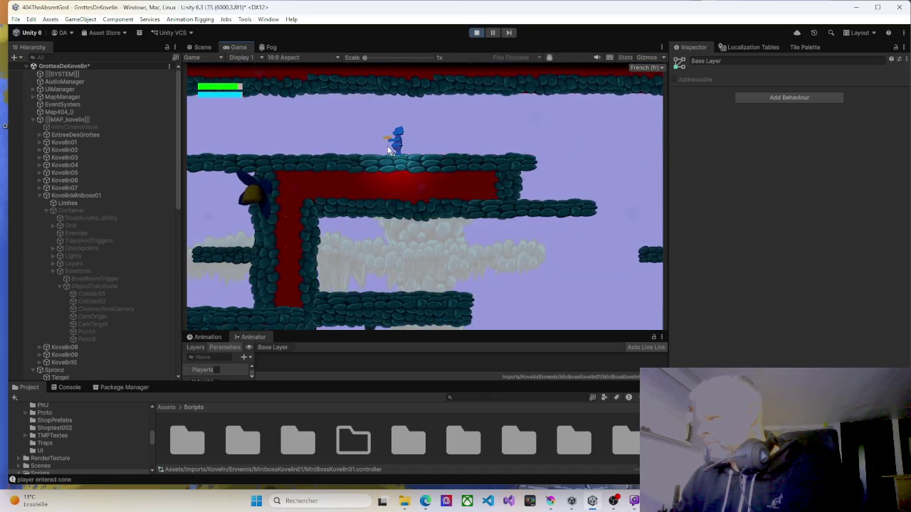
key("Left")
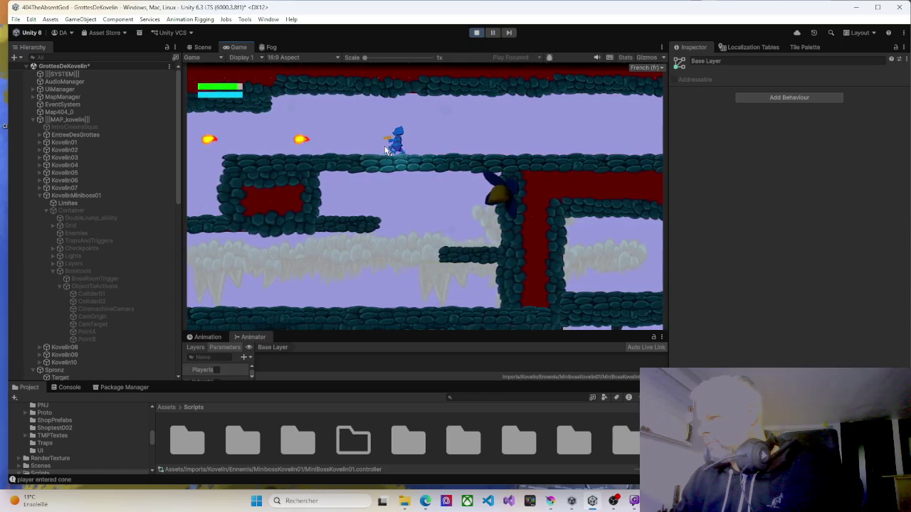
key("Left")
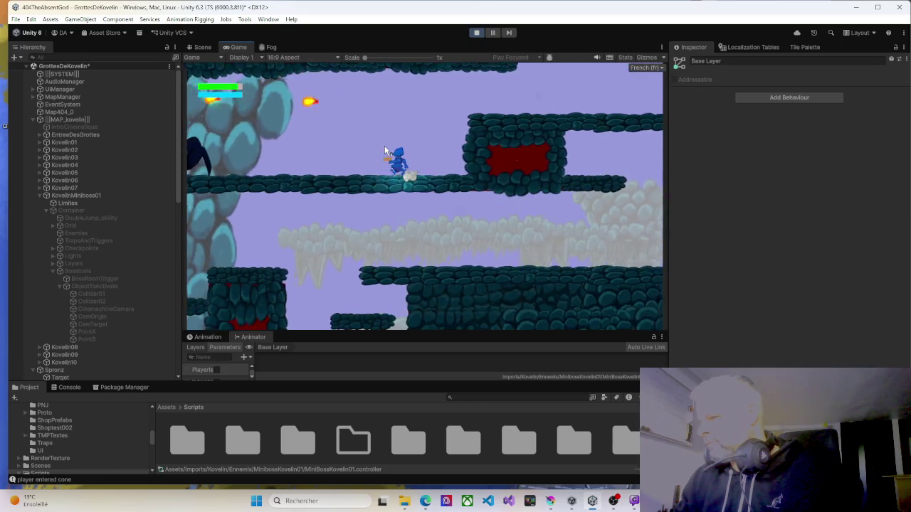
key("Left")
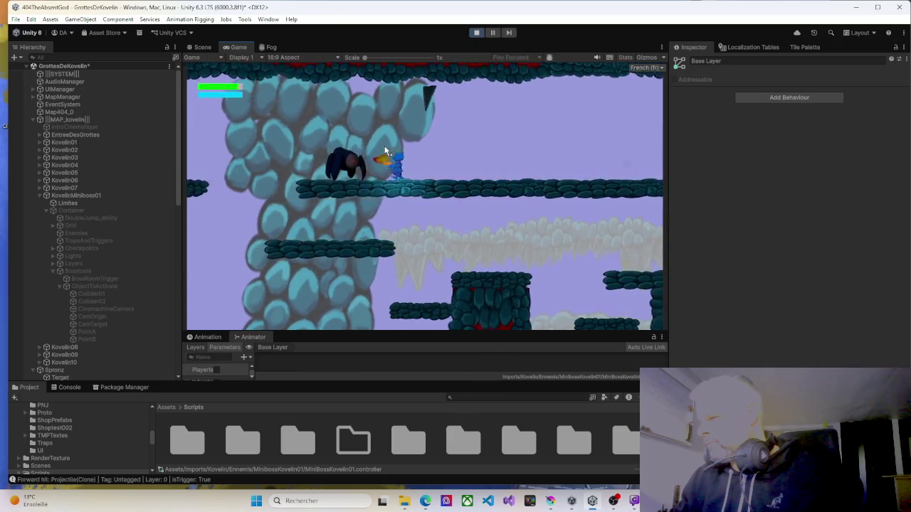
Drop to the lower ledge, climb the red pillar and slope, then head back toward the checkpoint.
key("Left")
key("Right")
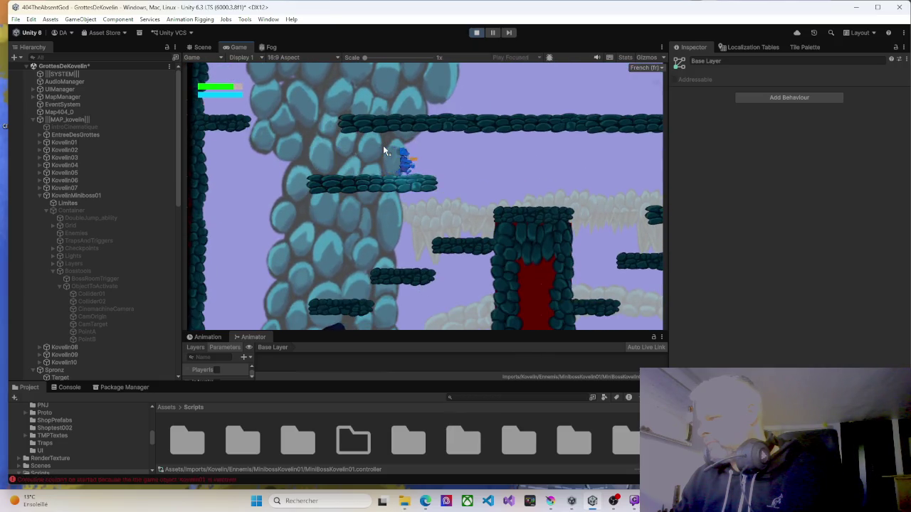
key("Right")
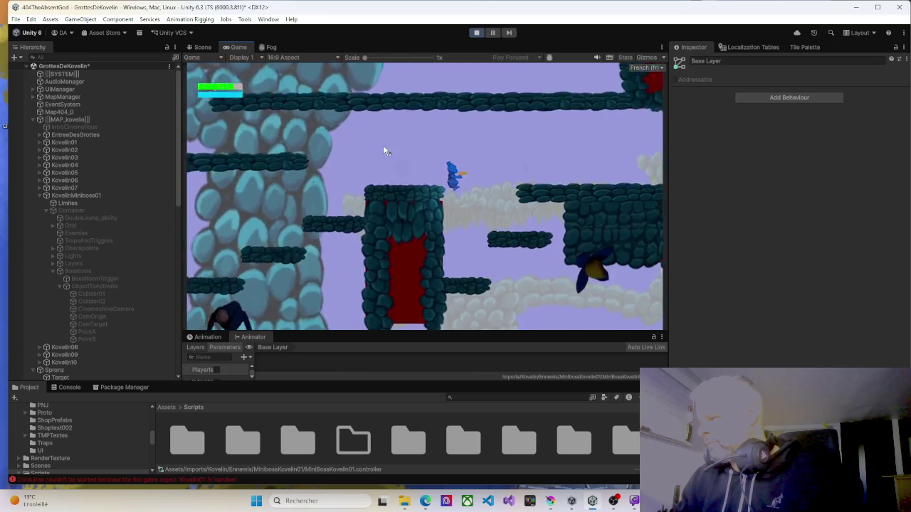
key("Right")
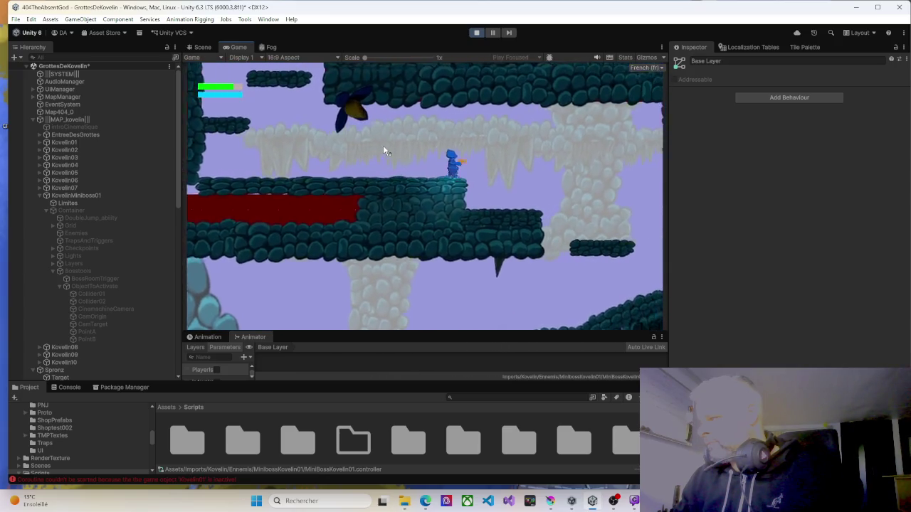
key("Right")
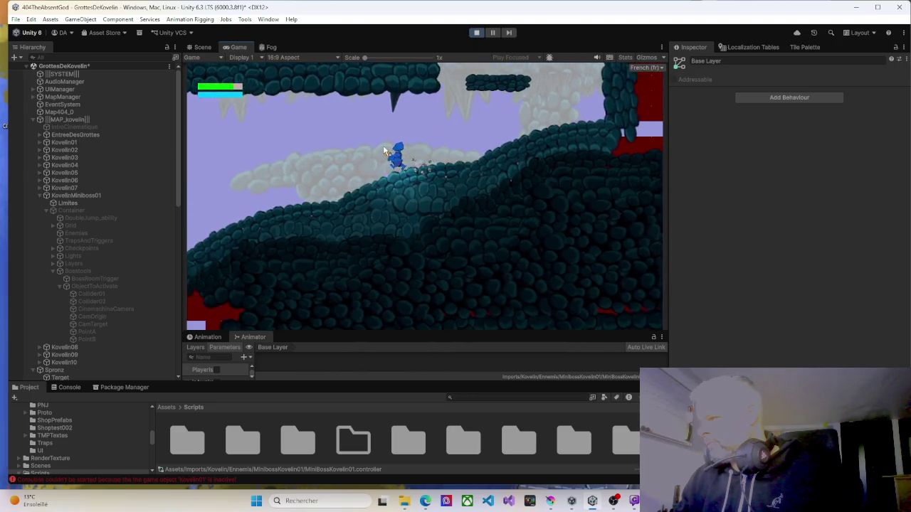
key("Left")
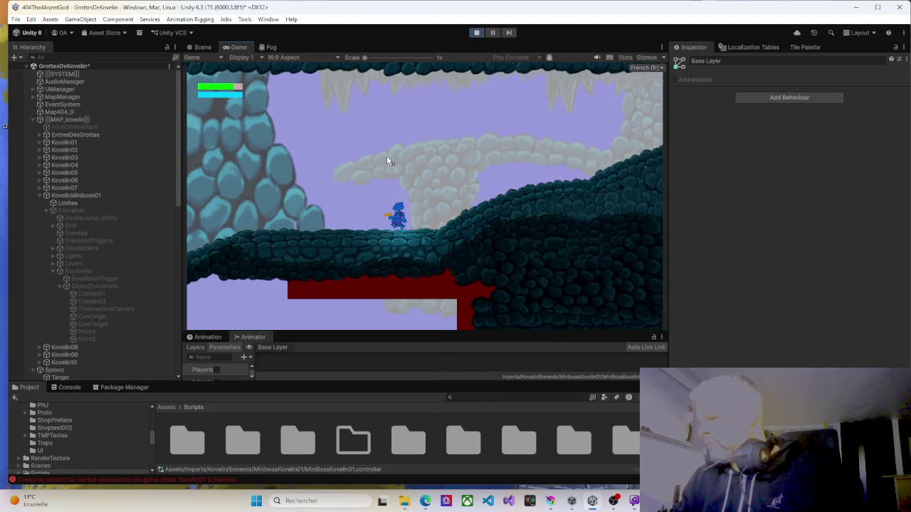
key("Left")
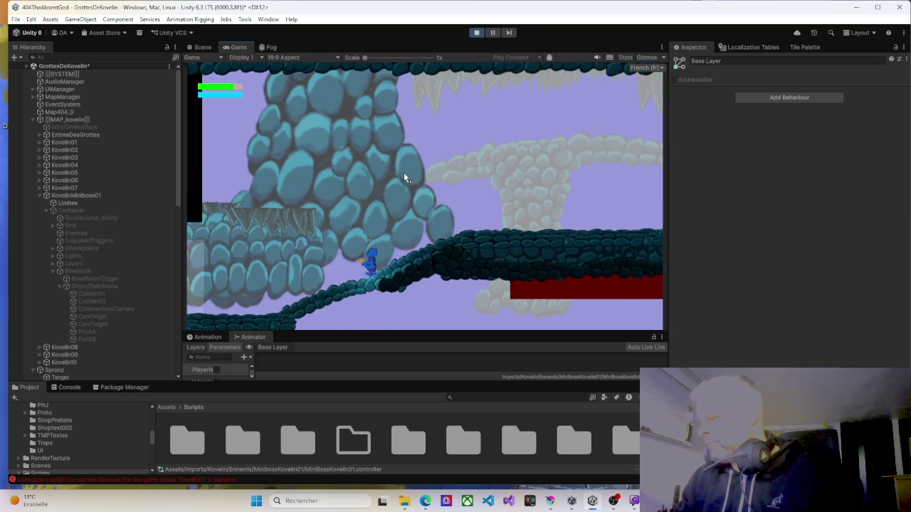
key("Left")
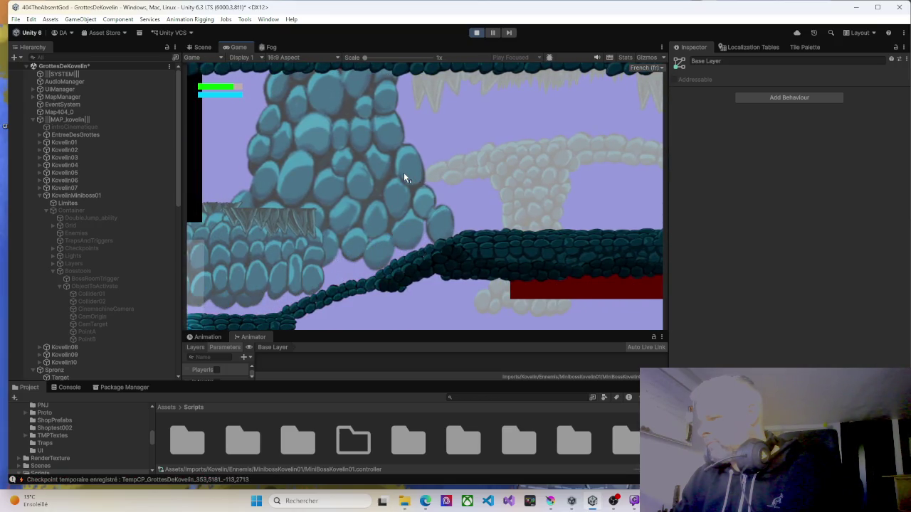
Ride the glowing elevator up to the stone ledge, saving the checkpoint, then stop the playtest.
key("Left")
key("space")
key("space")
key("Left")
key("Left")
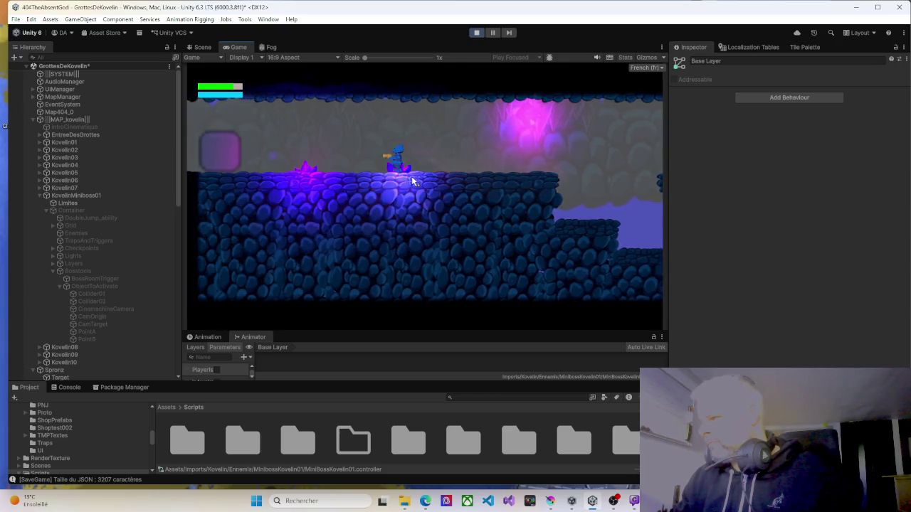
key("Left")
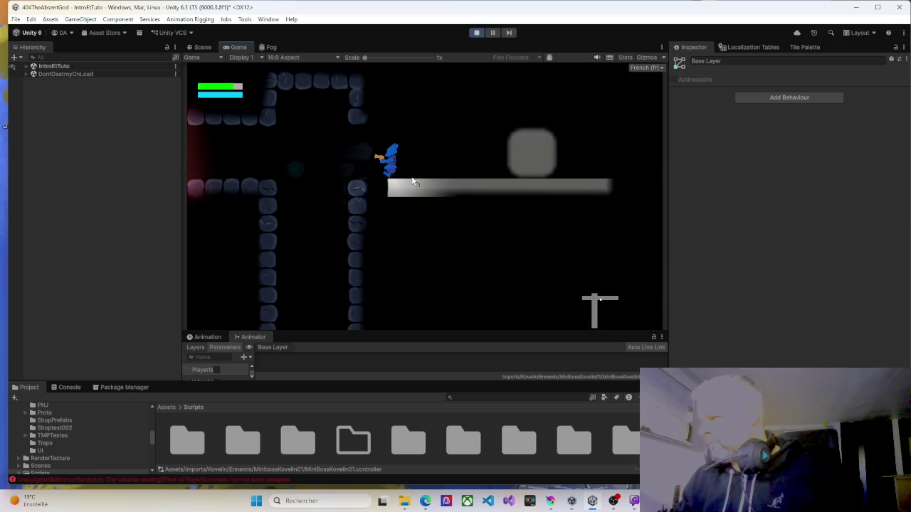
key("Right")
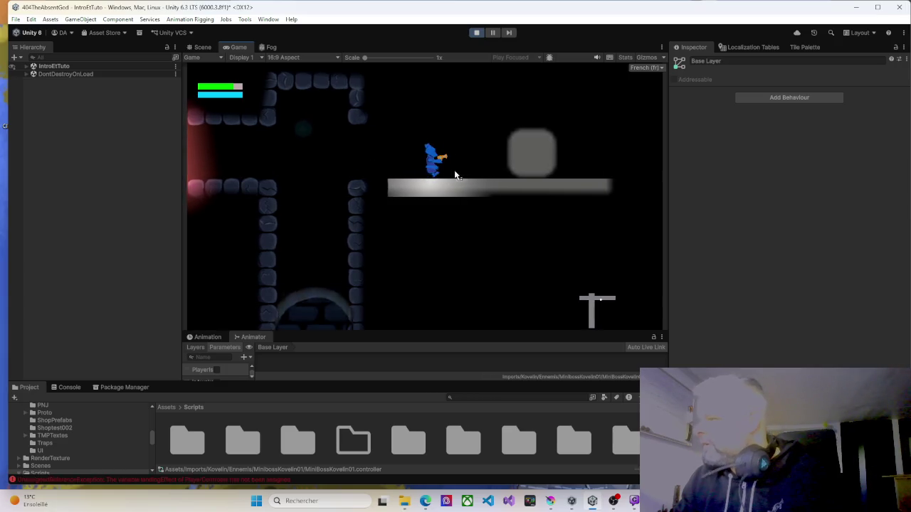
key("Left")
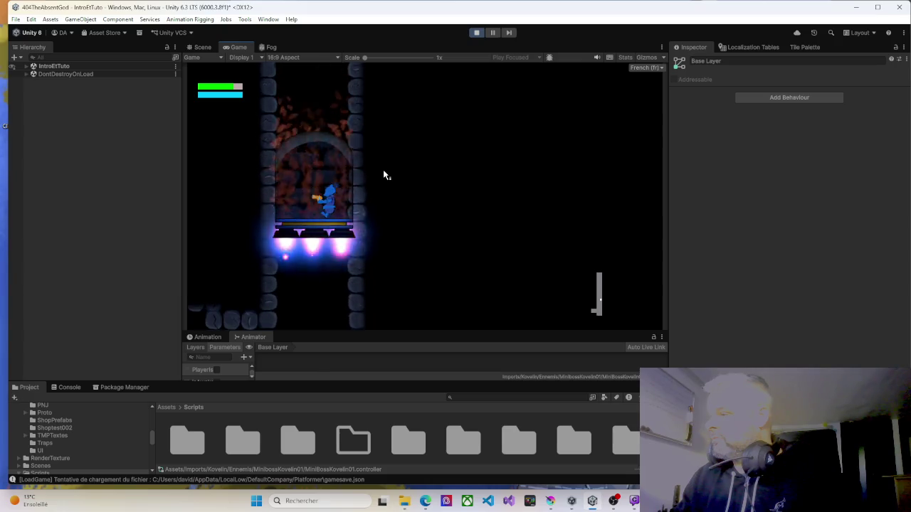
key("Left")
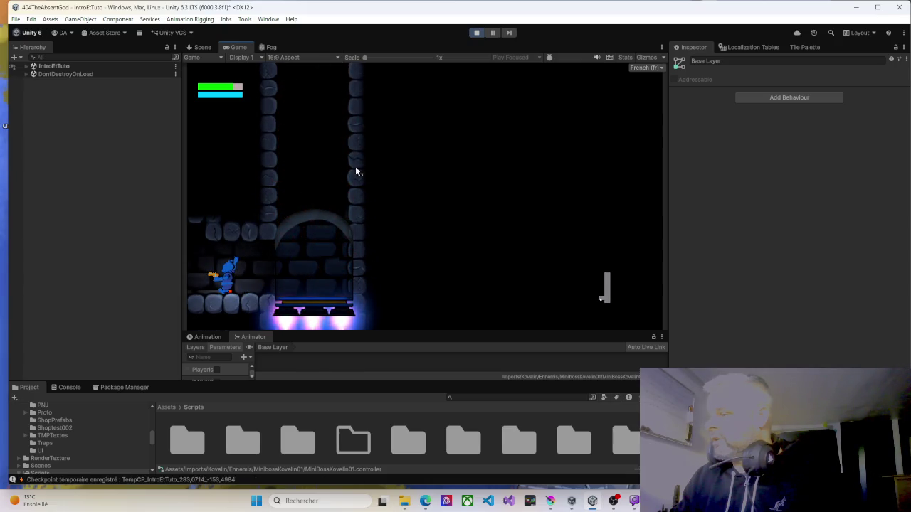
left_click(476, 33)
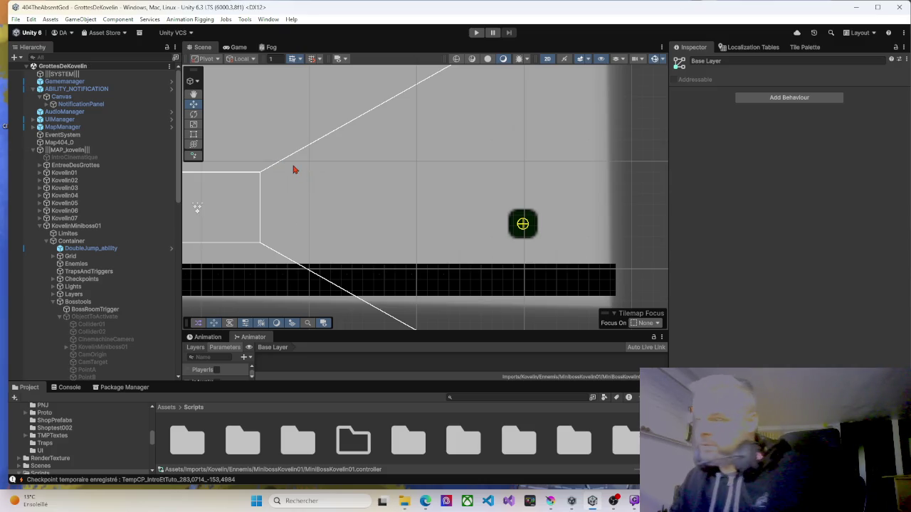
Filter the Project window by 'Intro' and open the IntroEtTuto scene.
scroll(498, 204, "down", 6)
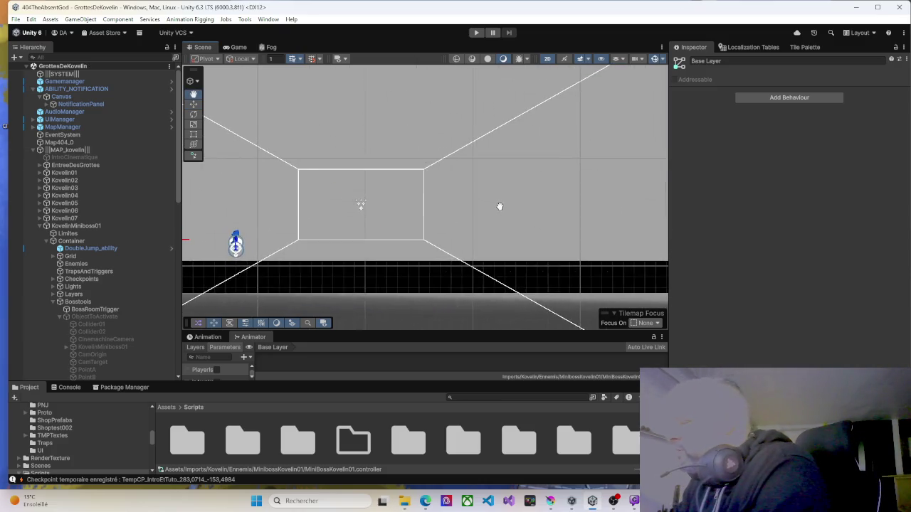
scroll(377, 279, "down", 4)
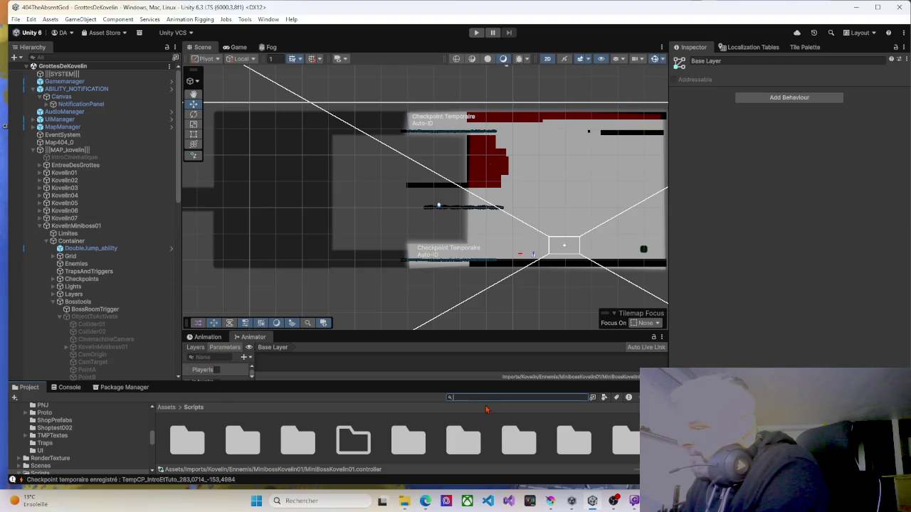
type("Intro")
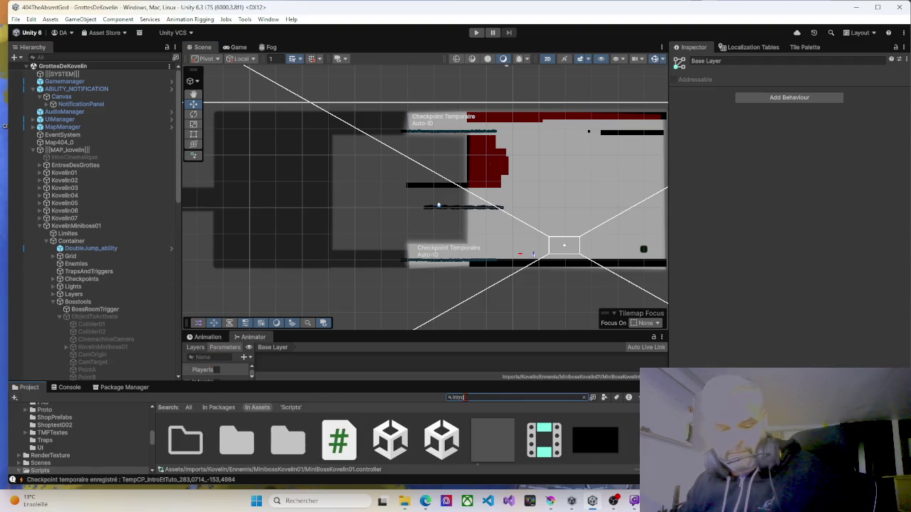
left_click_drag(435, 380, 431, 314)
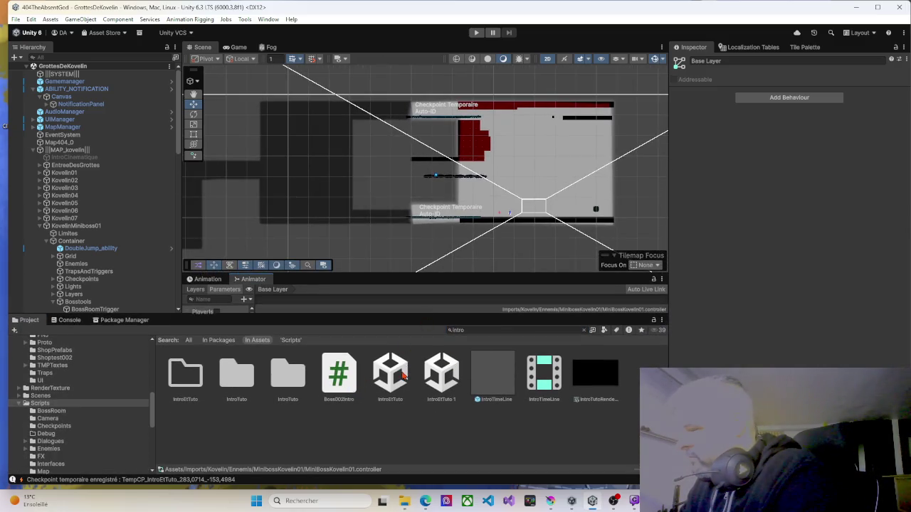
left_click(402, 375)
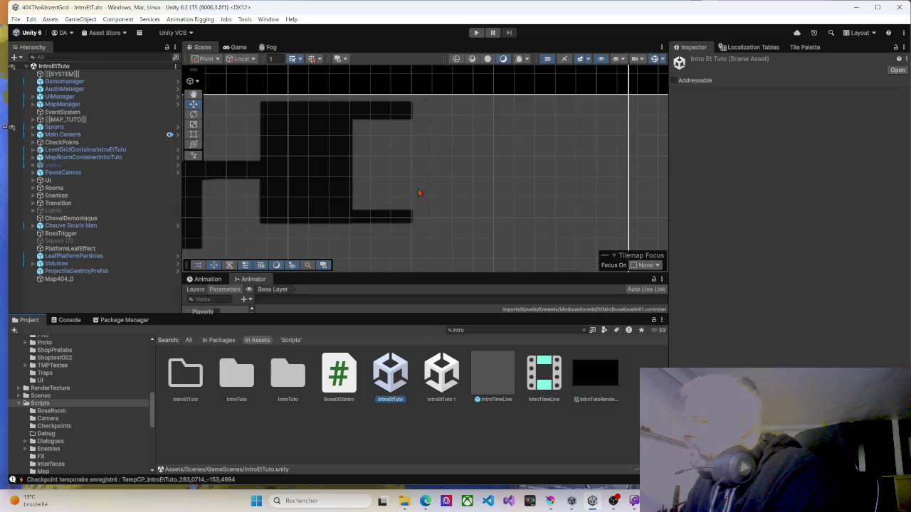
Zoom to the spawn point and inspect its grass sprites, including BlueRocksOrangeGrass_2.
scroll(403, 194, "down", 6)
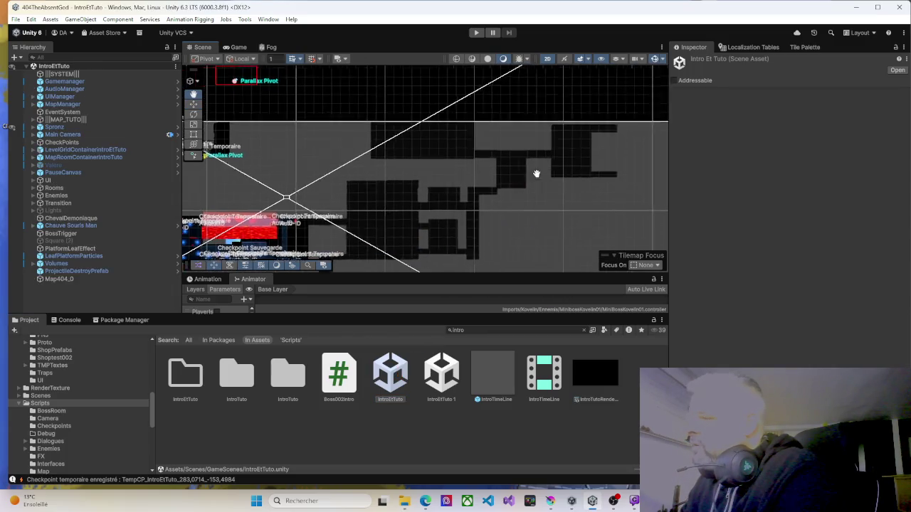
key("Left")
key("Left")
key("Left")
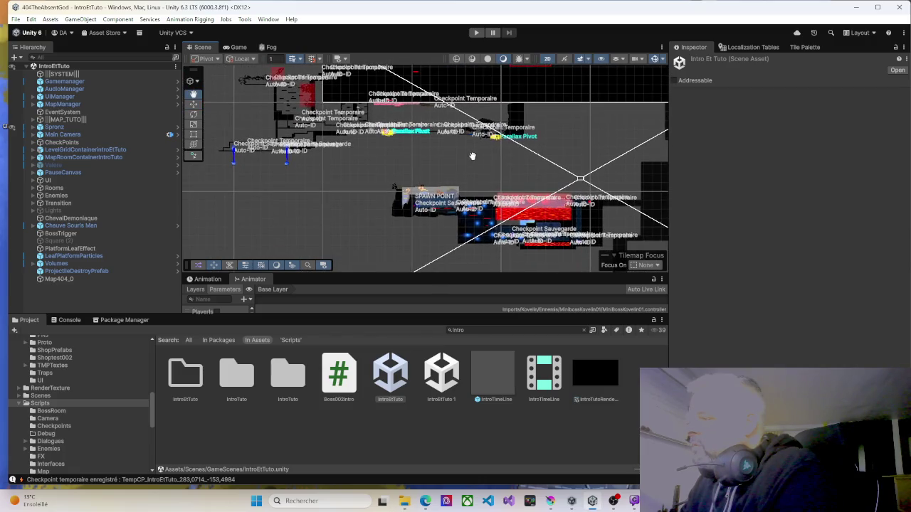
scroll(393, 206, "up", 5)
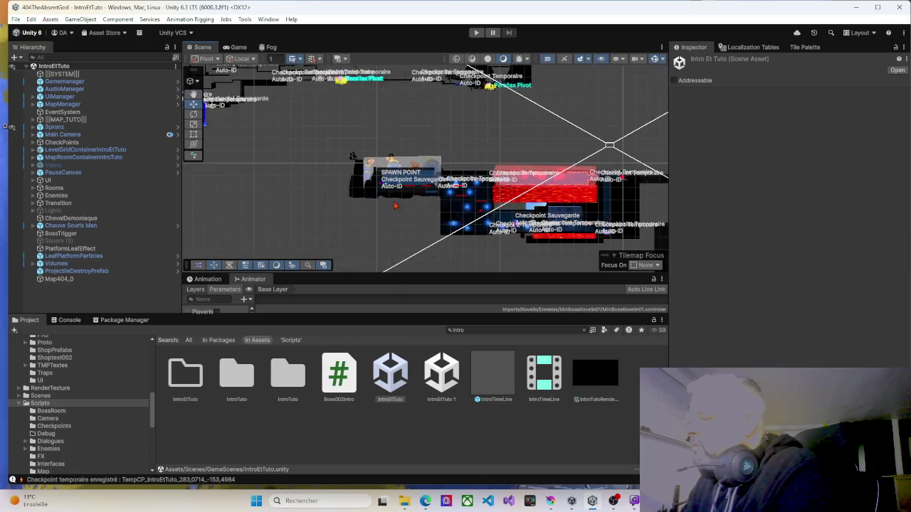
scroll(394, 205, "up", 5)
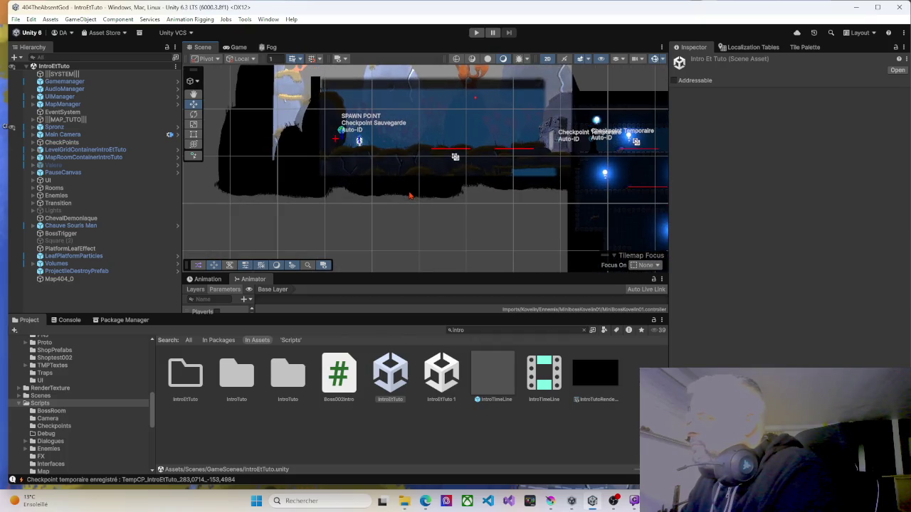
left_click(412, 191)
left_click(391, 189)
left_click(363, 171)
left_click(335, 165)
left_click(330, 164)
left_click(370, 161)
Zoom further and select the large grass clump BlueRocksOrangeGrass_0.
scroll(377, 162, "up", 10)
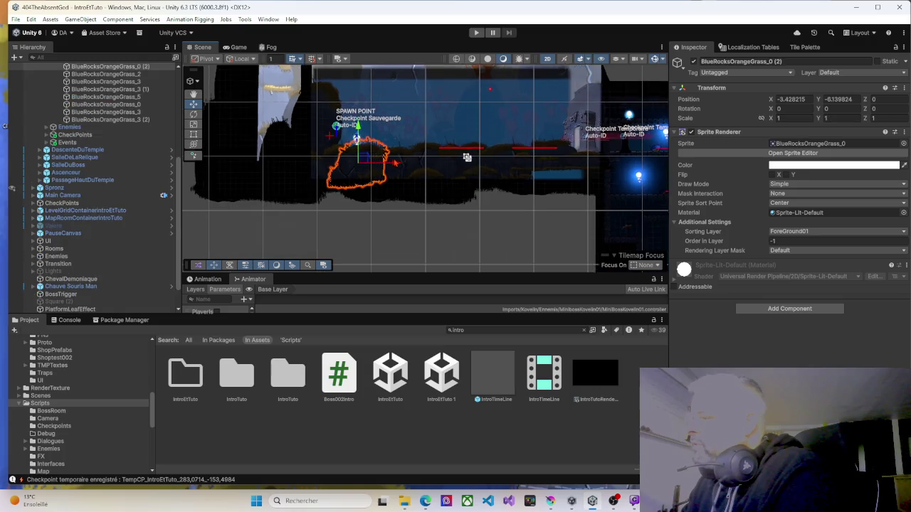
scroll(395, 163, "up", 1)
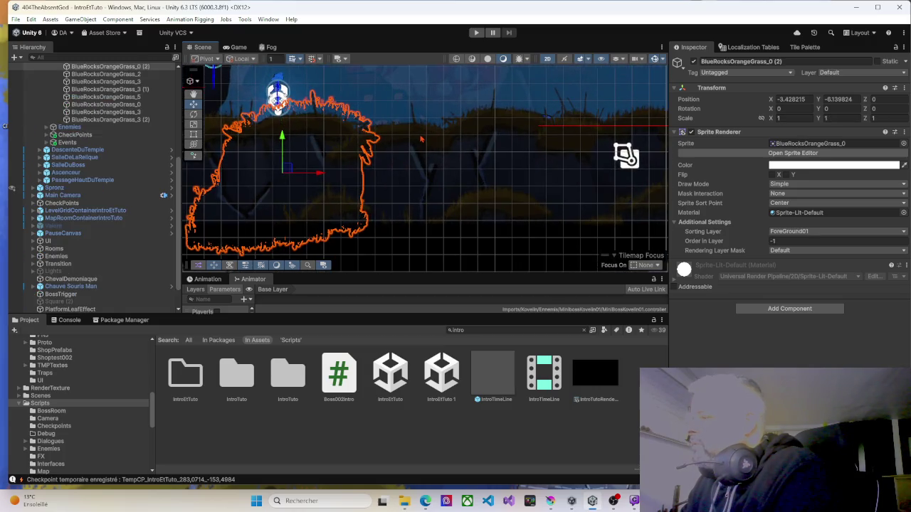
left_click(421, 139)
scroll(86, 206, "up", 5)
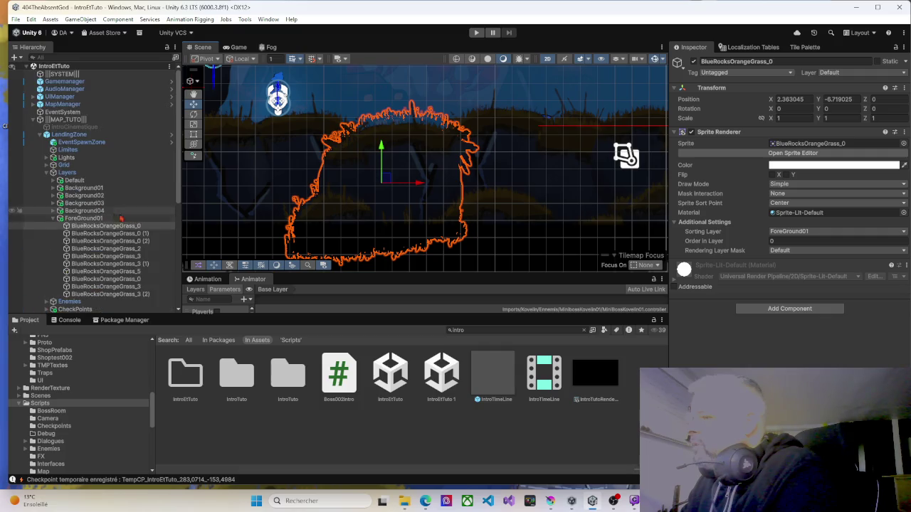
Expand Grid, select the Ground tilemap, and start playtesting the scene.
left_click(53, 164)
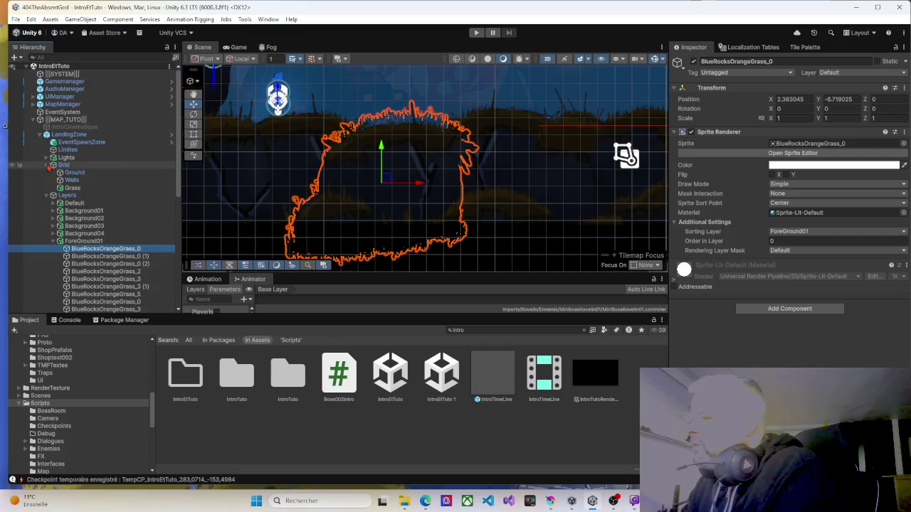
left_click(74, 173)
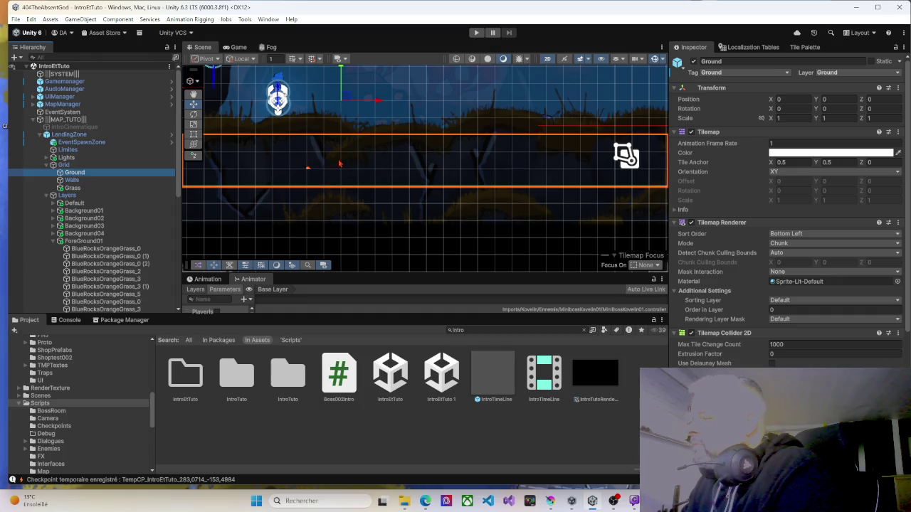
scroll(371, 163, "down", 2)
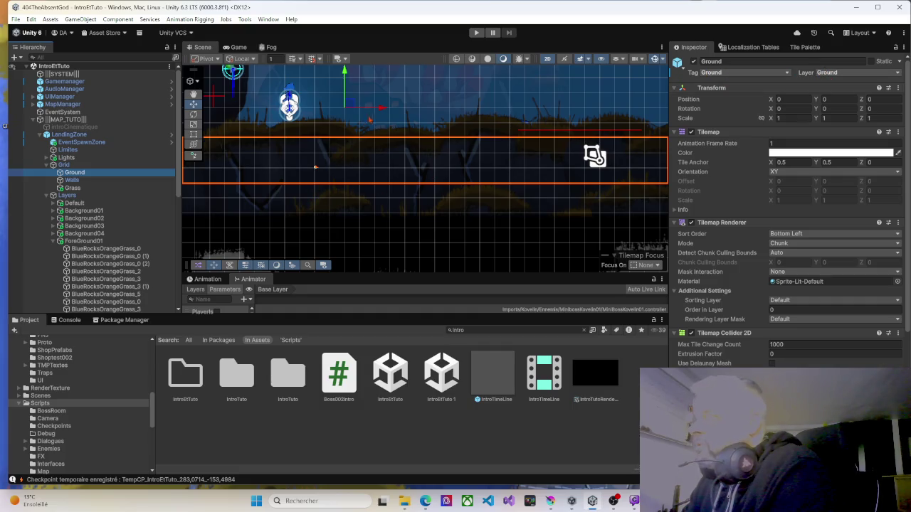
left_click(476, 32)
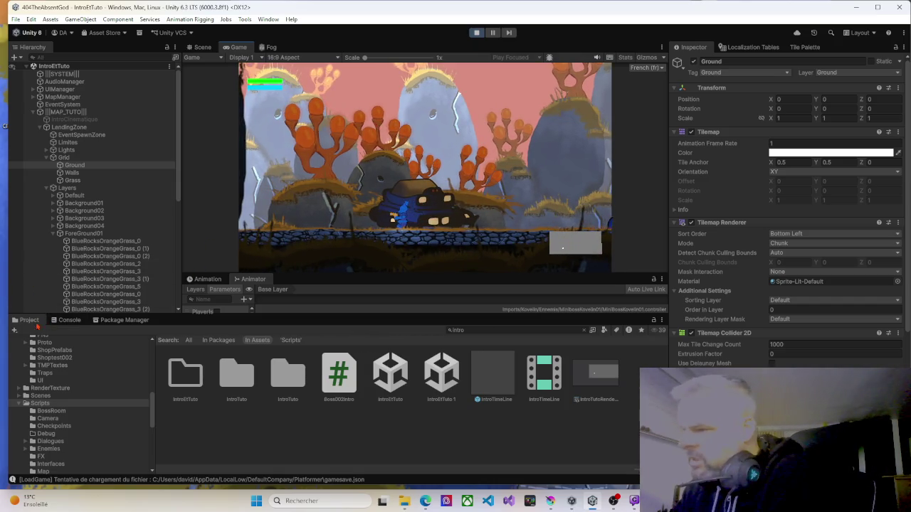
In the Console, inspect the UnassignedReferenceException for landingEffect and ping its source object.
left_click(64, 321)
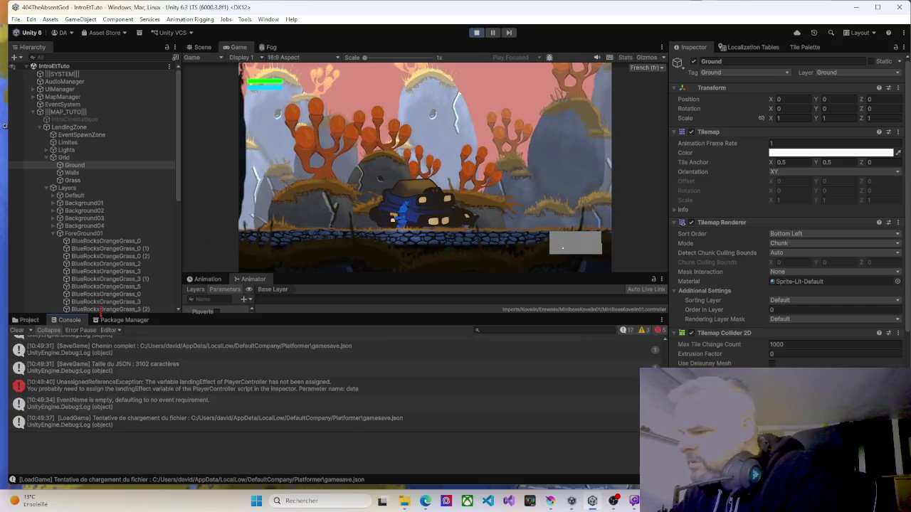
left_click(126, 391)
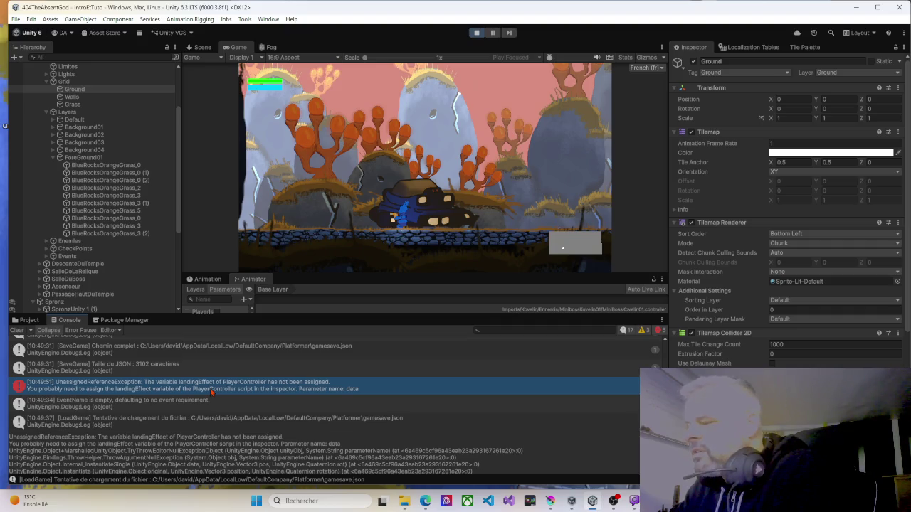
left_click(211, 390)
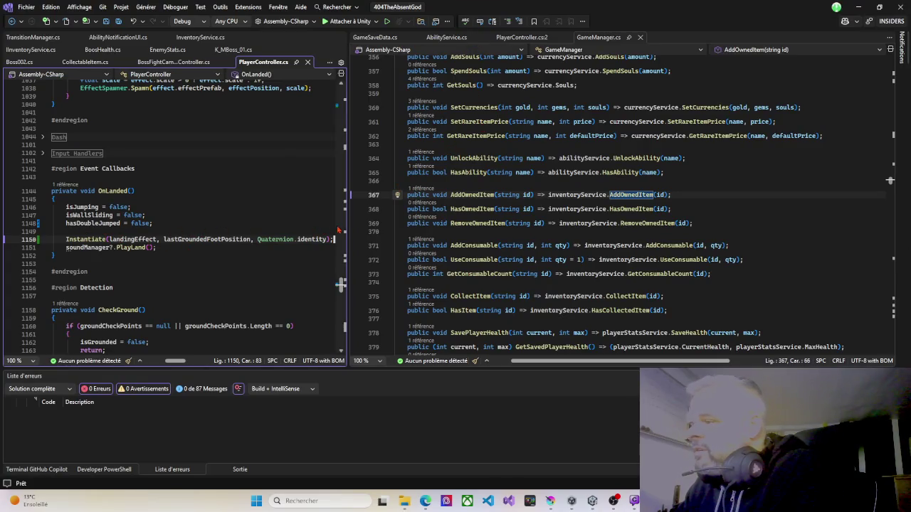
Add an if (landingEffect != null) check with an opening brace in OnLanded.
left_click_drag(340, 284, 490, 282)
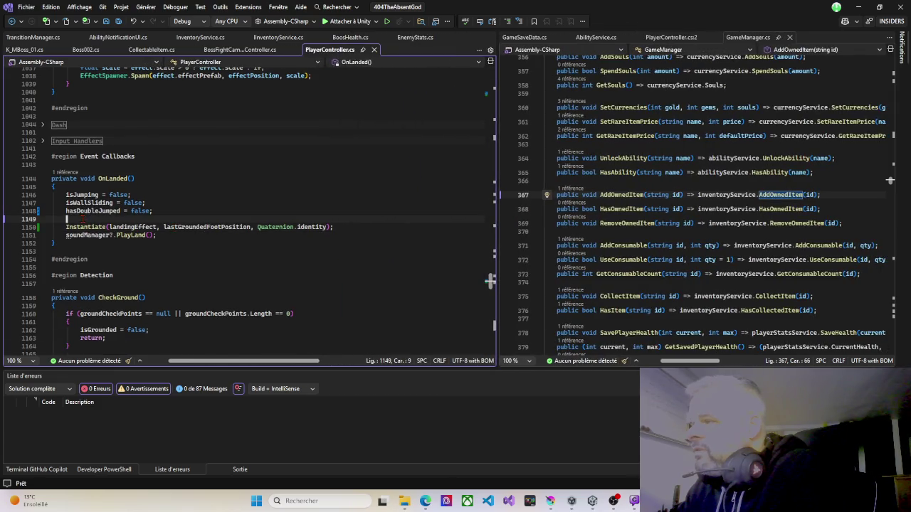
type("if")
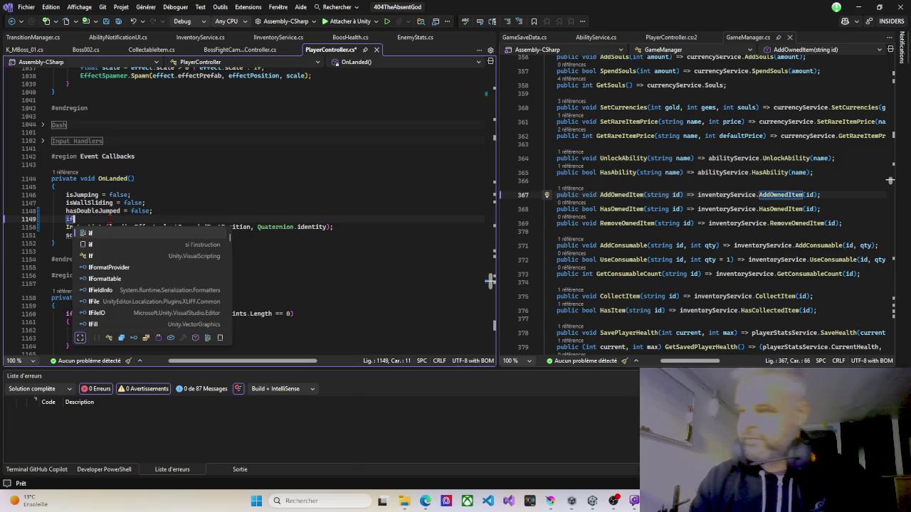
type("(")
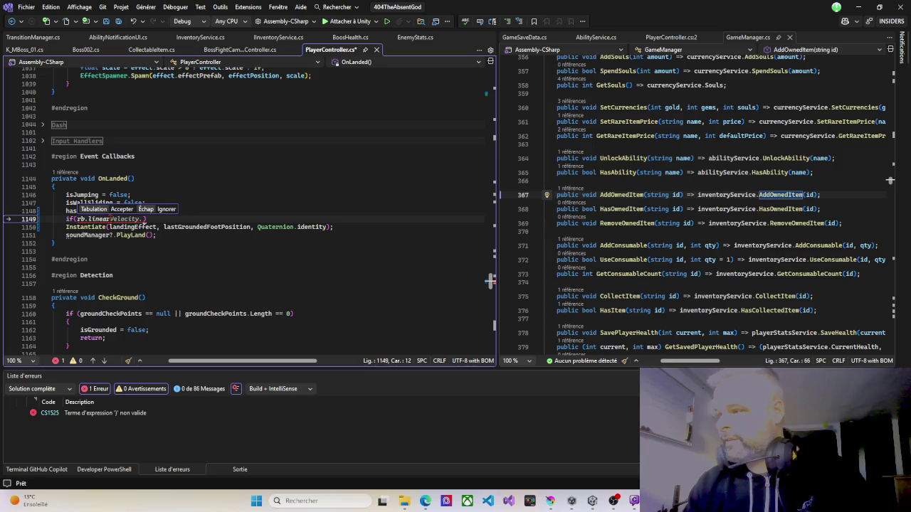
type("landin")
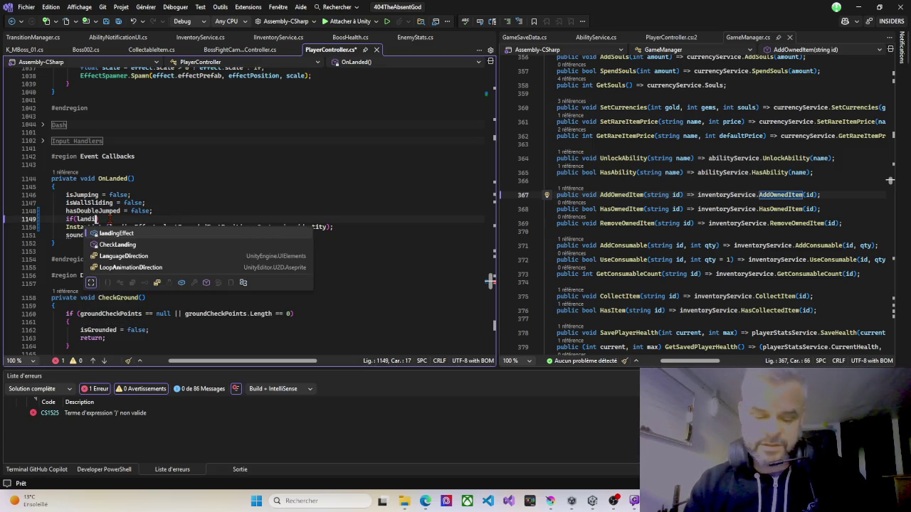
key("Tab")
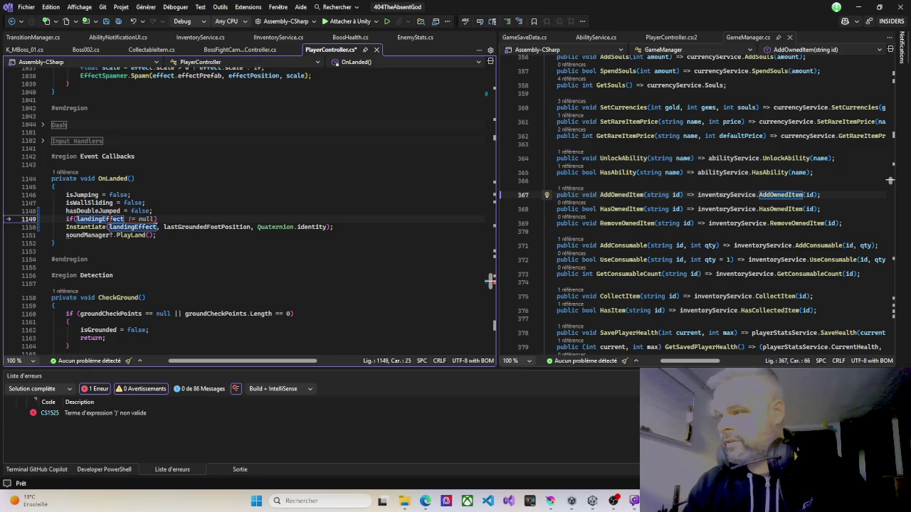
key("Tab")
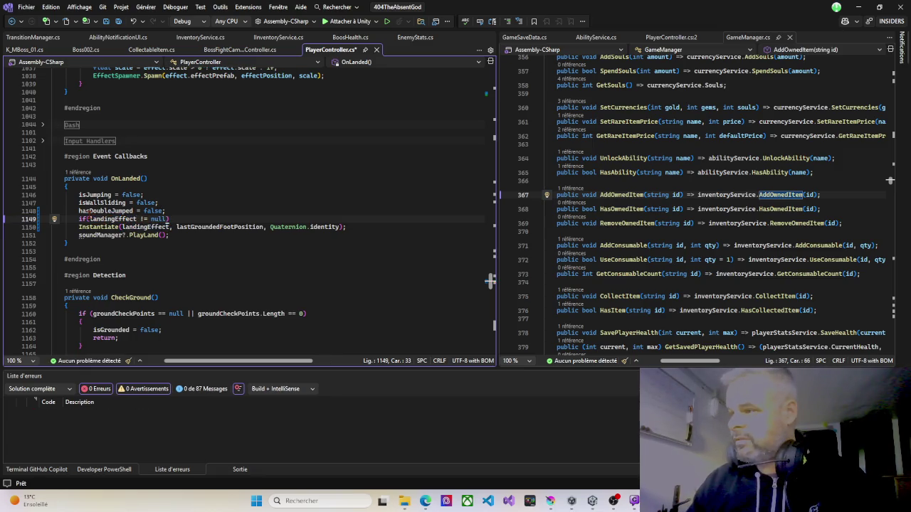
key("Return")
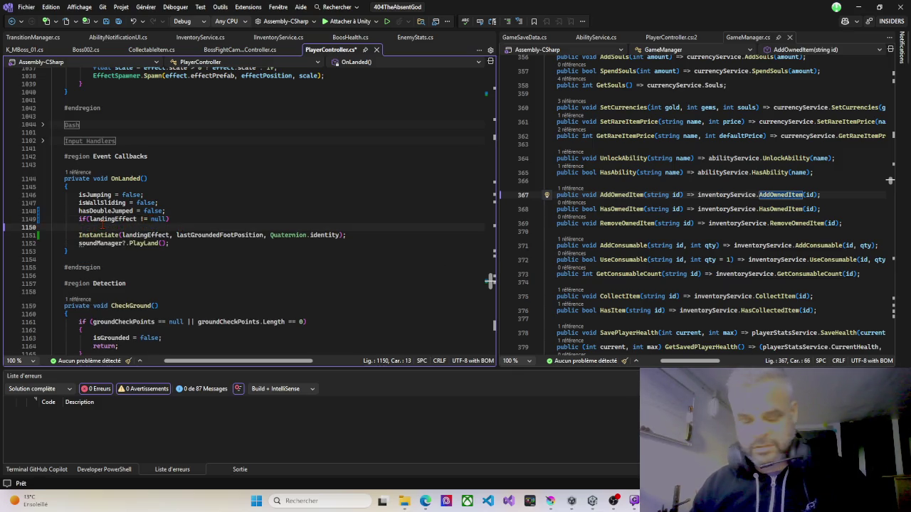
type("{")
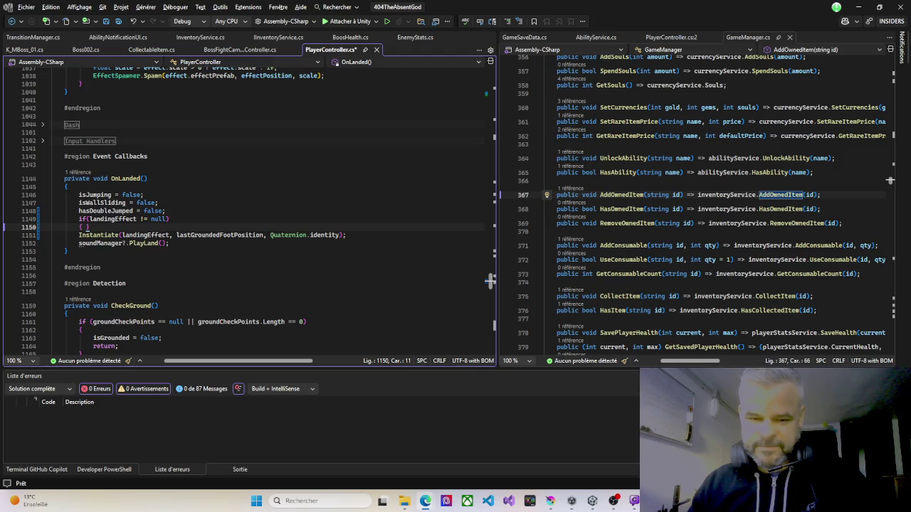
Move the Instantiate(landingEffect, …) line inside the braces and save PlayerController.cs.
key("Down")
key("Home")
key("shift+End")
key("Delete")
key("Up")
key("End")
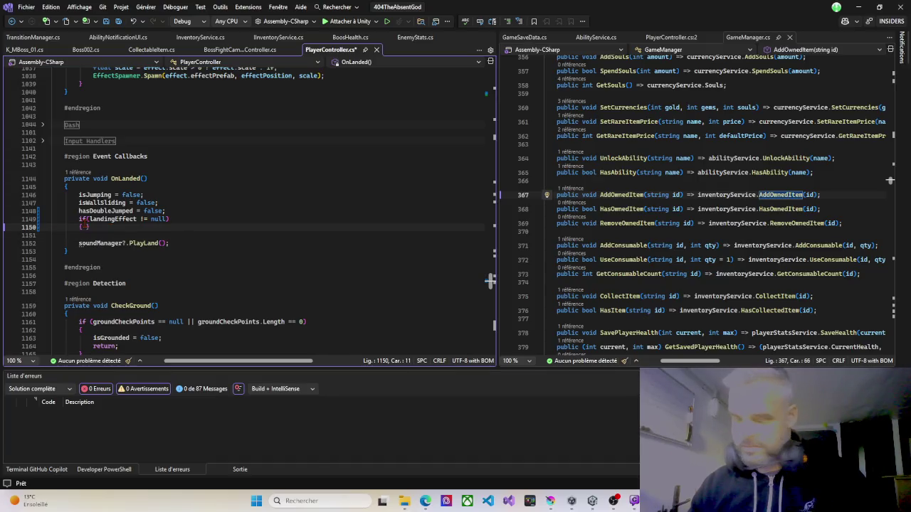
key("Return")
key("Return")
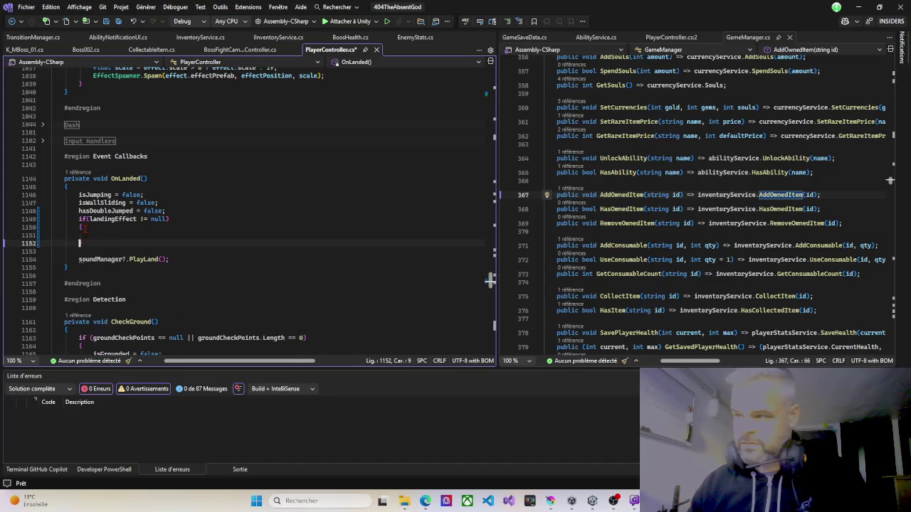
key("Up")
key("Tab")
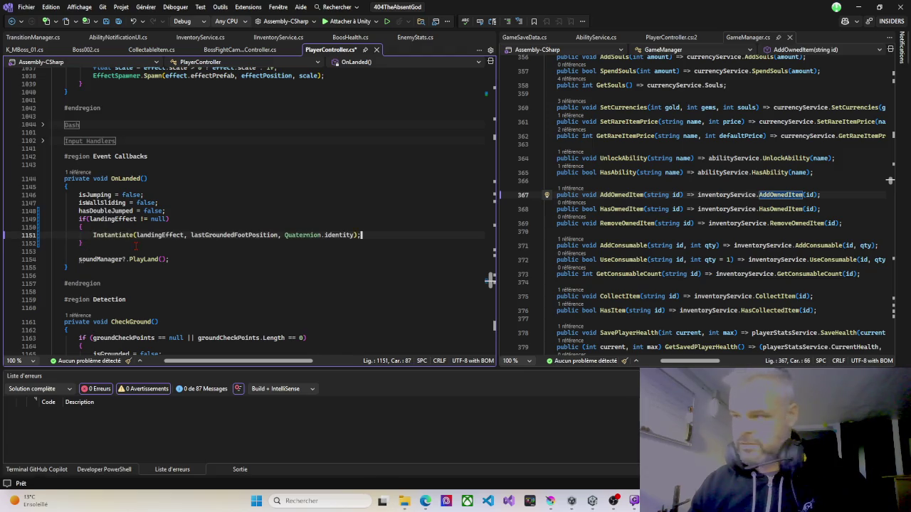
key("ctrl+s")
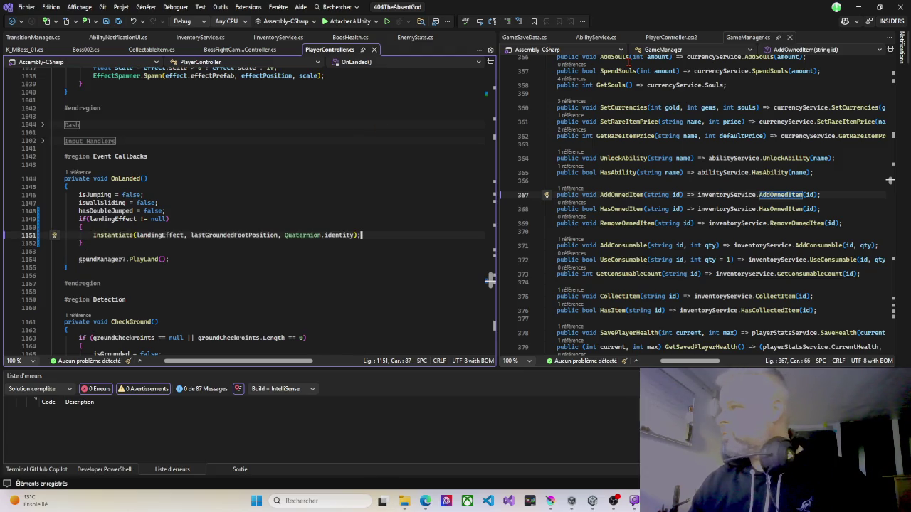
key("alt+Tab")
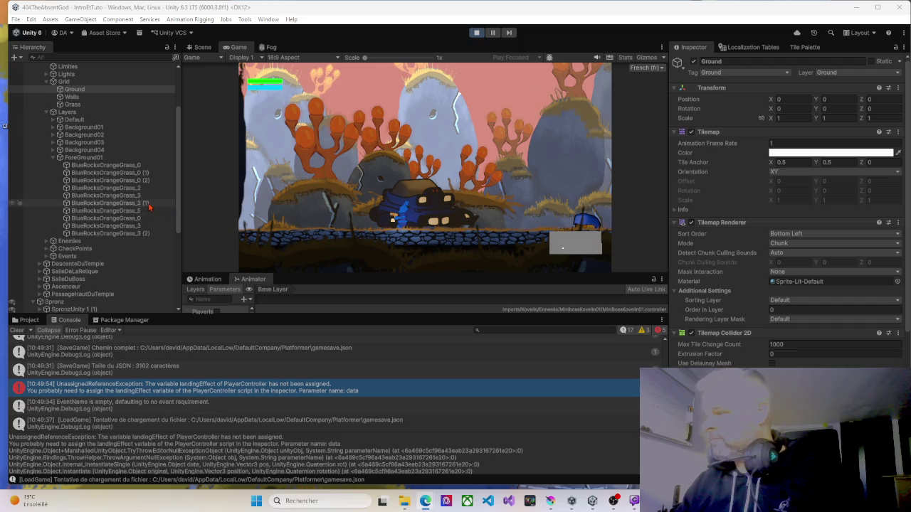
Restart play mode so IntroEtTuto runs with the recompiled PlayerController script.
left_click(476, 32)
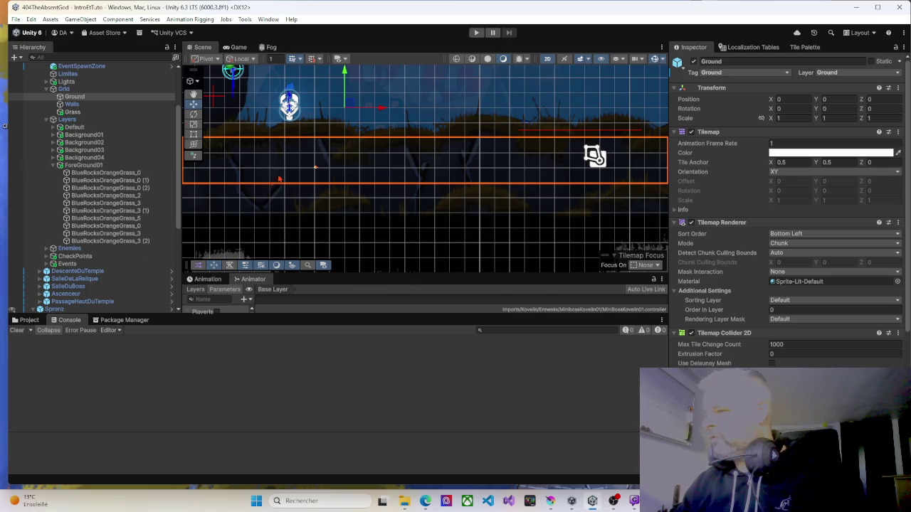
scroll(330, 130, "down", 1)
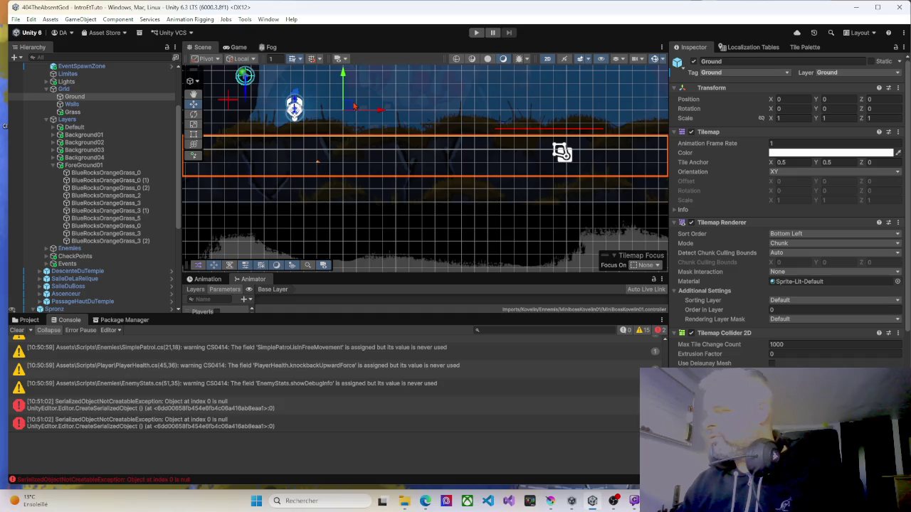
scroll(354, 106, "up", 1)
left_click(476, 32)
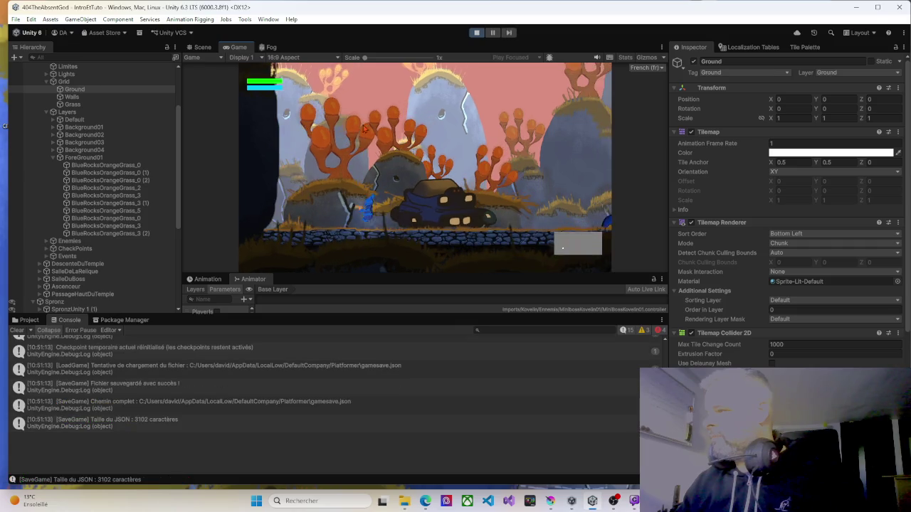
Run the player right, jump and land, walk back left, then stop play mode.
key("Right")
key("space")
key("Right")
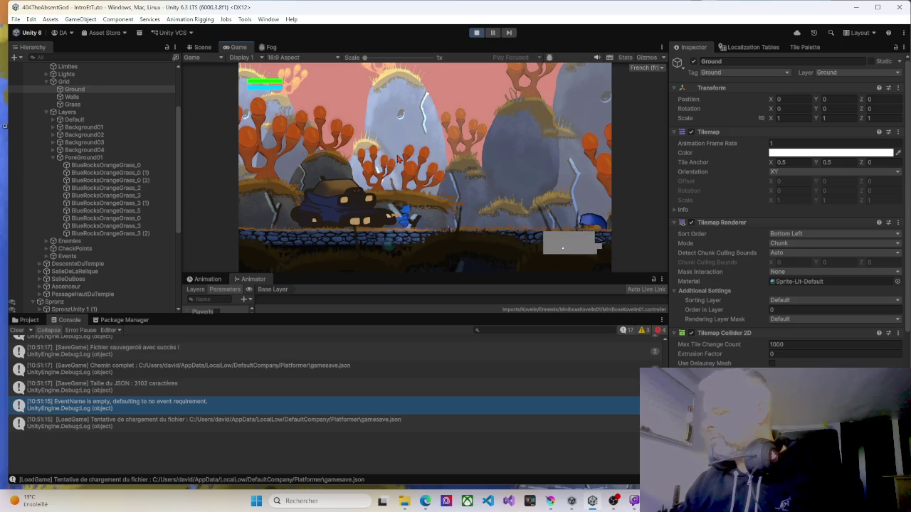
key("Left")
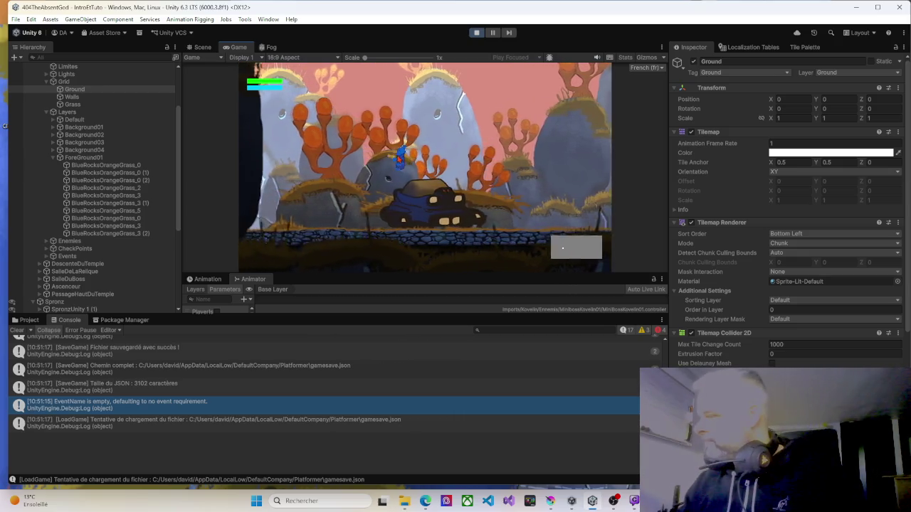
key("Left")
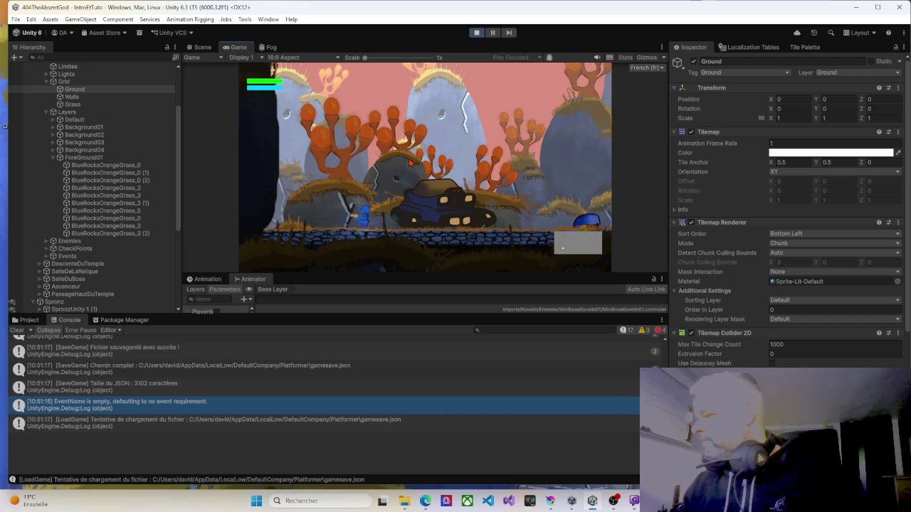
left_click(476, 32)
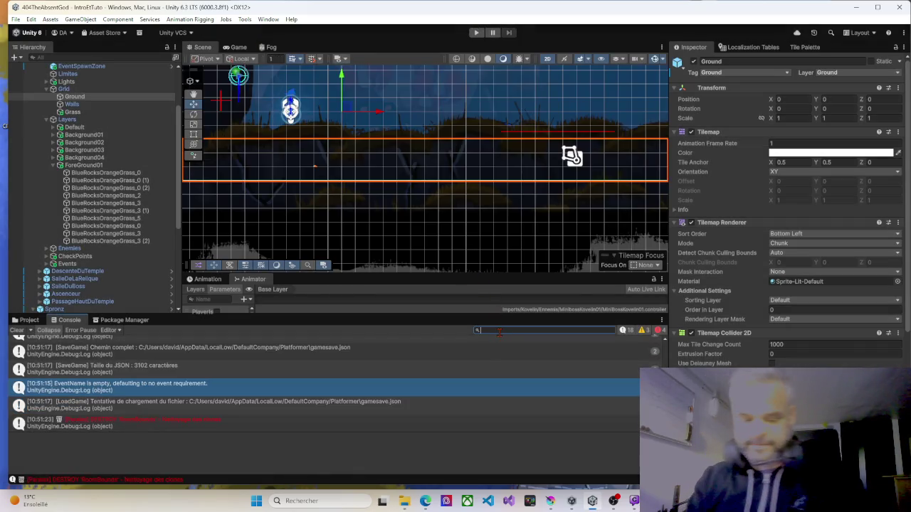
Clear the Console filter, search the Project for 'kove' and open the GrottesDeKovelin scene.
type("kovel******")
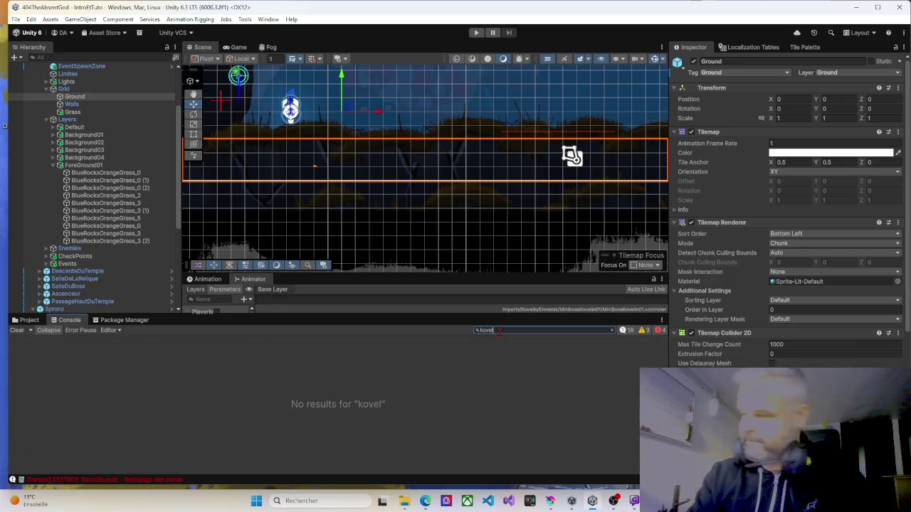
key("BackSpace")
key("BackSpace")
key("BackSpace")
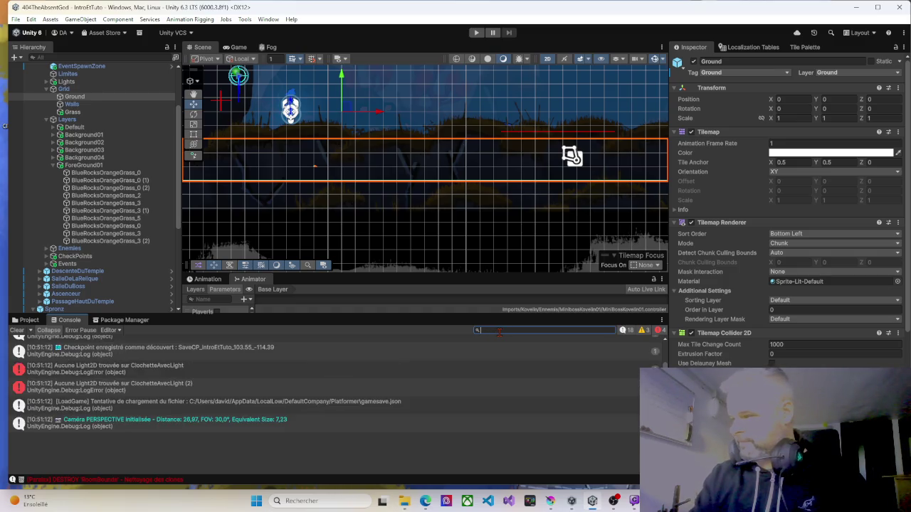
left_click(29, 321)
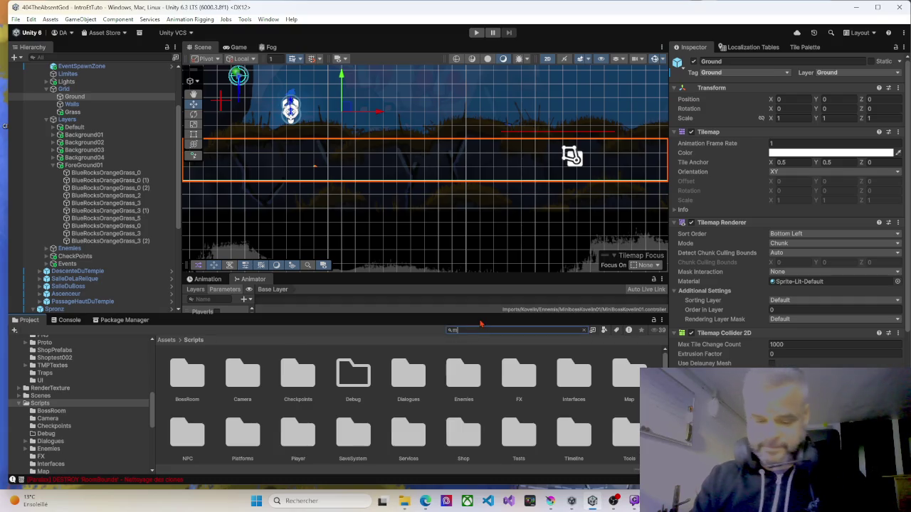
type("mines")
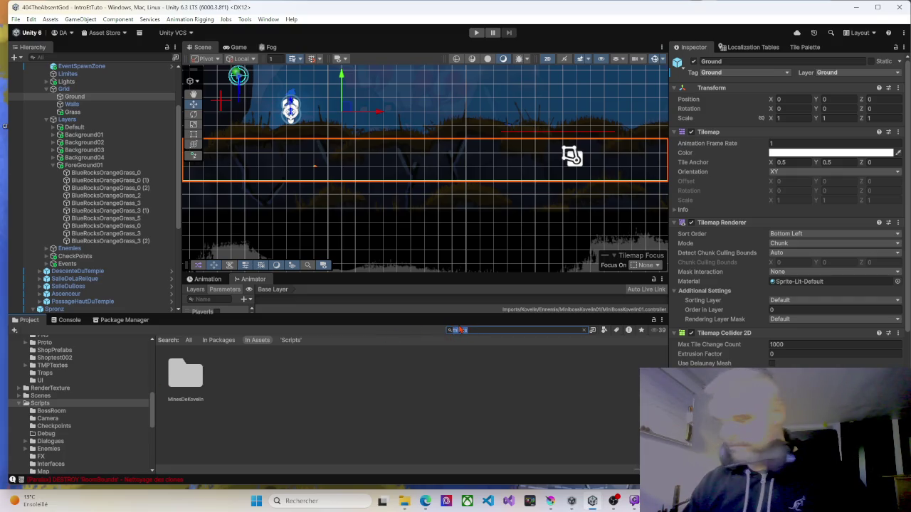
type("kove")
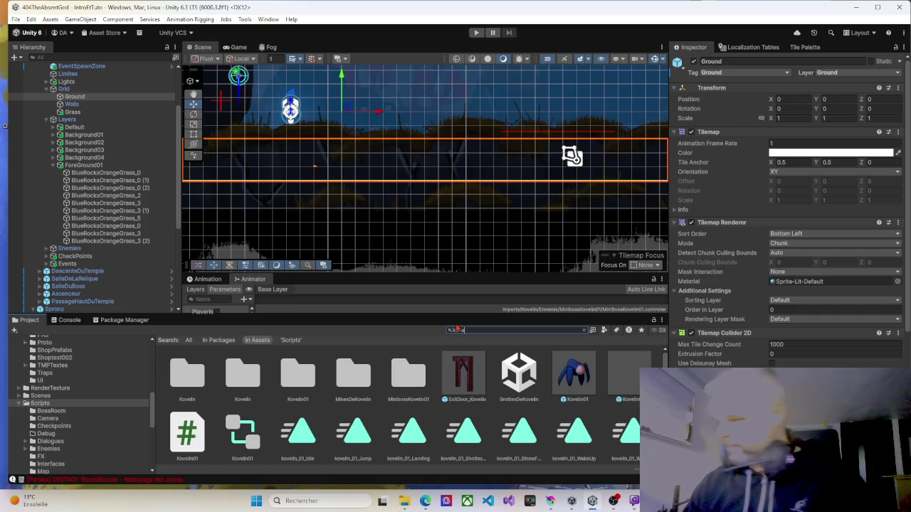
left_click(515, 371)
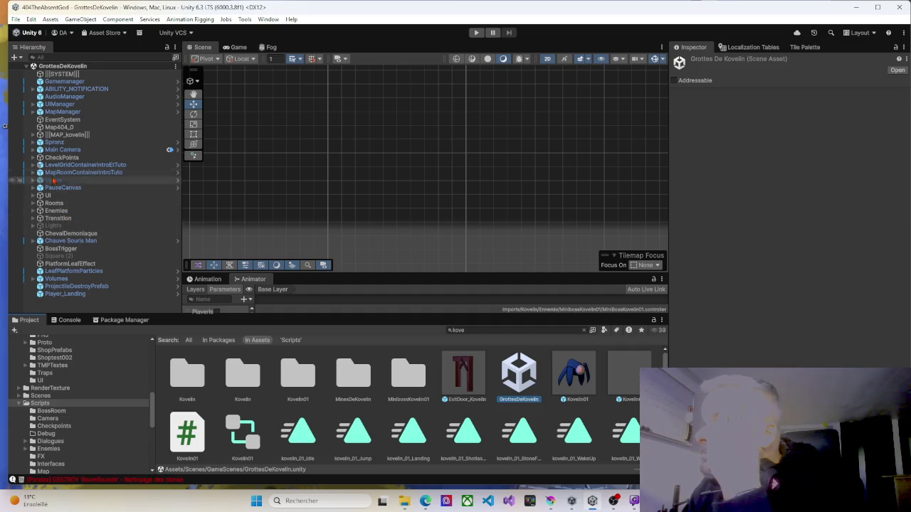
Apply all Spronz overrides, including controller, combat and health scripts, to its prefab.
left_click(55, 143)
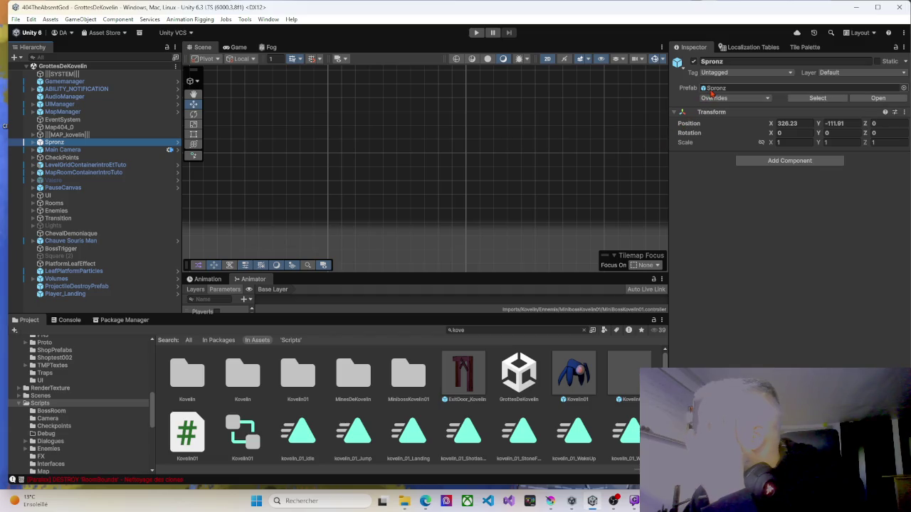
left_click(761, 100)
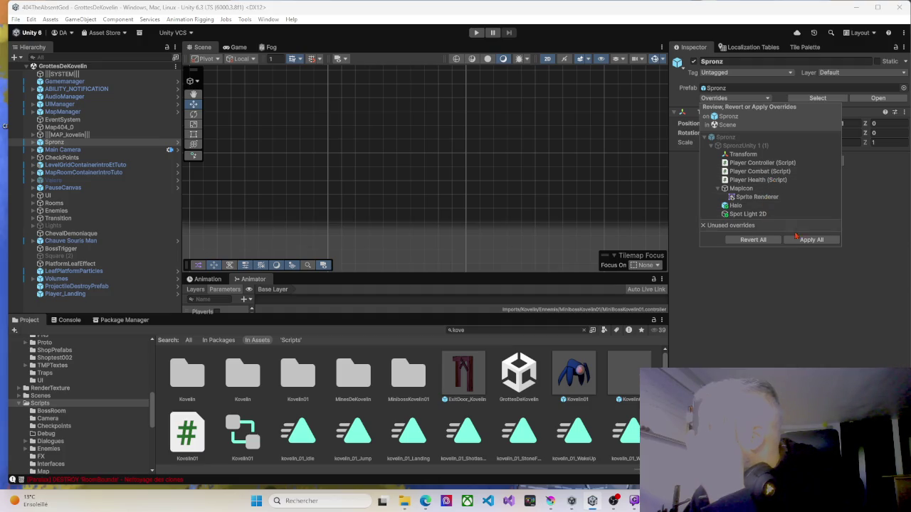
left_click(808, 240)
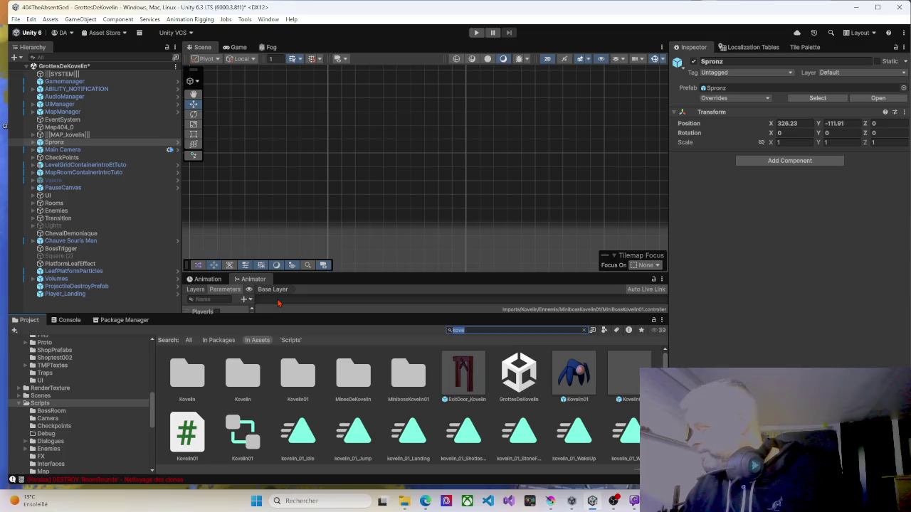
type("in")
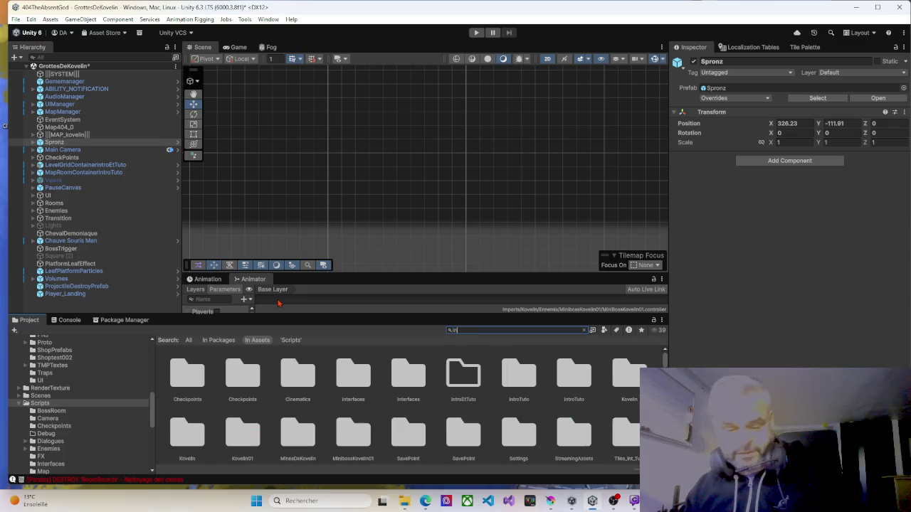
type("tro")
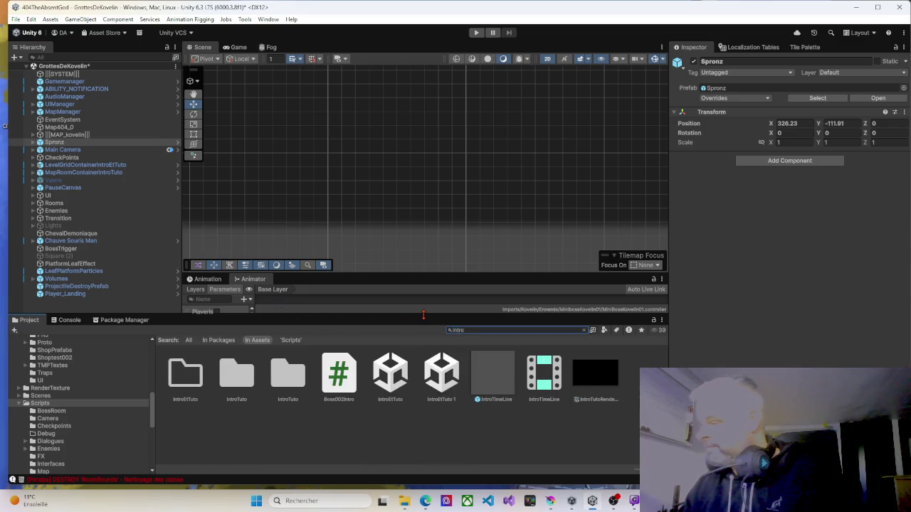
Open IntroEtTuto, saving GrottesDeKovelin changes, and run a brief play-mode test.
double_click(390, 373)
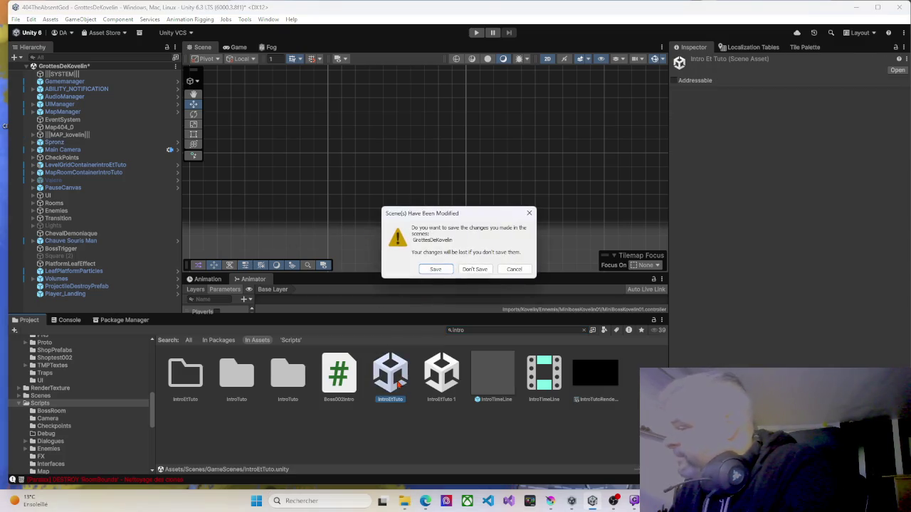
left_click(440, 270)
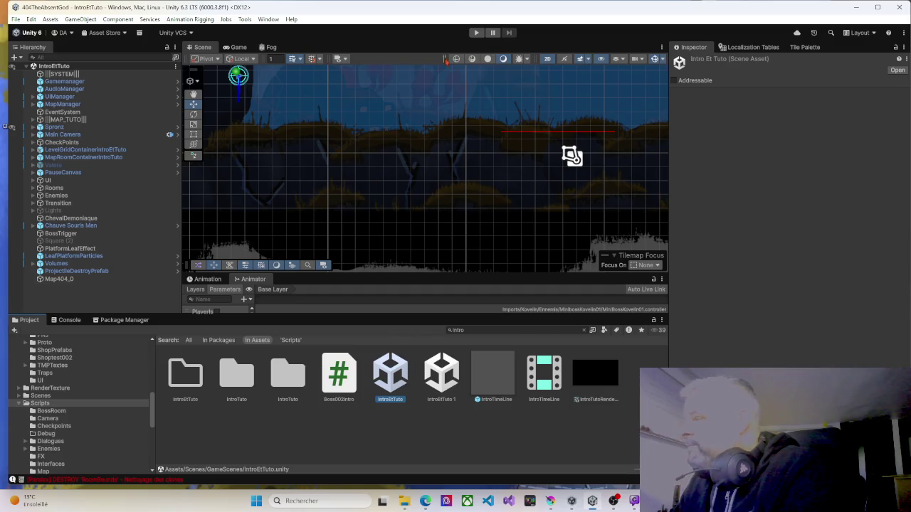
left_click(477, 33)
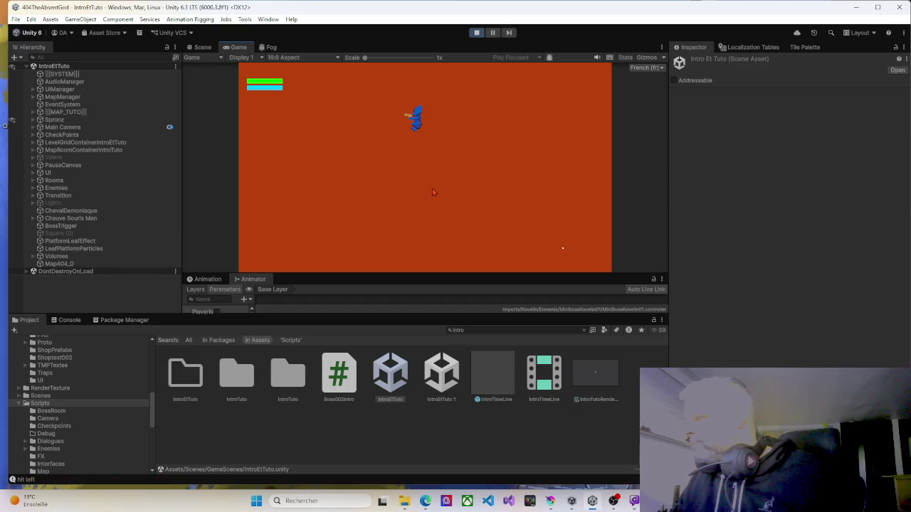
left_click(478, 33)
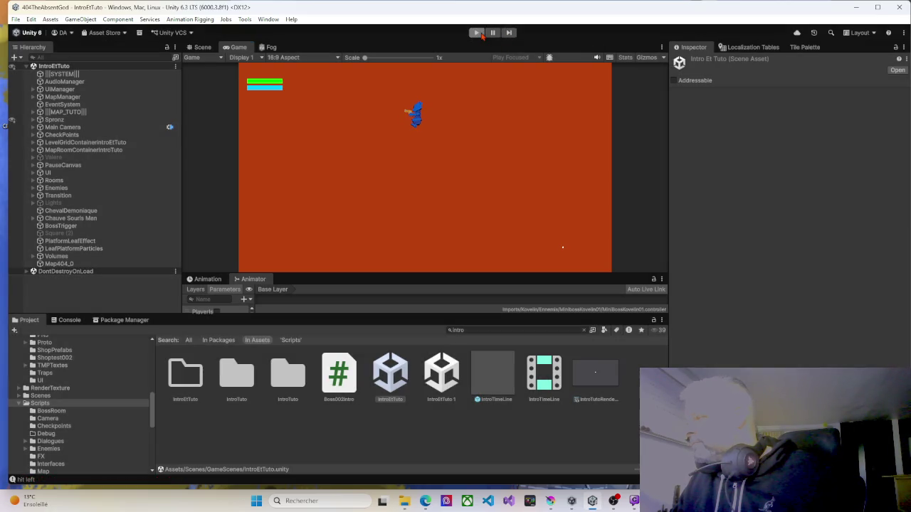
scroll(459, 151, "down", 3)
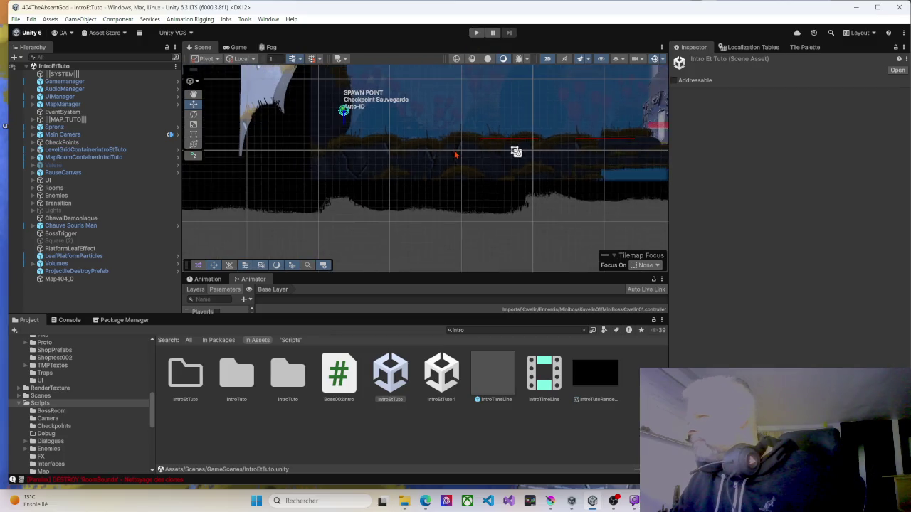
Move Spronz to the view centre and raise it slightly to Y -117.01.
scroll(451, 151, "up", 3)
scroll(439, 136, "up", 1)
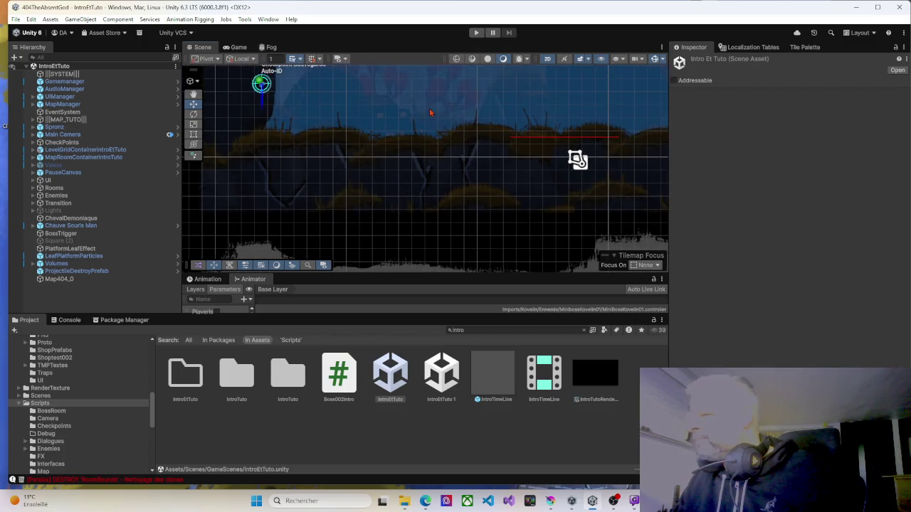
left_click(54, 126)
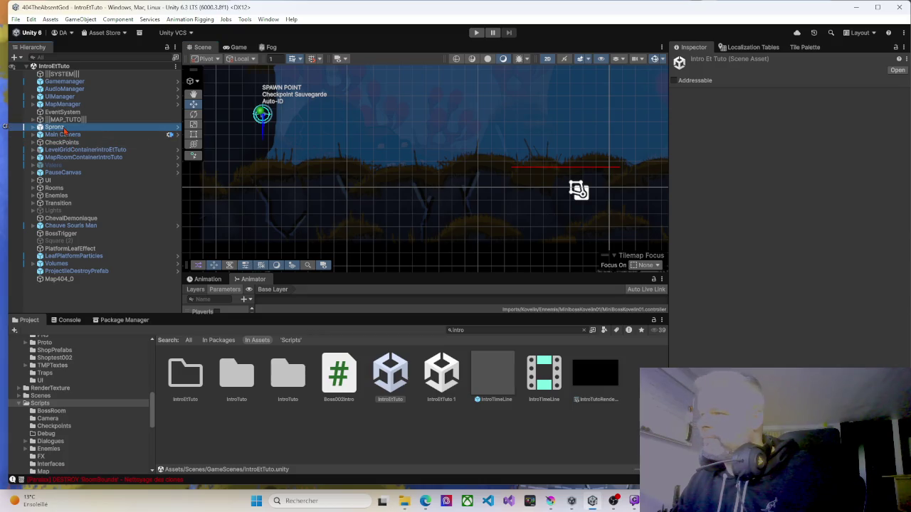
right_click(400, 146)
left_click(434, 207)
left_click_drag(425, 137, 432, 116)
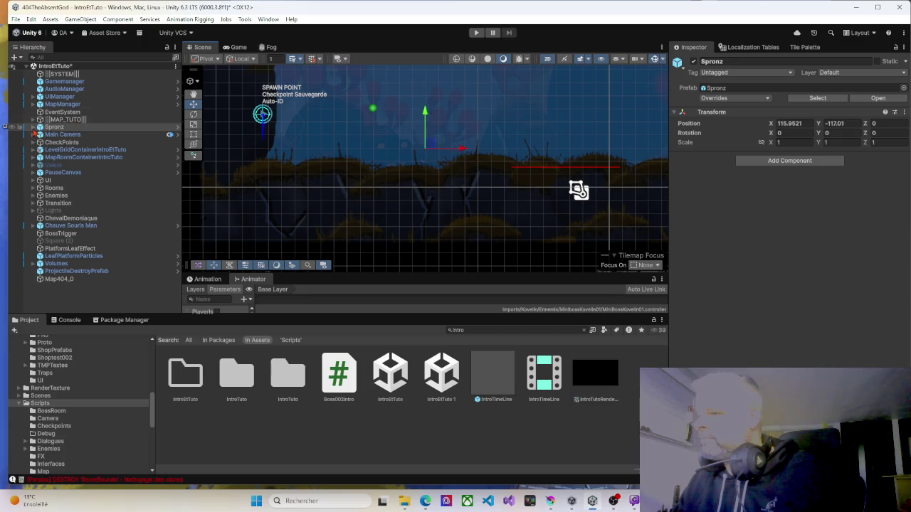
Expand Spronz and frame its SpronzUnity 1 (1) child in the Scene view.
left_click(34, 127)
left_click(64, 135)
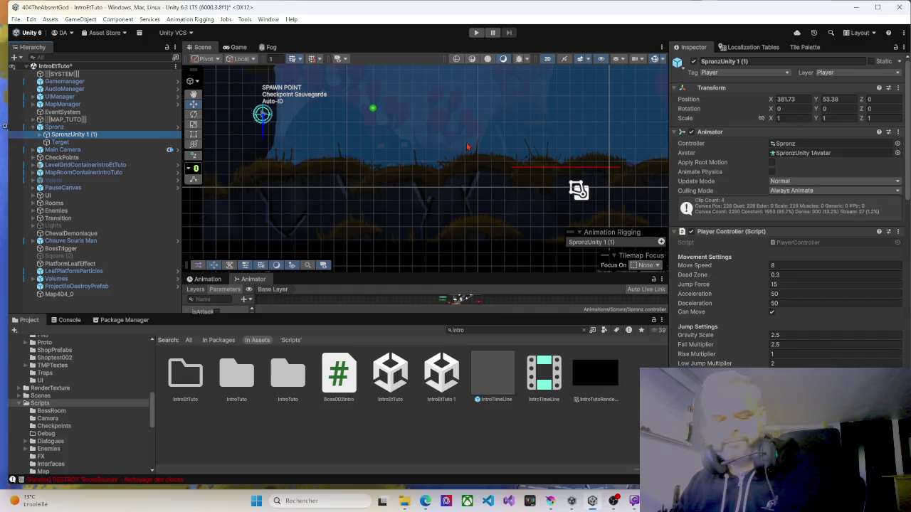
key("f")
scroll(426, 175, "down", 5)
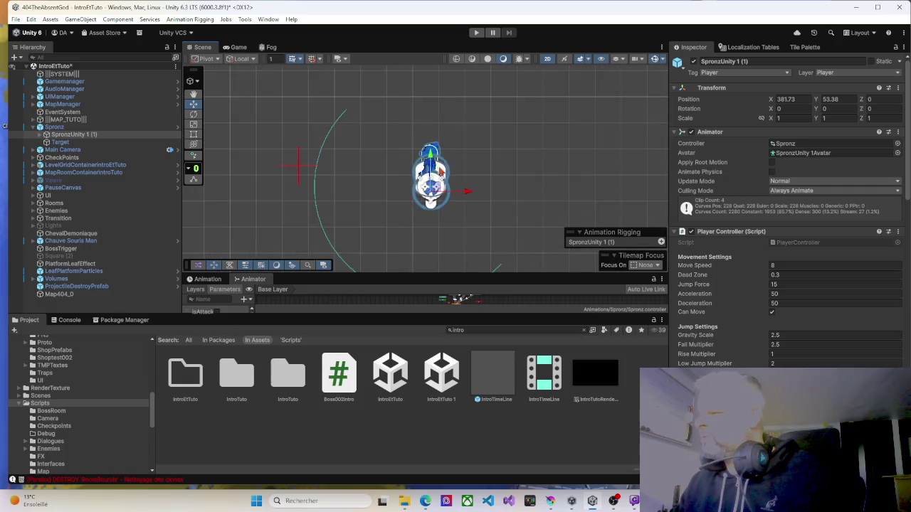
scroll(427, 175, "down", 6)
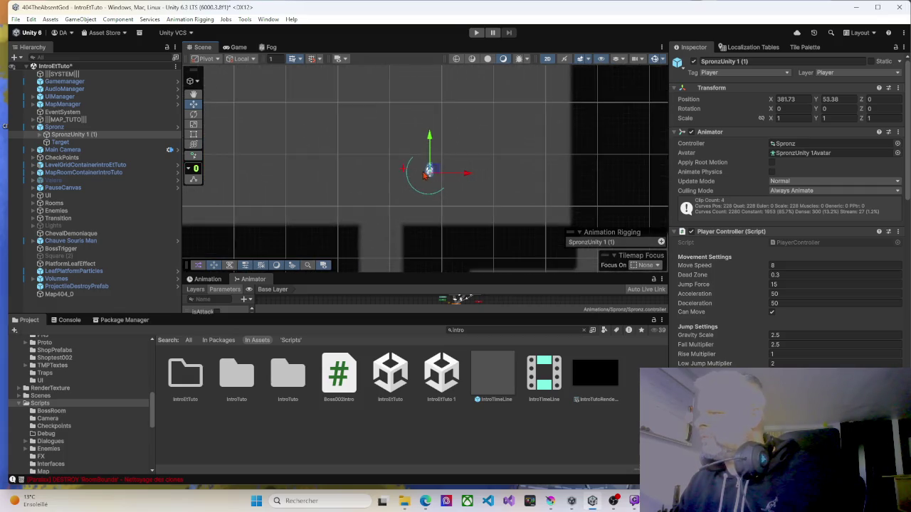
scroll(422, 175, "down", 7)
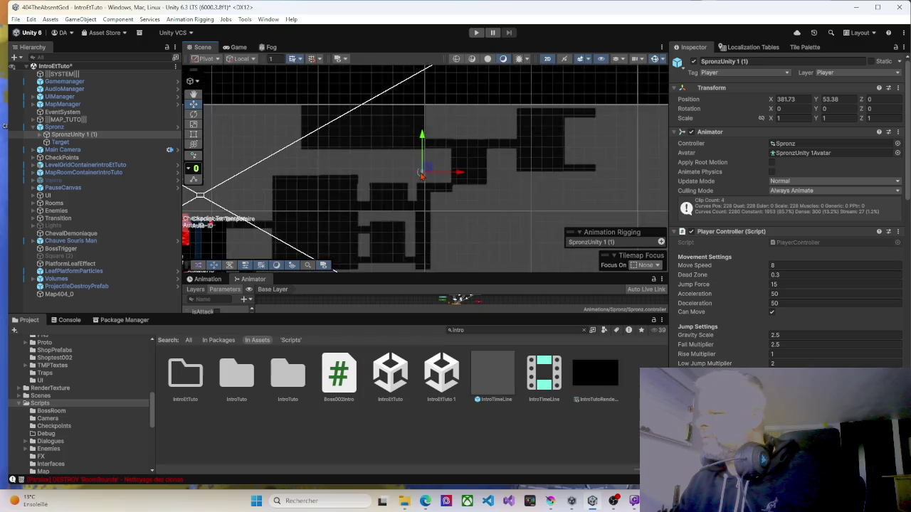
scroll(421, 175, "down", 2)
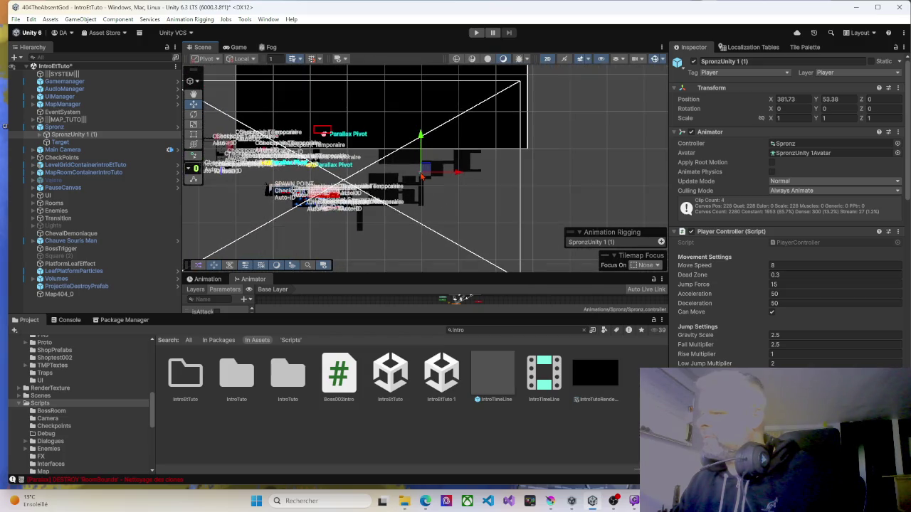
left_click(422, 176)
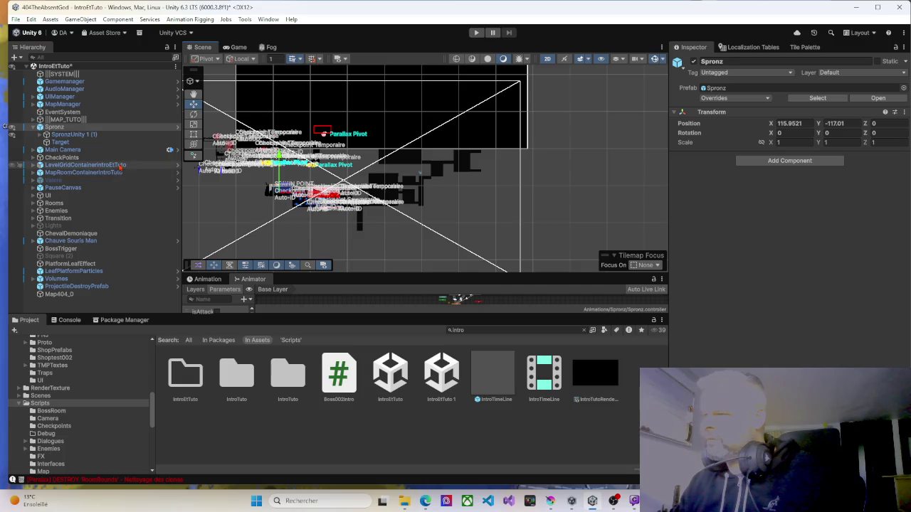
left_click(72, 136)
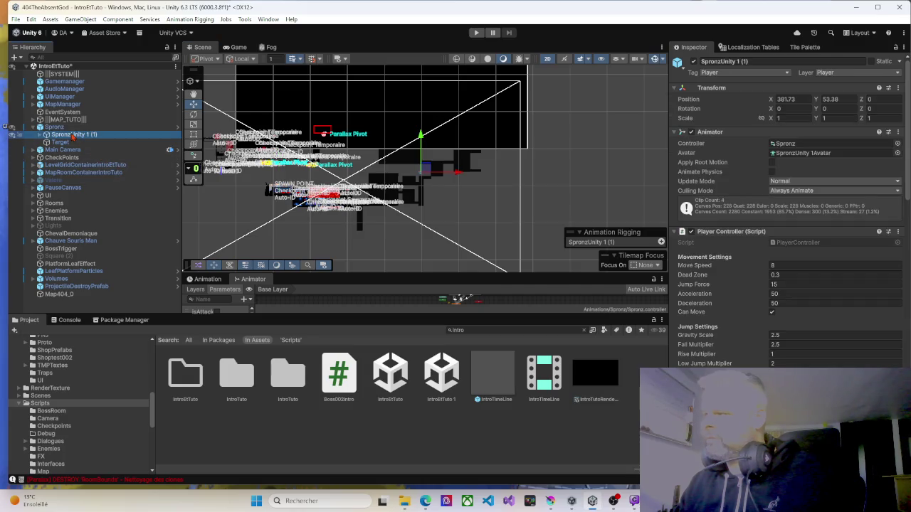
left_click(57, 128)
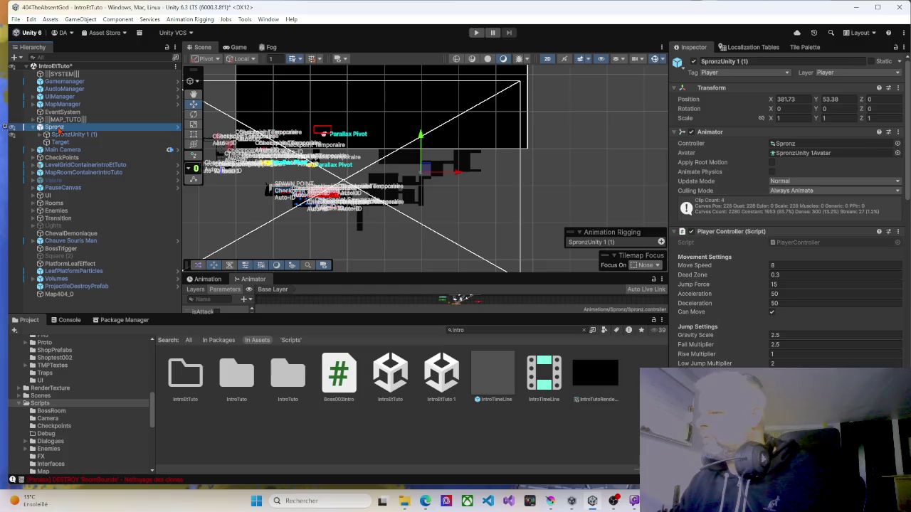
left_click(70, 135)
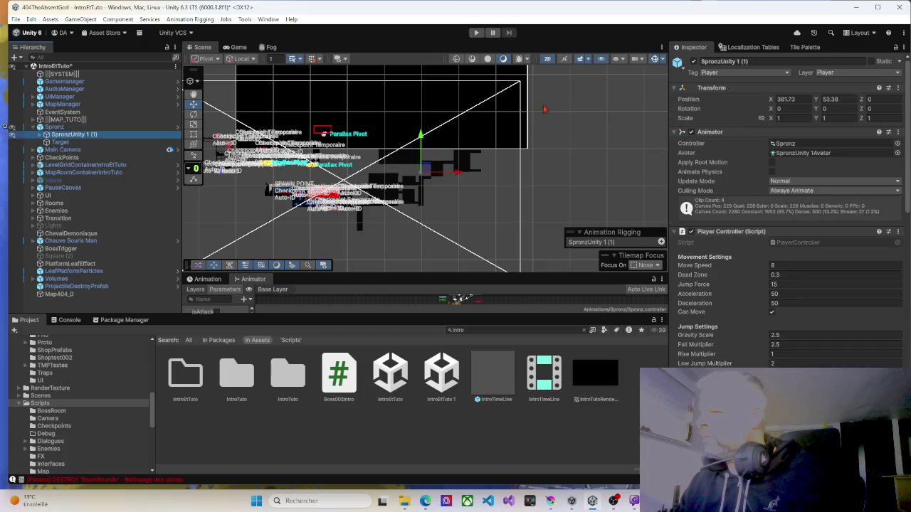
Set SpronzUnity 1 (1) Position X and Y to 0 and start play mode.
left_click(783, 99)
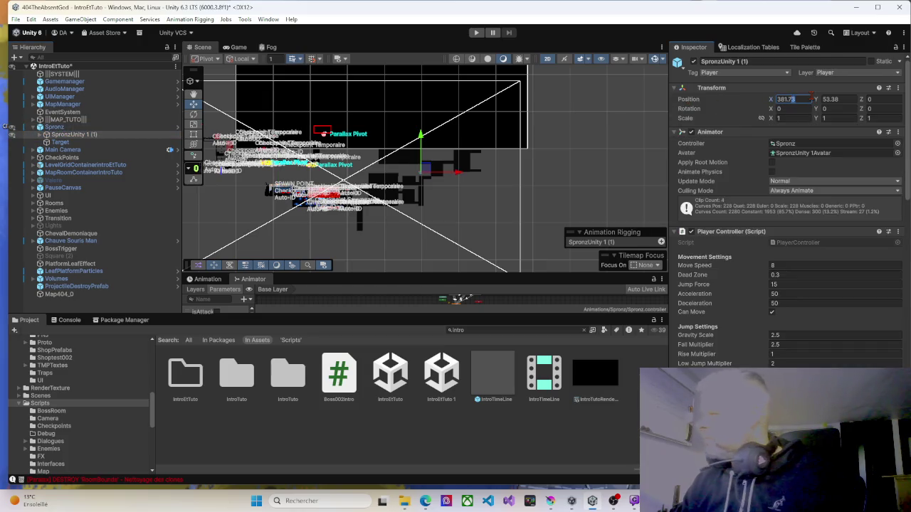
type("0")
key("Tab")
type("0")
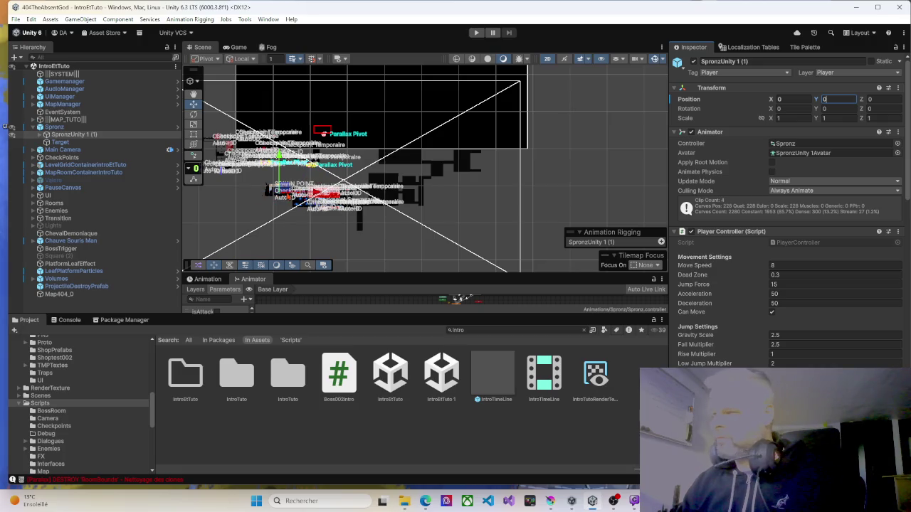
scroll(269, 165, "up", 5)
scroll(281, 195, "up", 5)
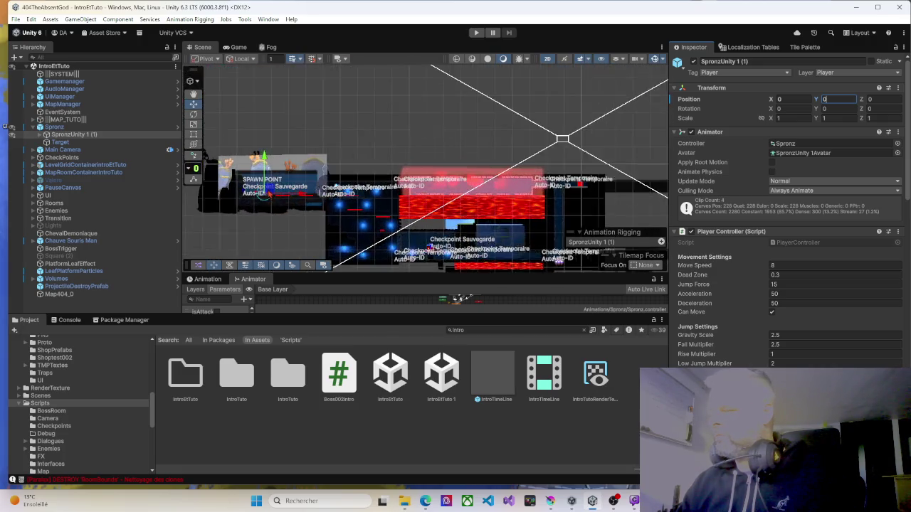
scroll(279, 192, "up", 5)
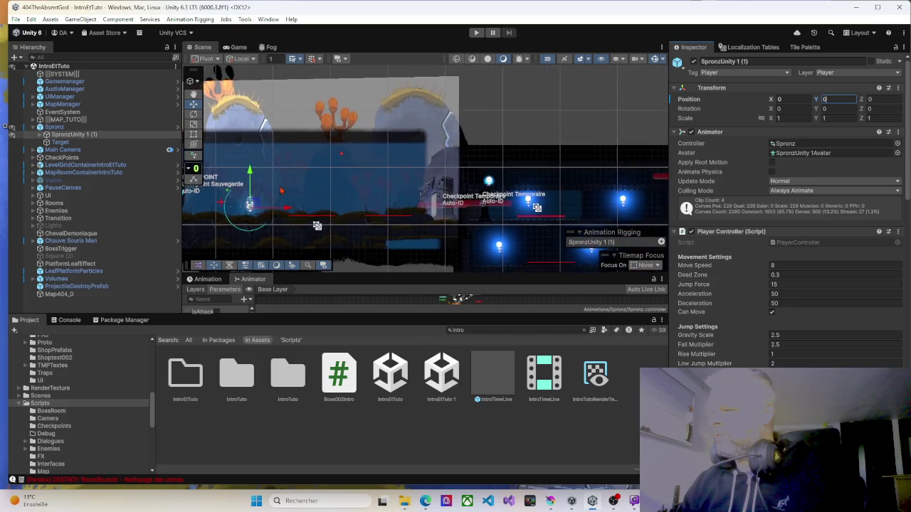
left_click(476, 32)
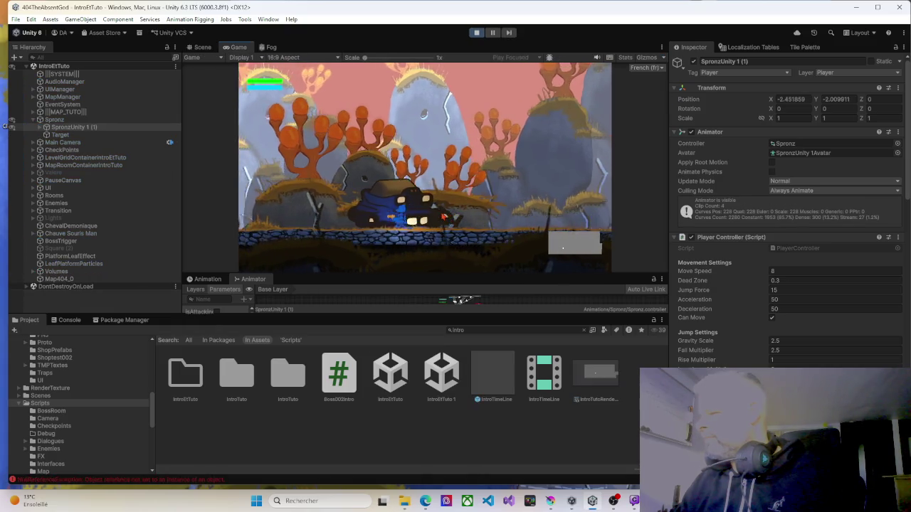
Run right past the vehicle shooting, jump onto the ledge and continue right to the door.
key("d")
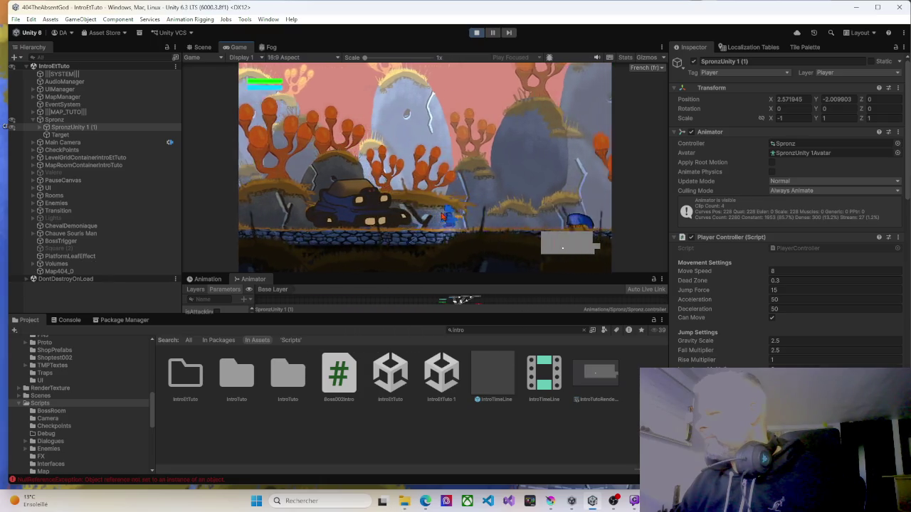
key("a")
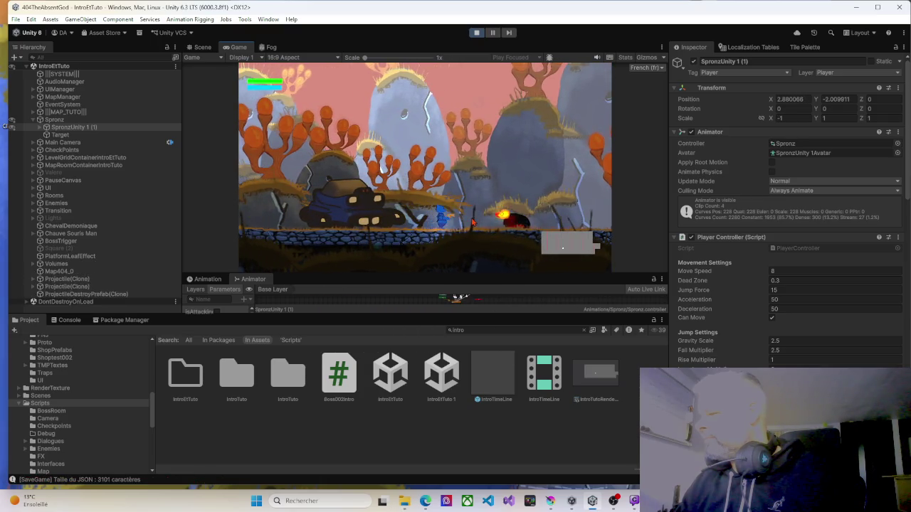
key("d")
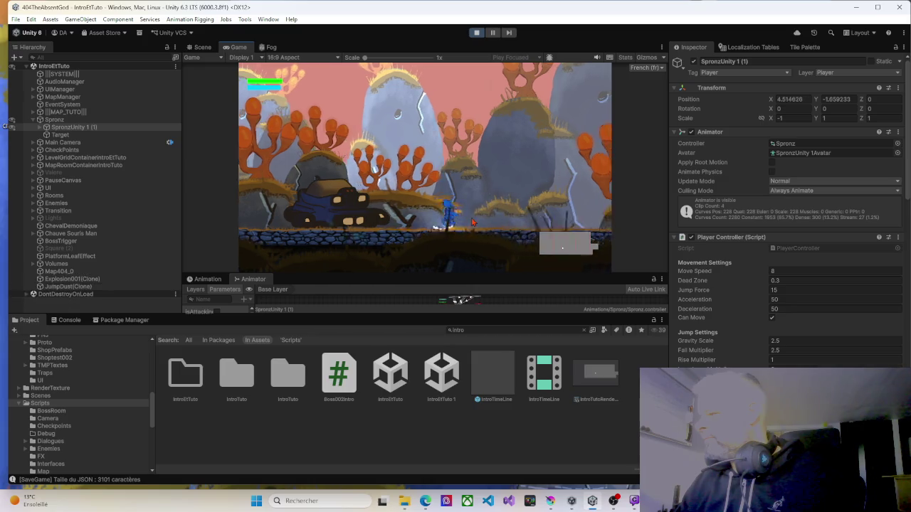
key("space")
key("d")
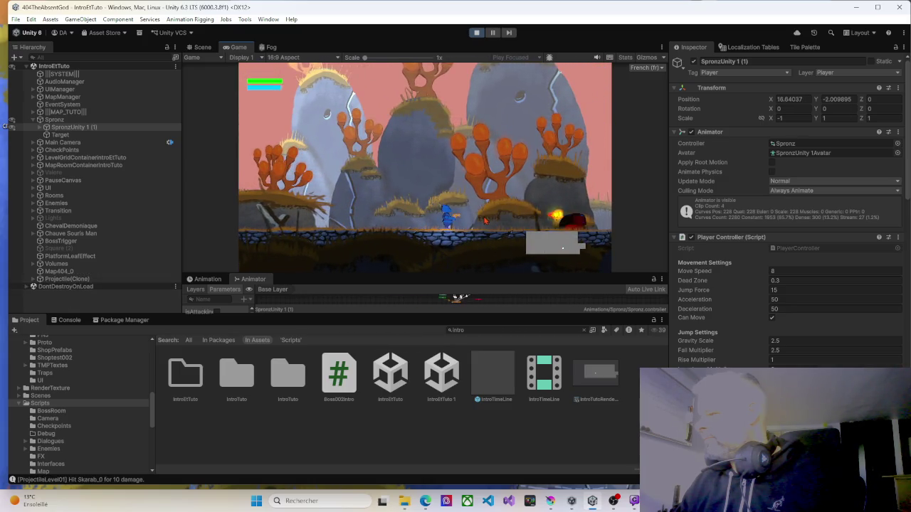
key("d")
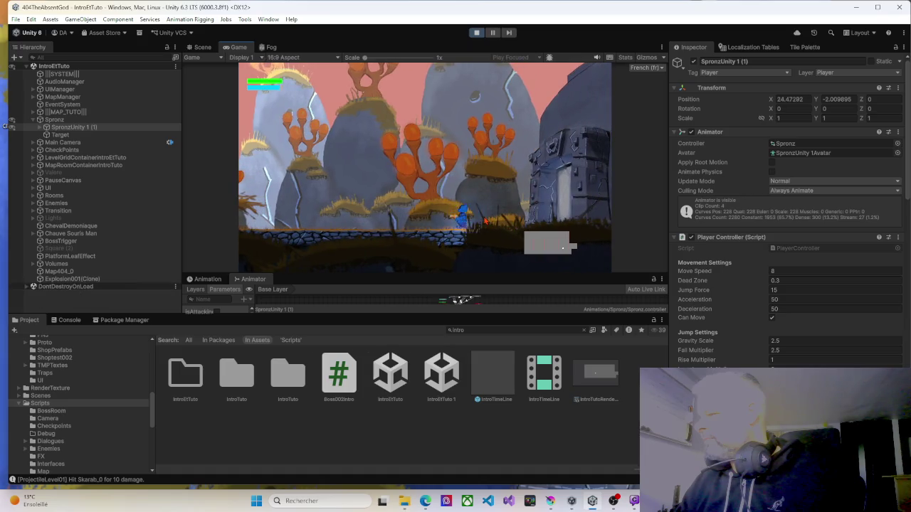
Enter the next room, fire at the Skarab and advance right along the platform.
key("d")
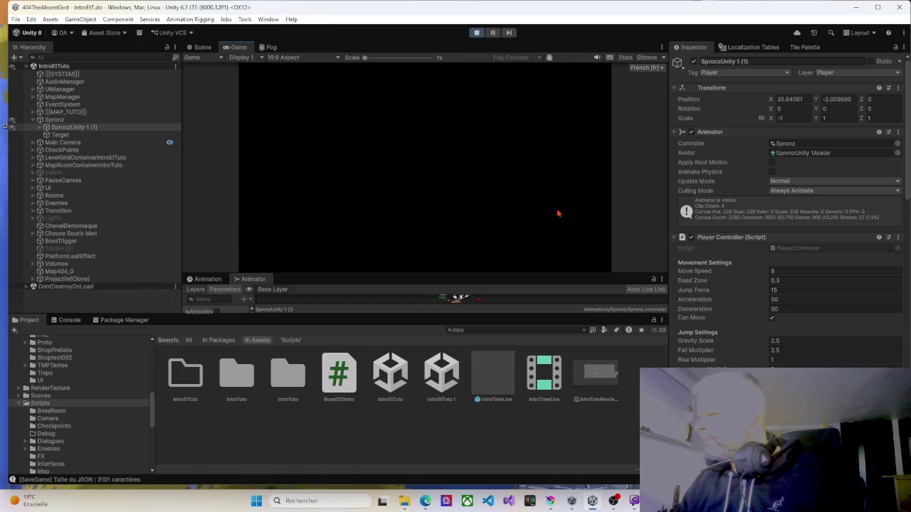
key("d")
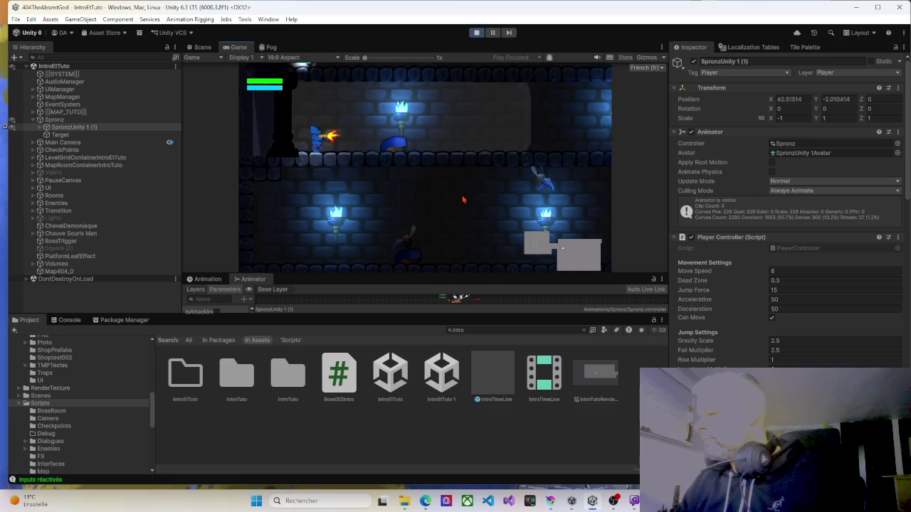
left_click(463, 199)
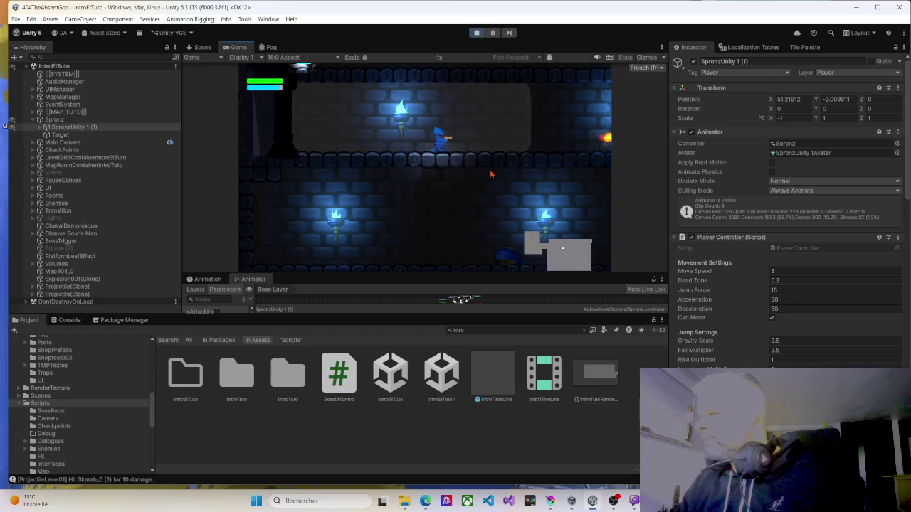
key("Right")
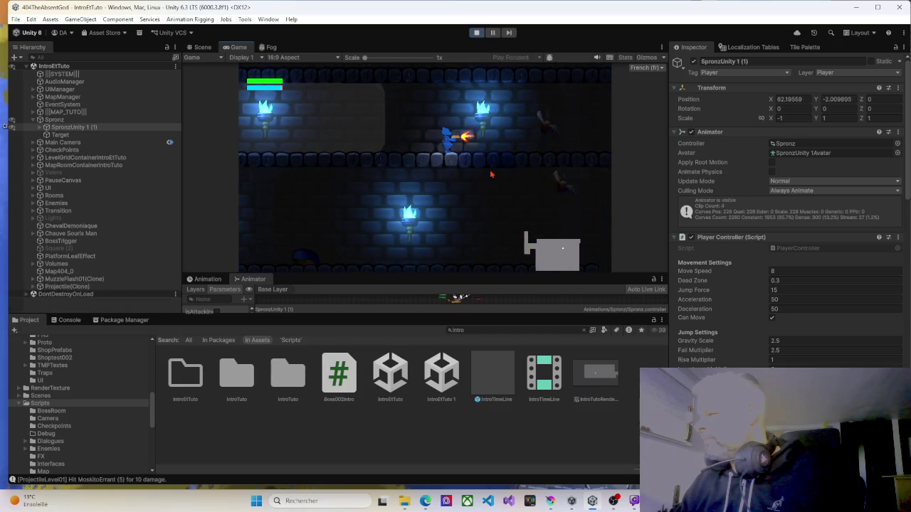
key("Right")
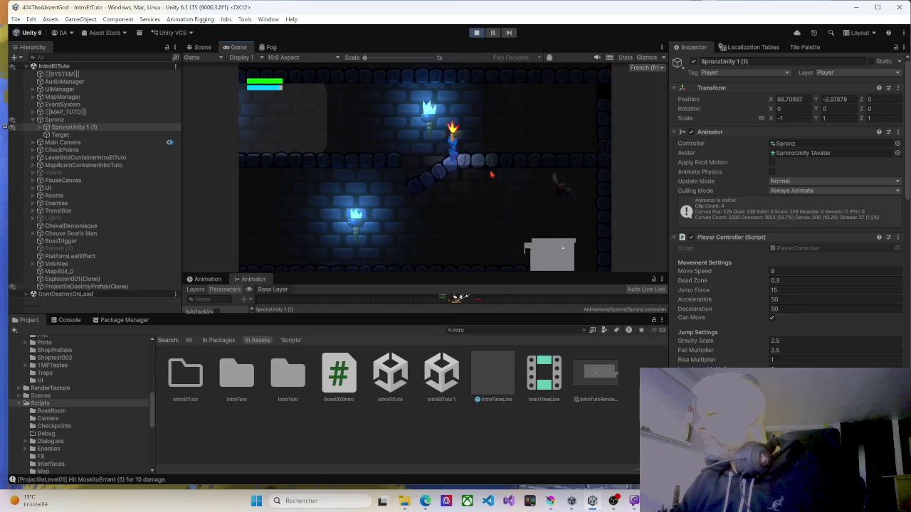
key("Left")
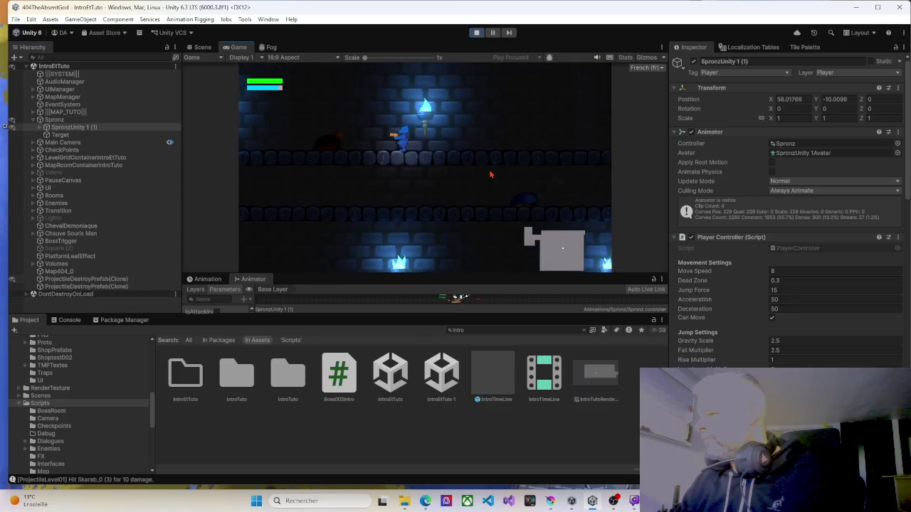
key("Right")
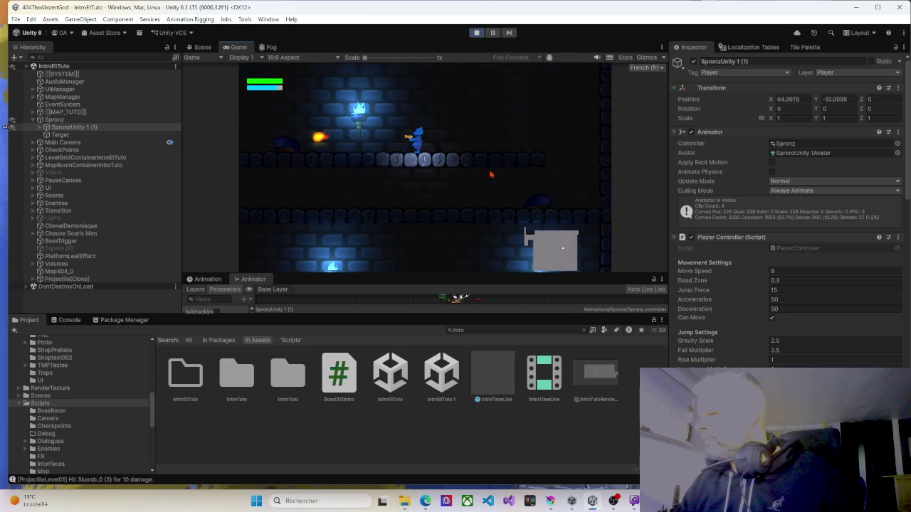
key("Right")
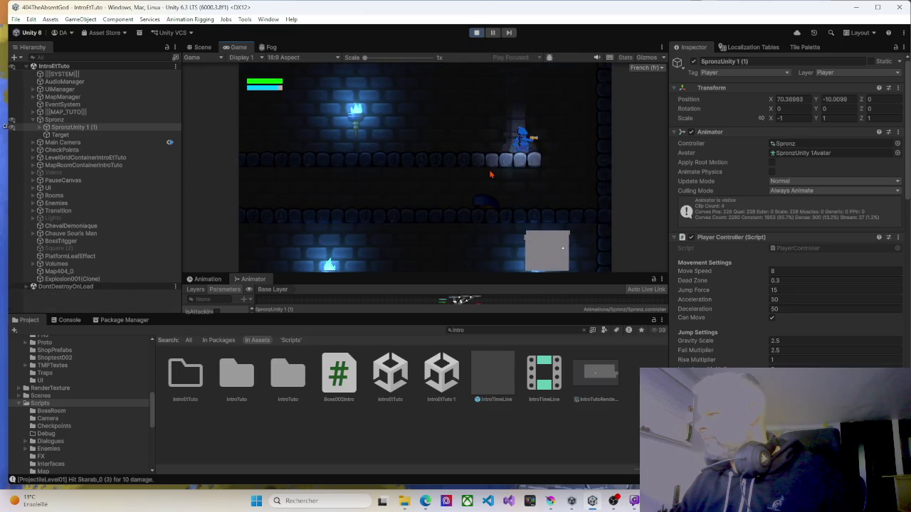
Drop to the lower floors, moving left while firing fireballs.
key("Down")
key("Left")
key("x")
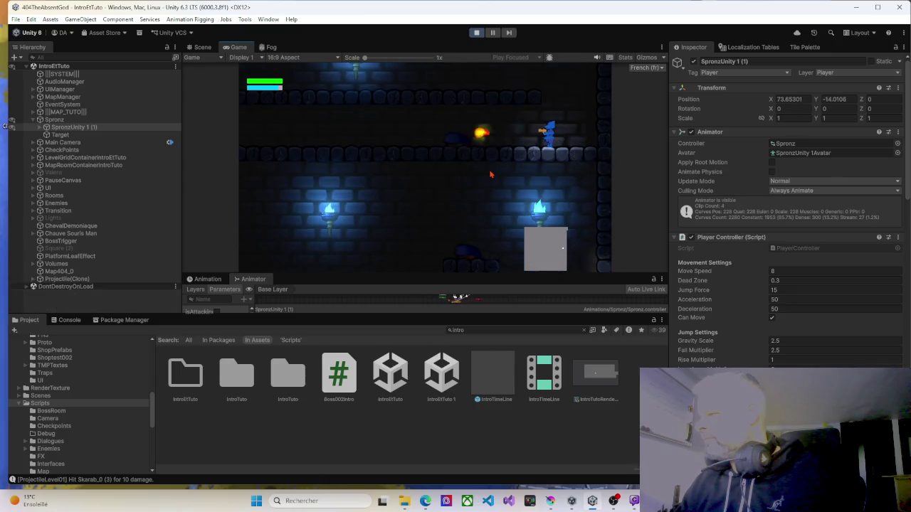
key("Left")
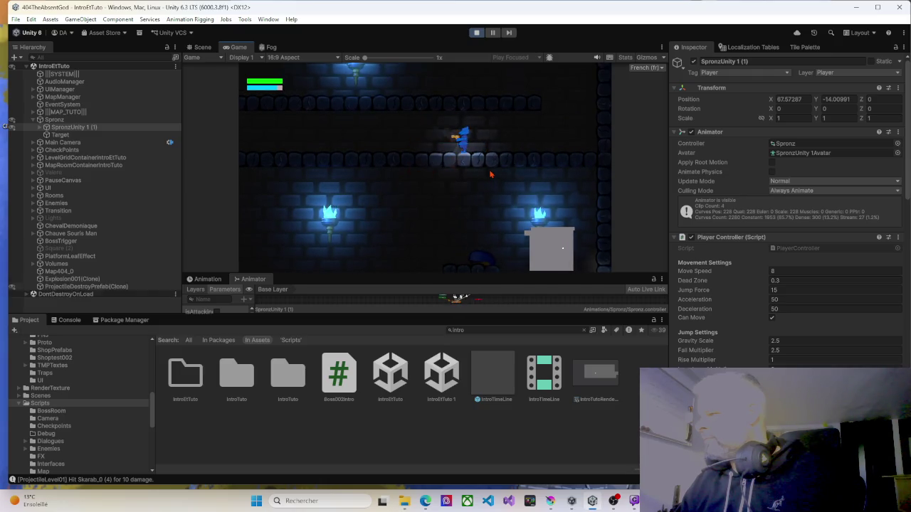
key("Left")
key("x")
key("x")
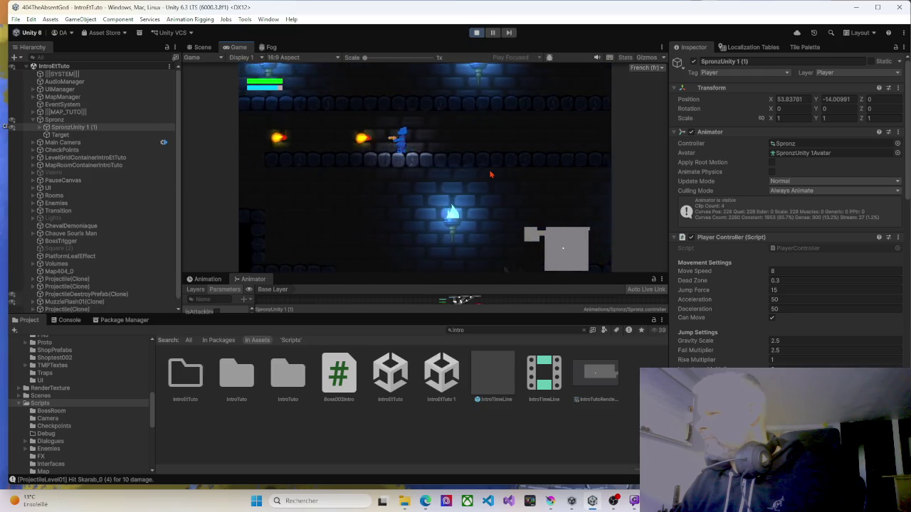
key("Left")
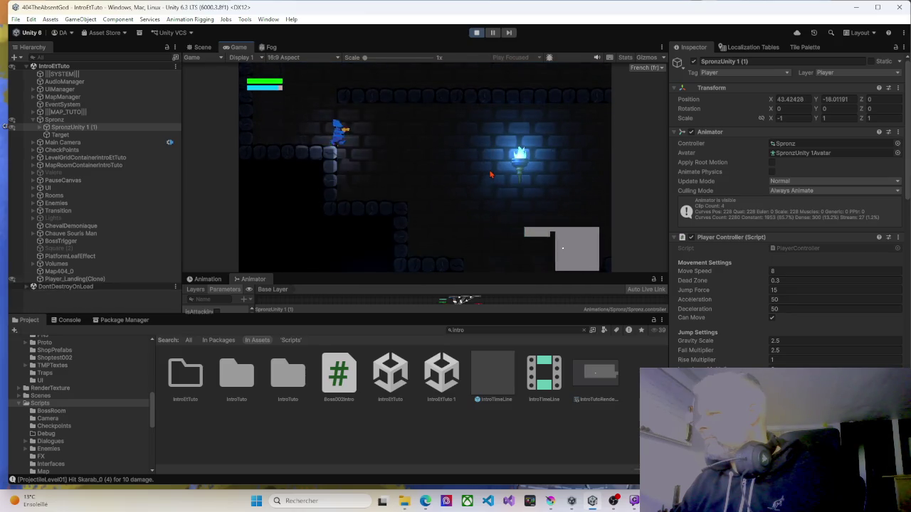
Head right down the corridor and jump up onto the higher ledge.
key("Right")
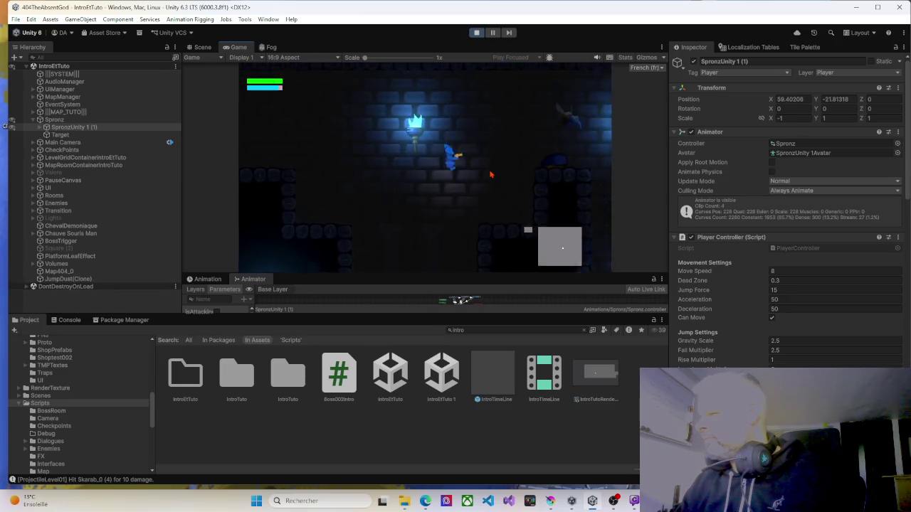
key("Right")
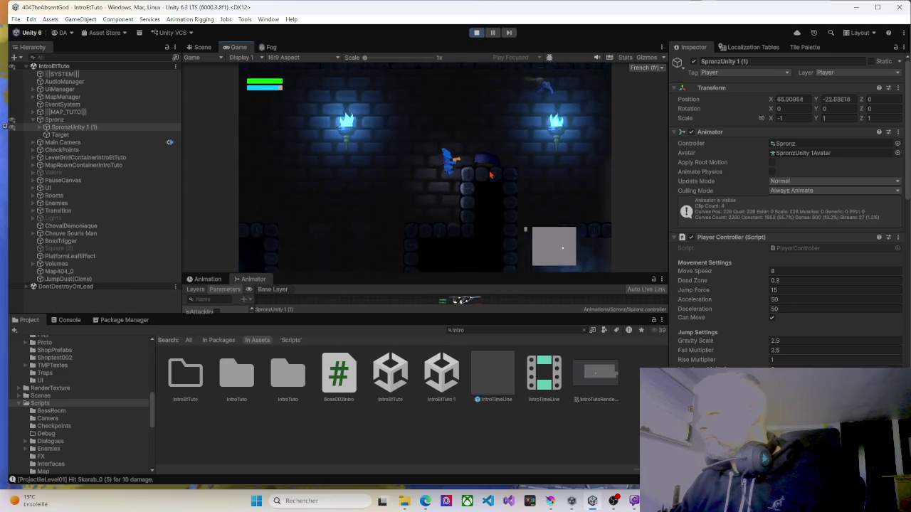
key("Left")
key("space")
key("Right")
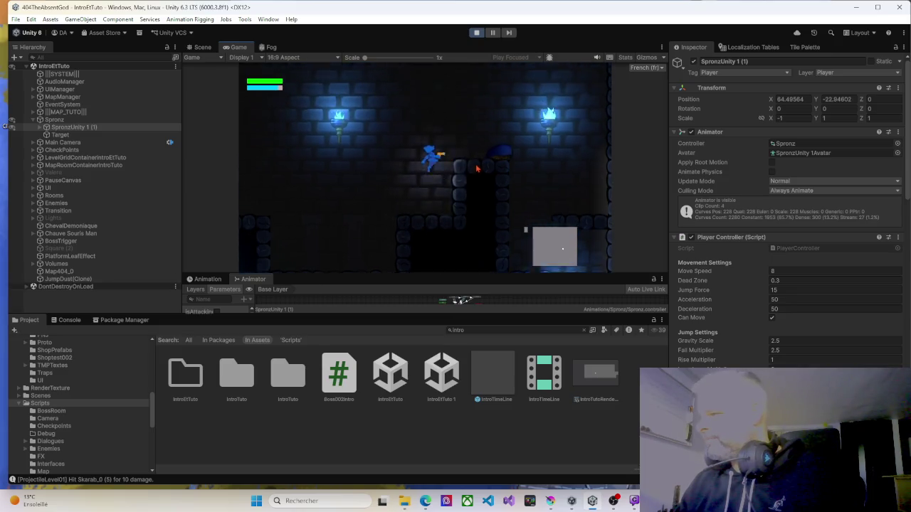
key("space")
key("Right")
key("Right")
Drop to the lower corridor and walk right past the checkpoint onto the teleporter.
key("Left")
key("Left")
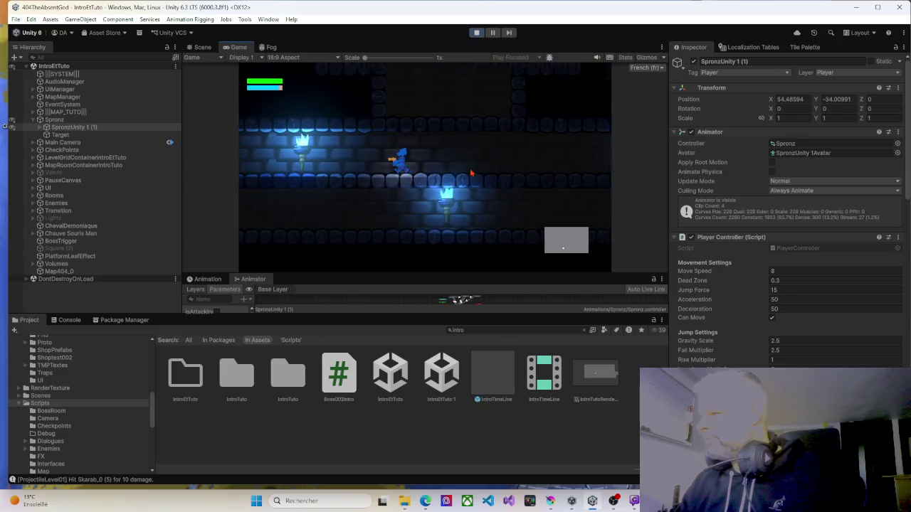
key("Left")
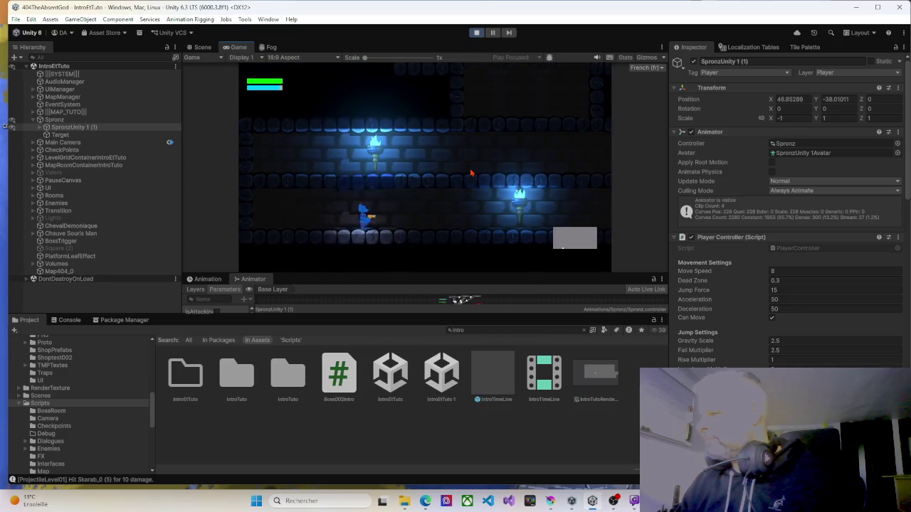
key("Right")
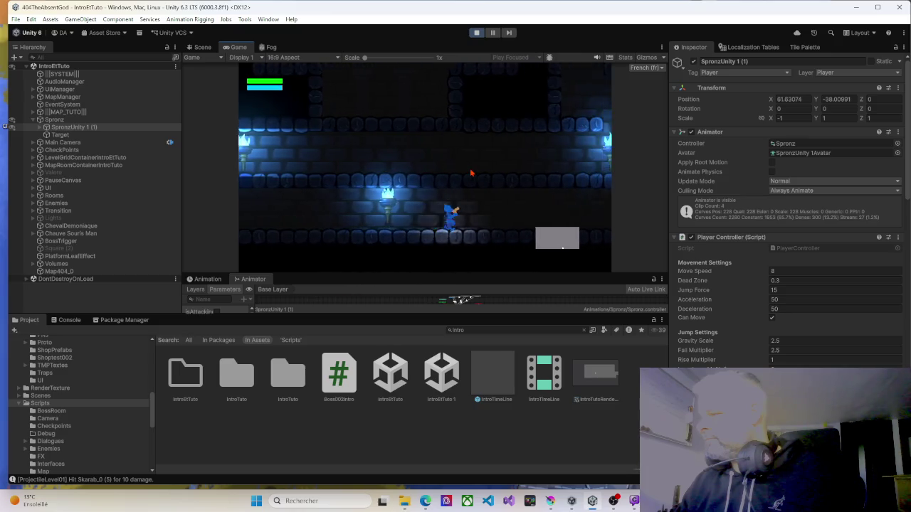
key("Right")
key("Right")
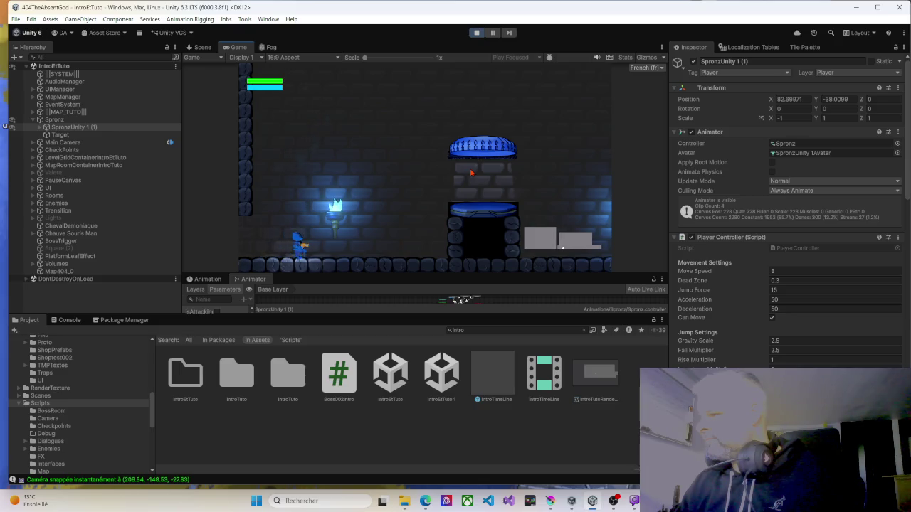
key("Right")
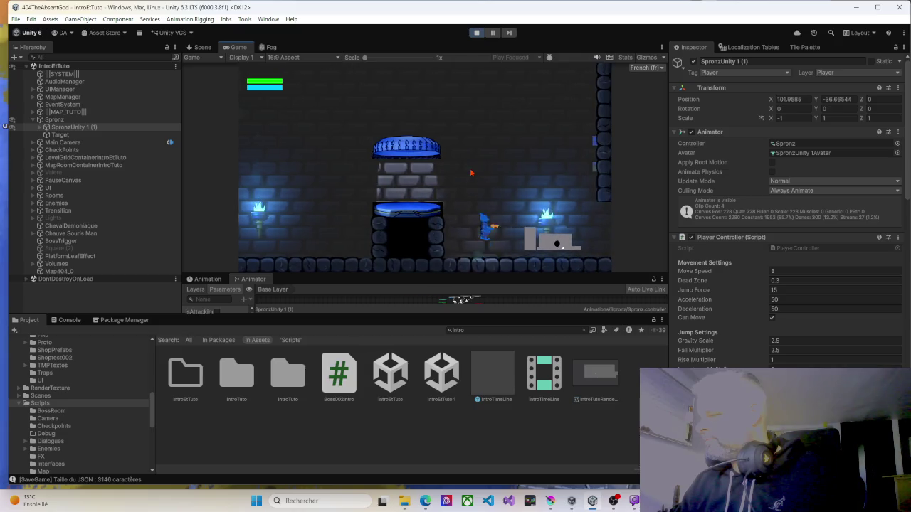
key("Right")
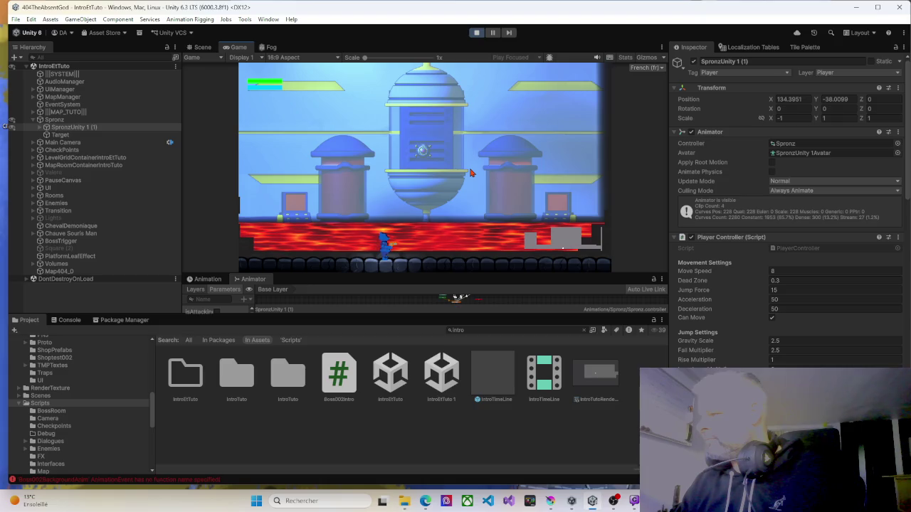
Dodge the boss's projectiles, moving right and left, until the boss dies.
key("Right")
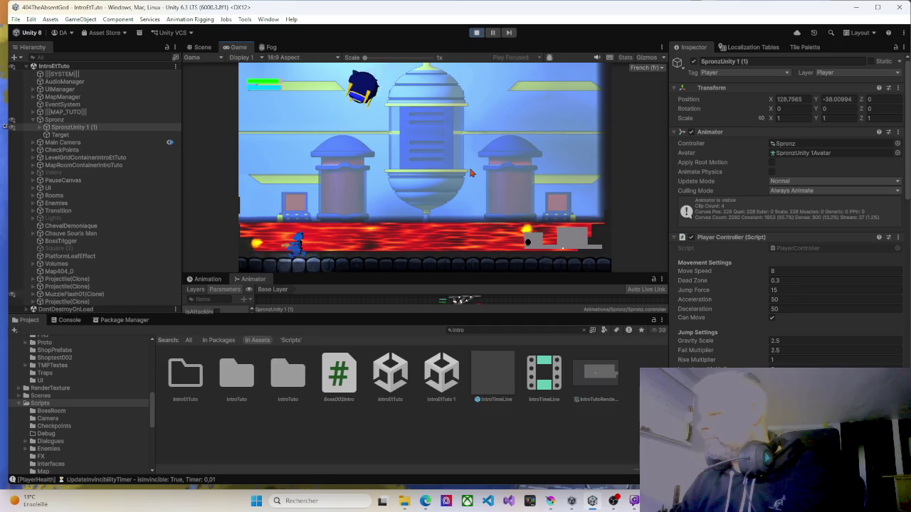
key("Left")
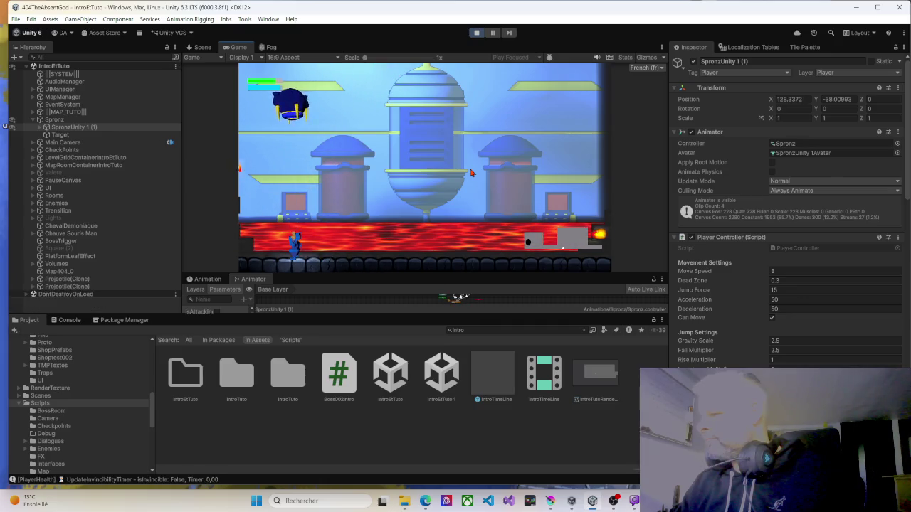
key("Right")
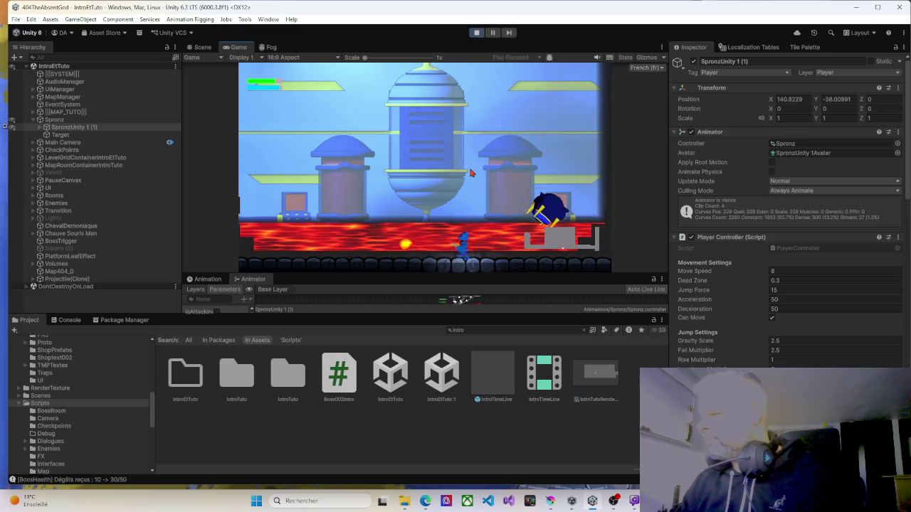
key("Right")
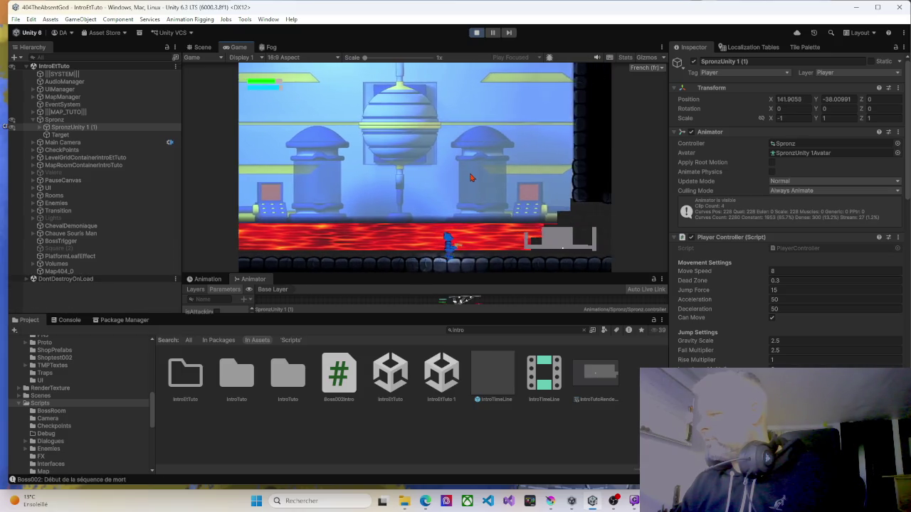
Walk onto the glowing platform, ride it up and step off onto the ledge.
key("Right")
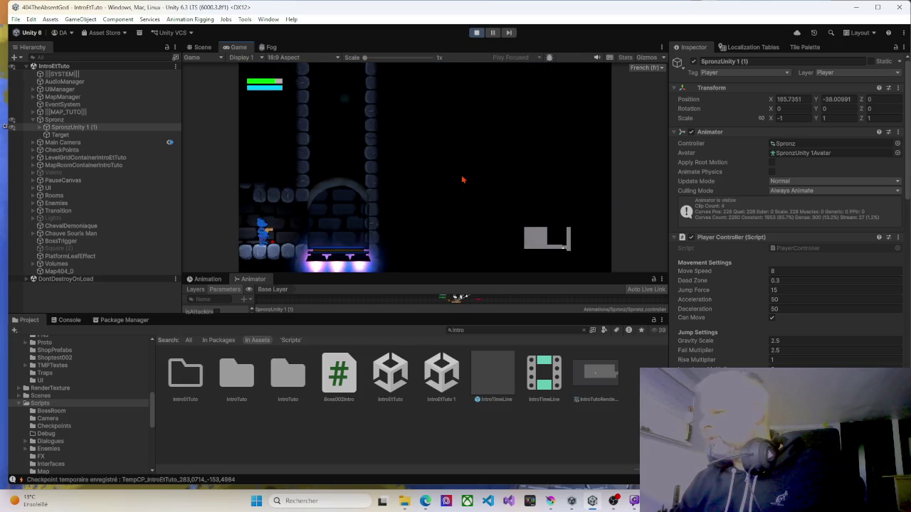
key("Right")
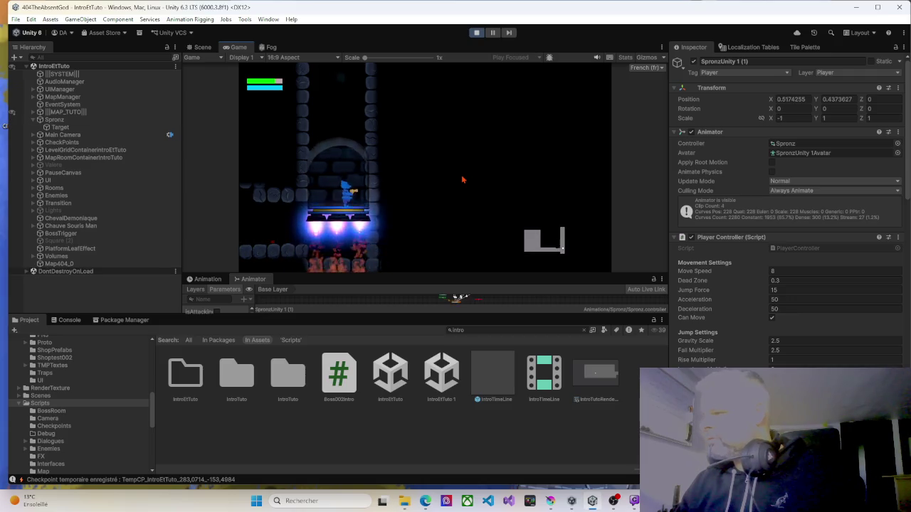
key("Left")
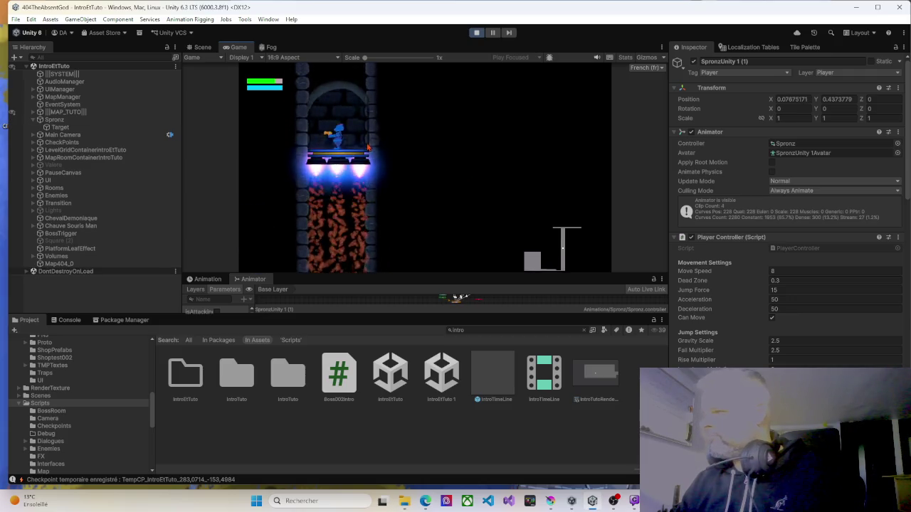
key("Right")
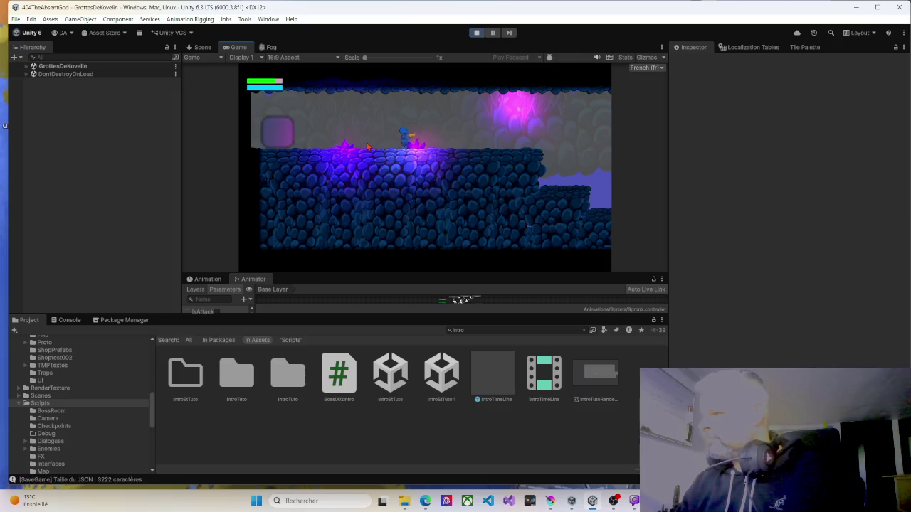
Run right over the gap and climb up through the cave rooms.
key("Right")
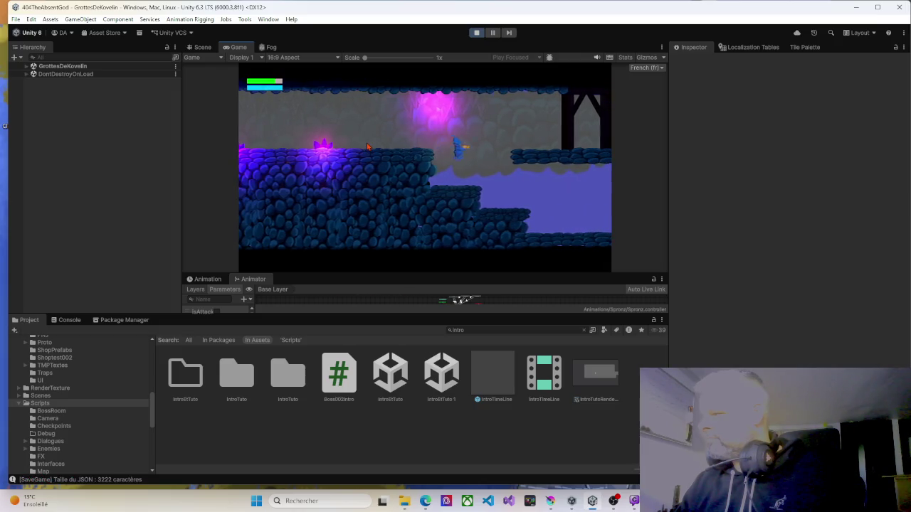
key("Right")
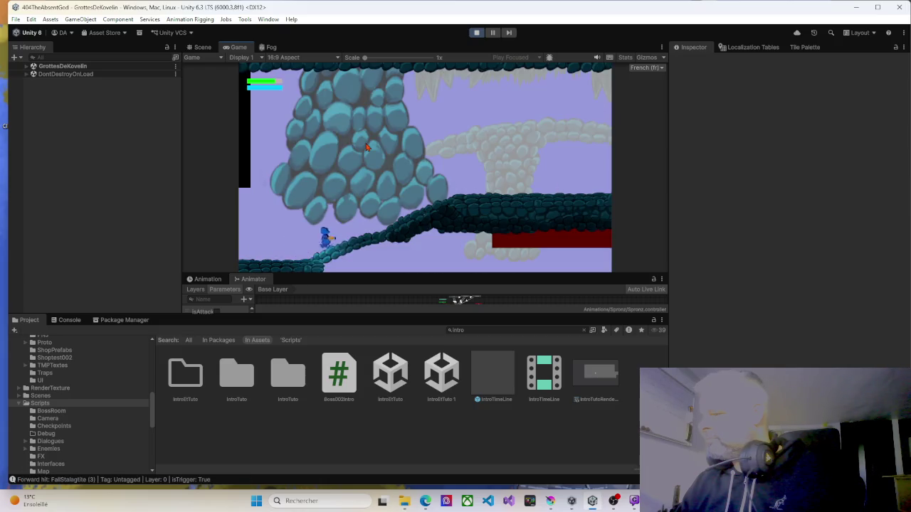
key("Right")
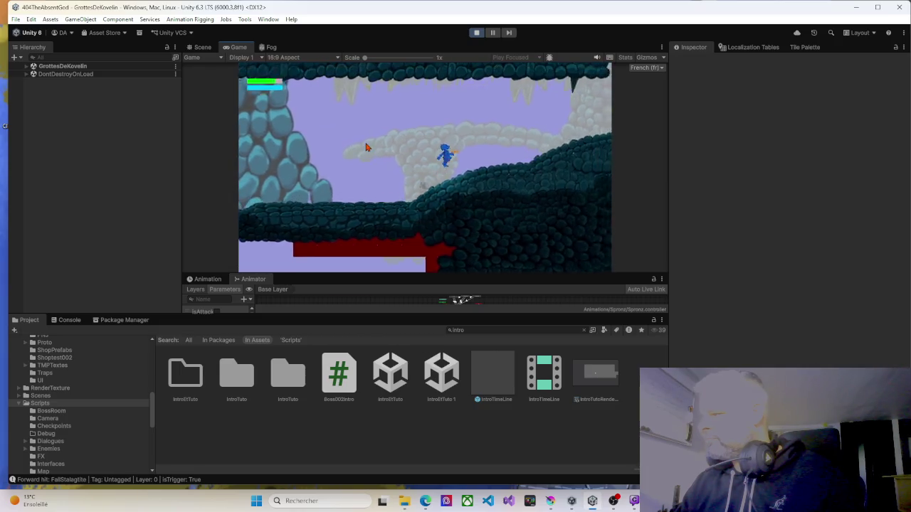
key("Right")
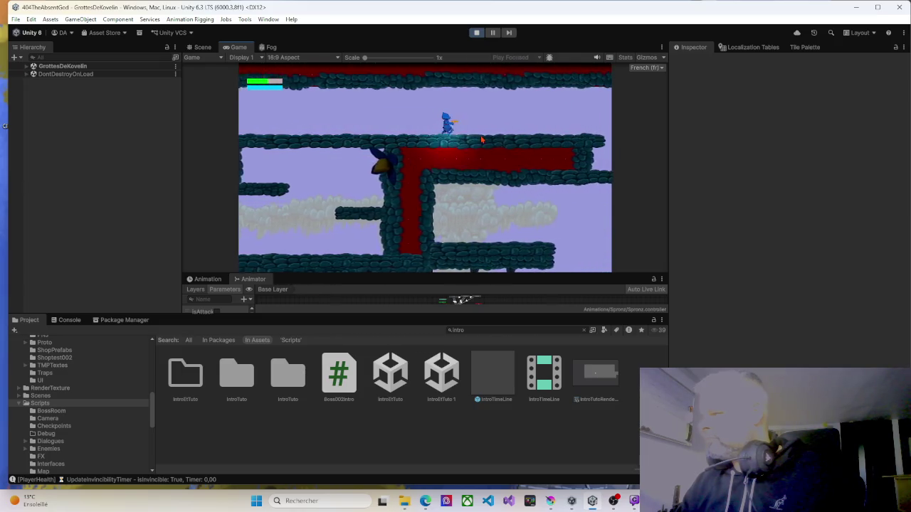
Jump along the cave ledge, fall down the shaft and run right to the checkpoint.
key("Right")
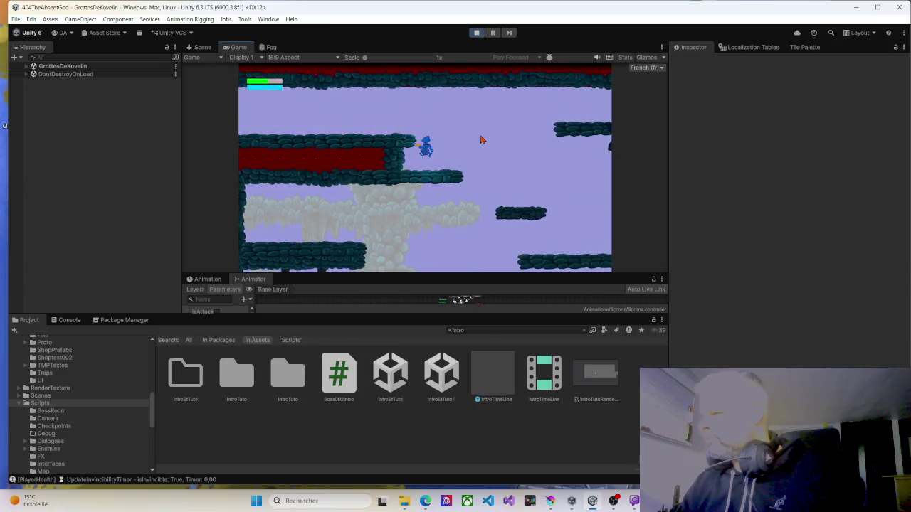
key("space")
key("Left")
key("Right")
key("Left")
key("Right")
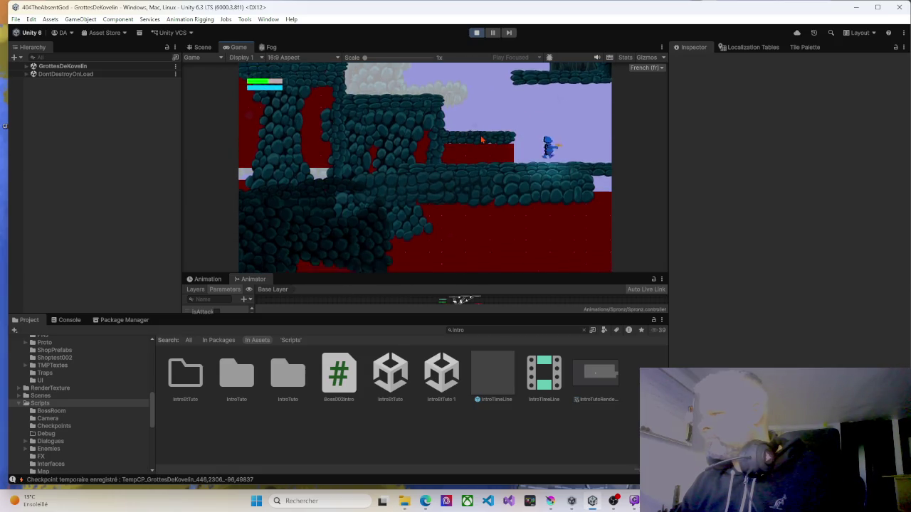
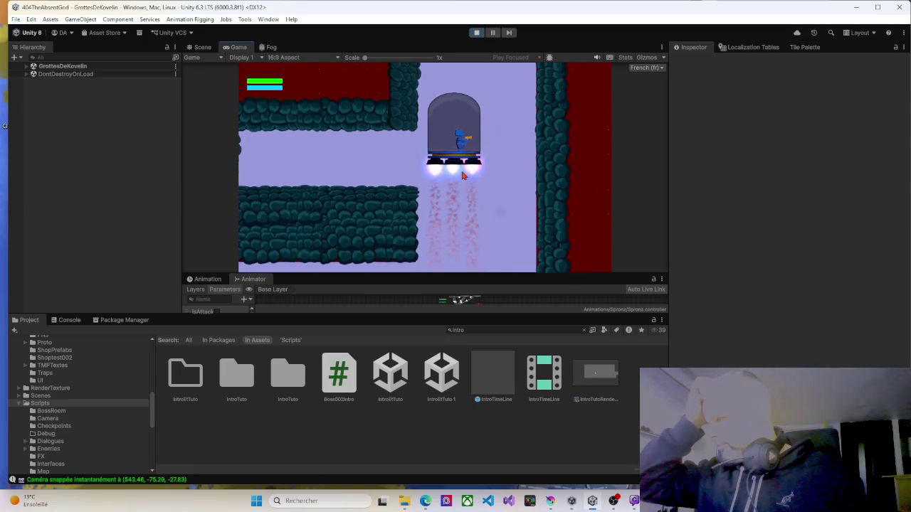
Run the character right from the elevator, through the red area, into the blue-lit room.
key("Right")
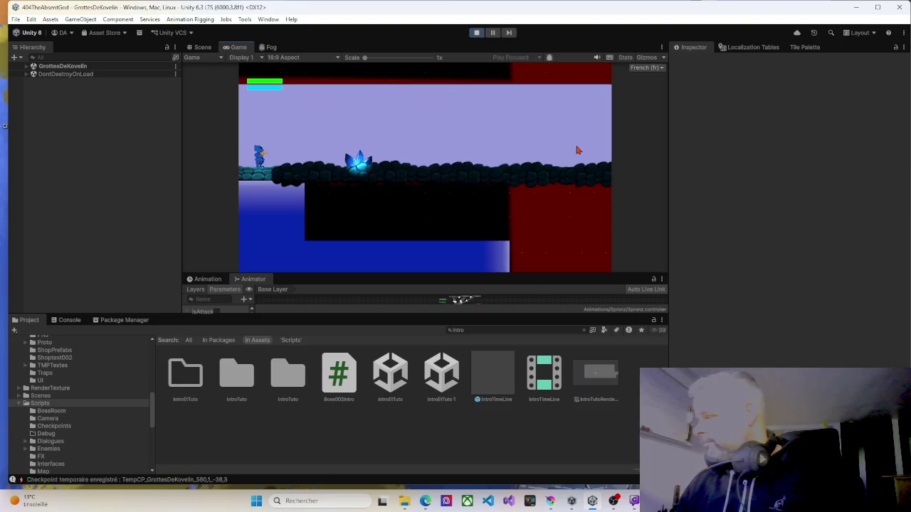
key("Right")
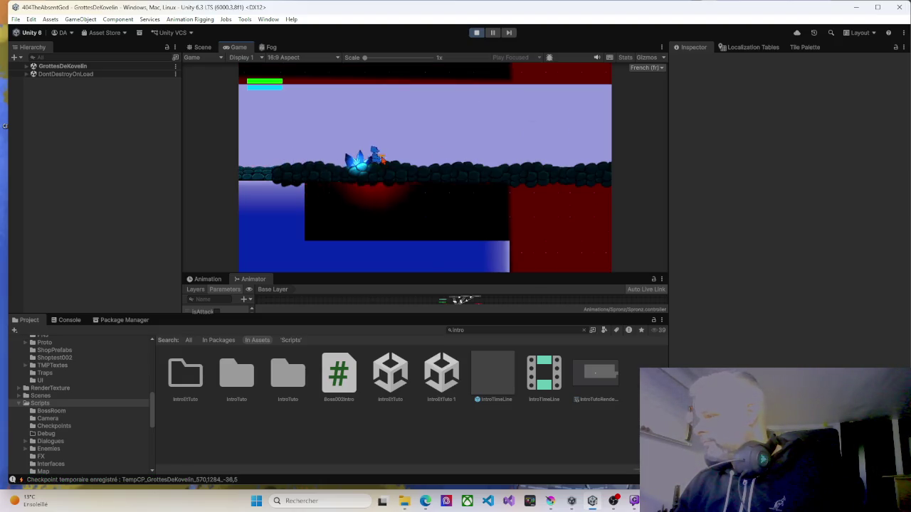
key("Right")
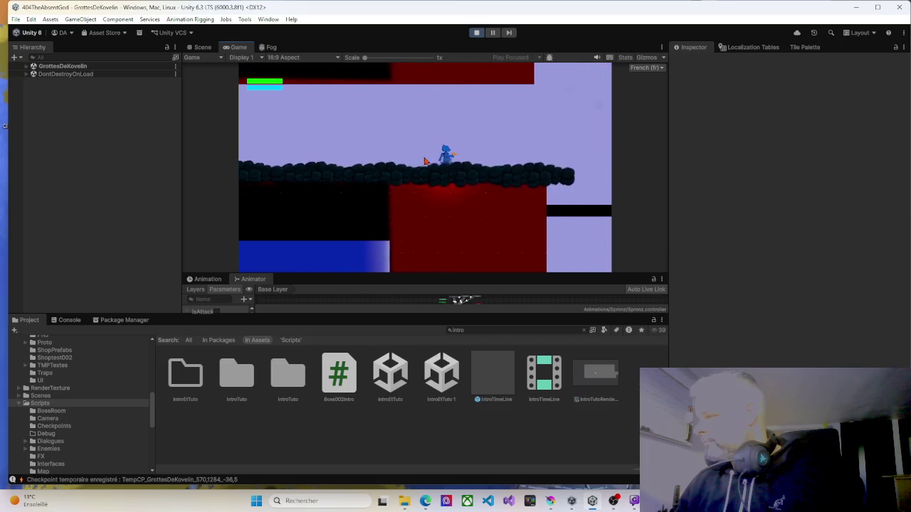
key("Right")
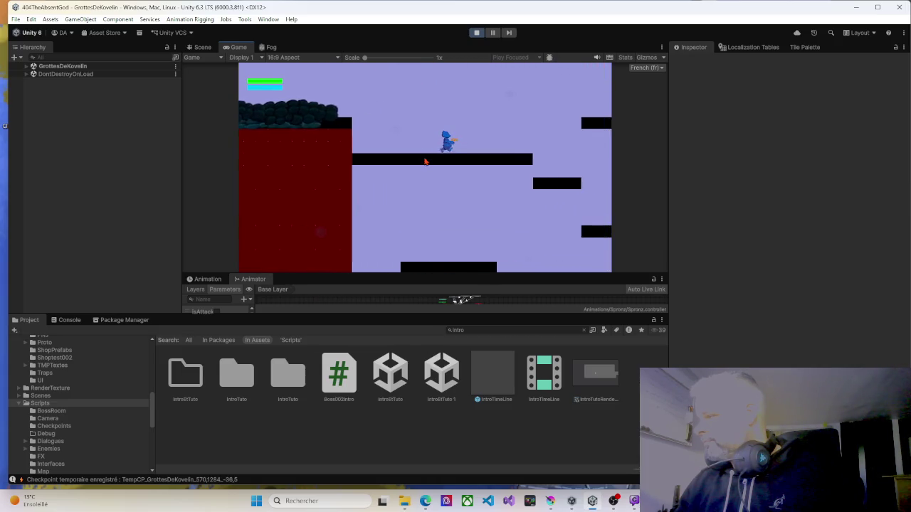
key("Right")
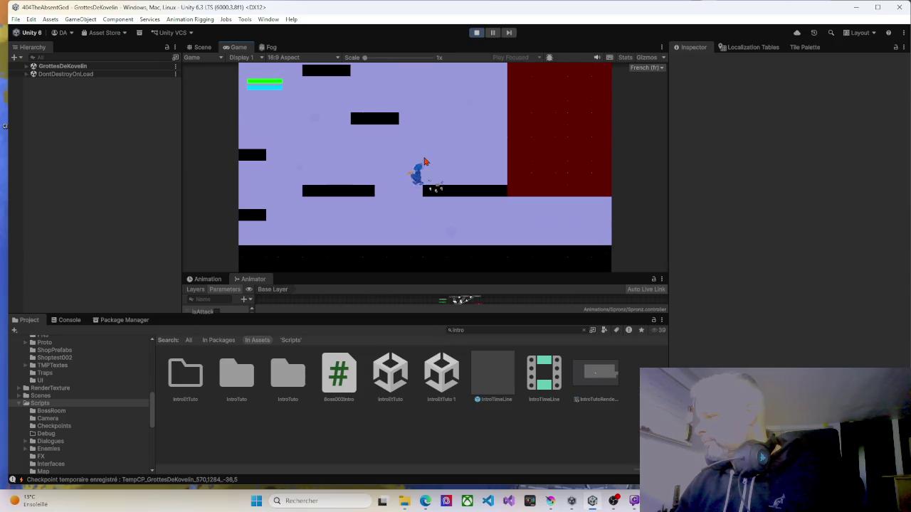
key("Right")
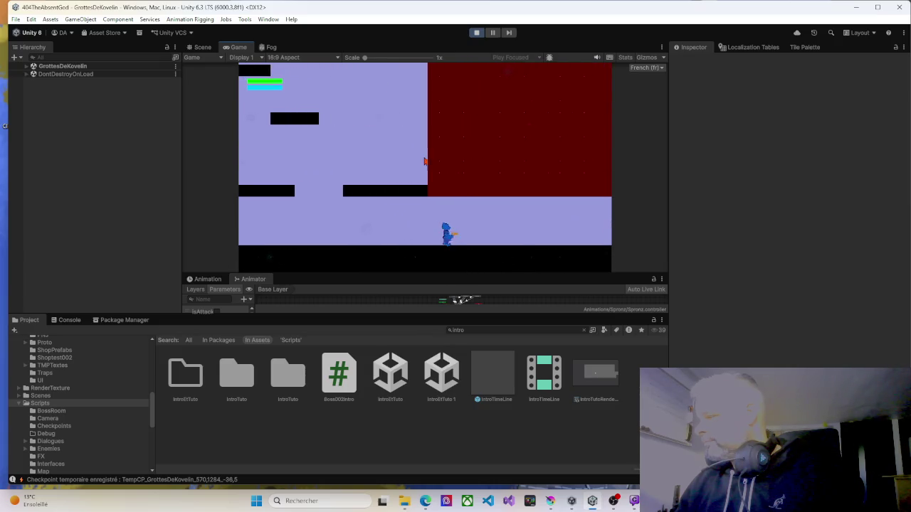
key("Right")
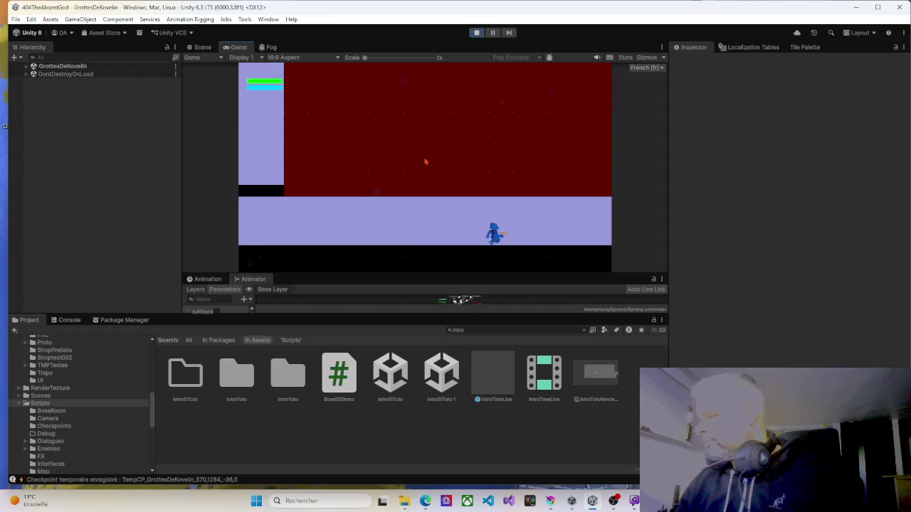
key("Right")
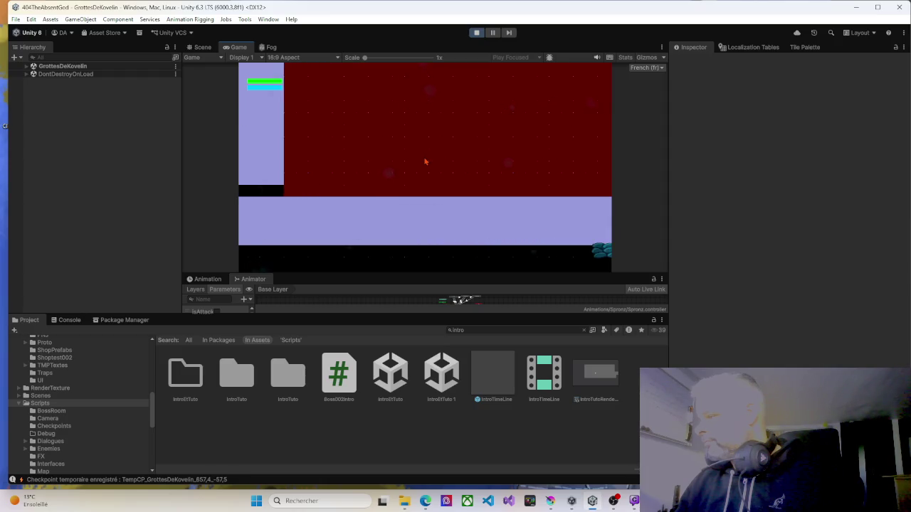
key("Right")
key("Right")
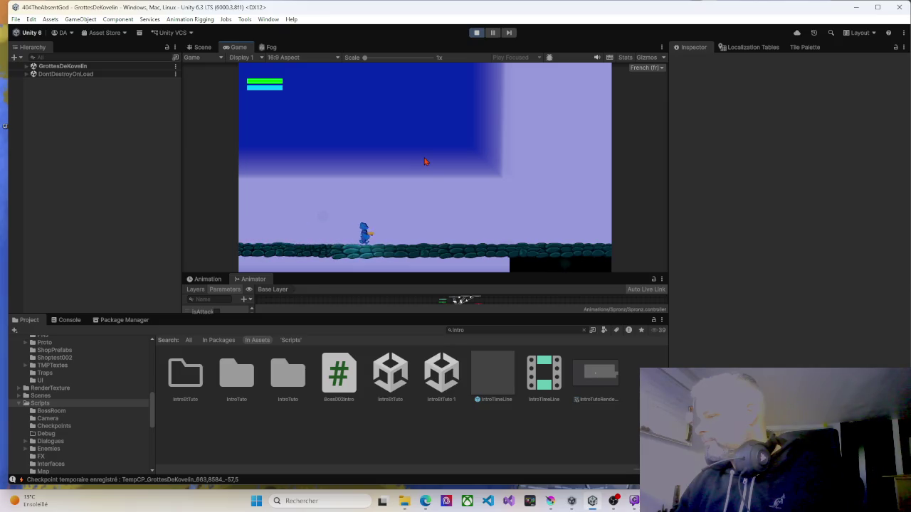
key("Right")
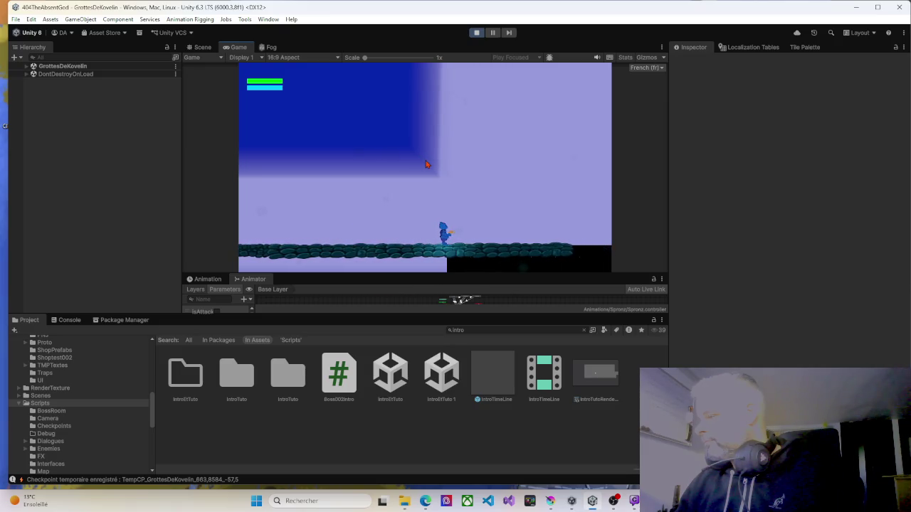
Continue right to the dark green blob and jump into it to gain the double jump.
left_click(424, 501)
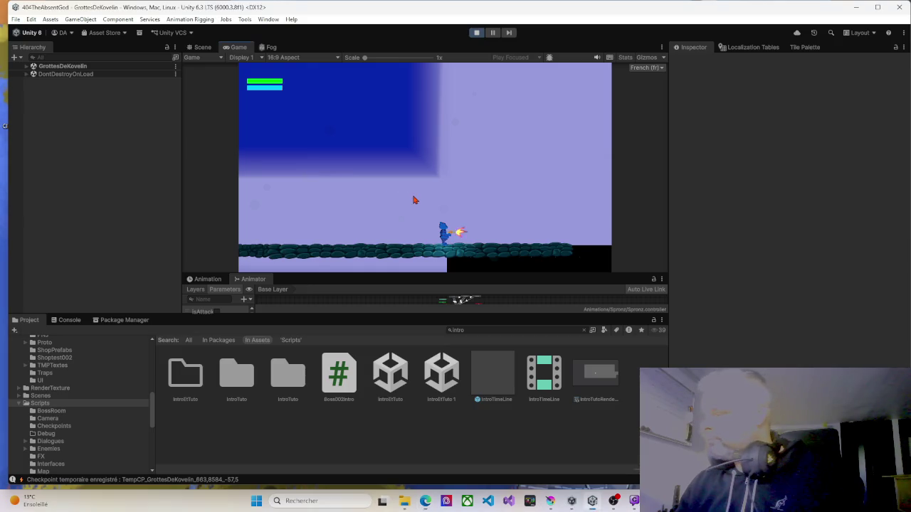
key("Right")
key("Right")
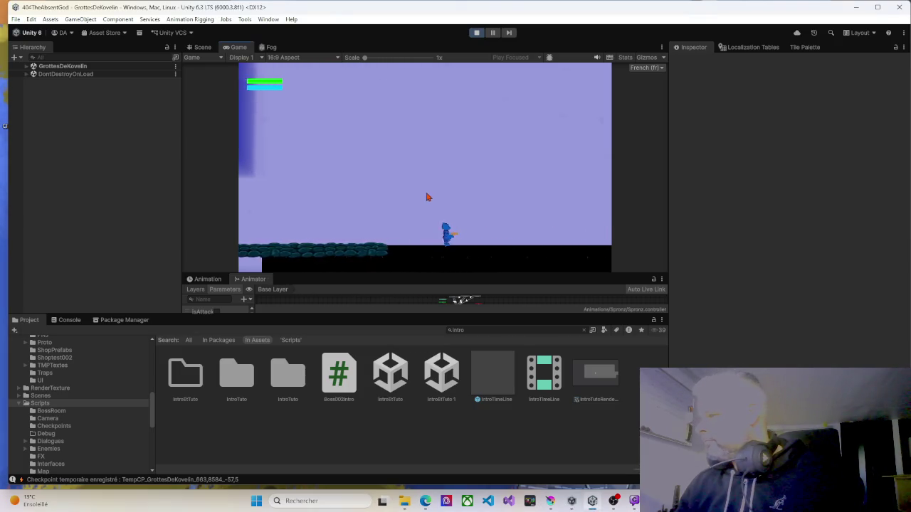
key("Right")
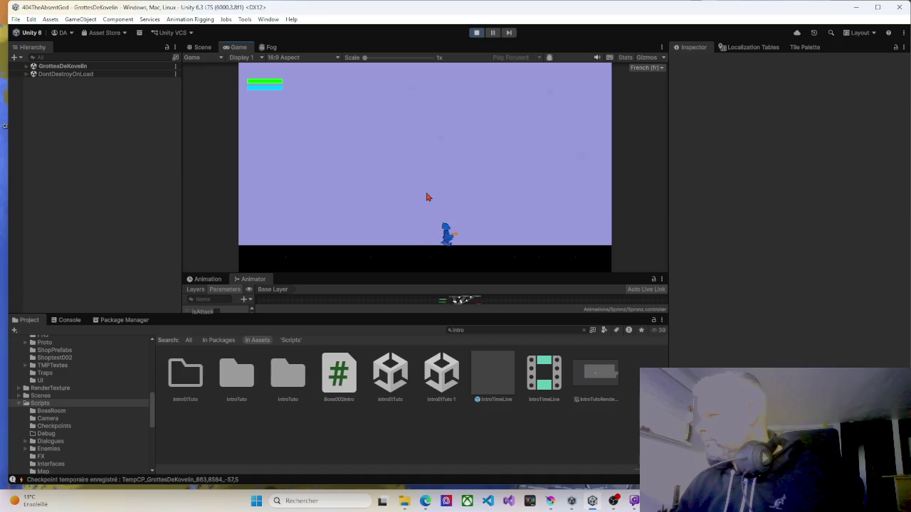
key("Right")
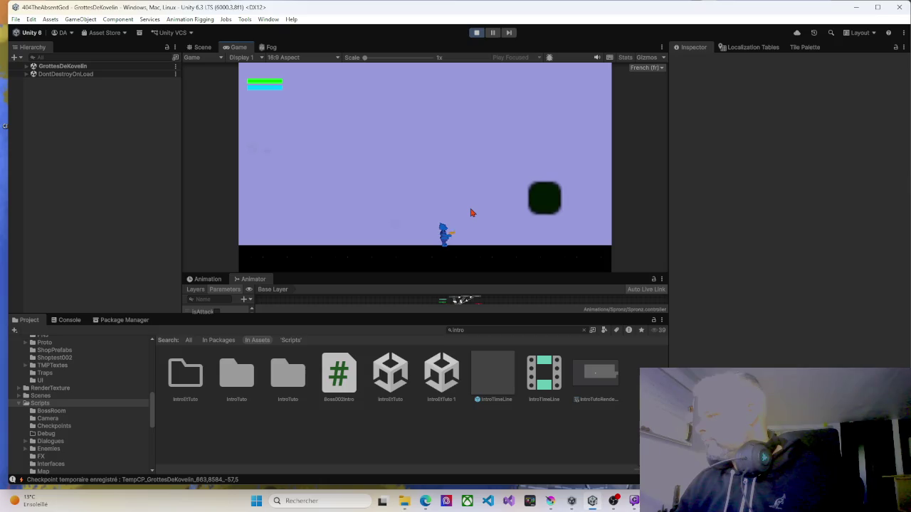
key("Right")
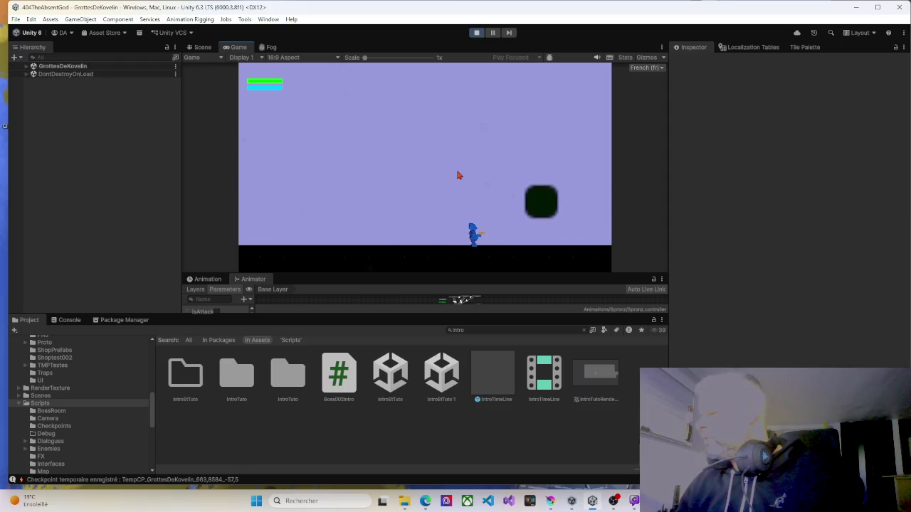
key("space")
key("space")
key("Right")
key("space")
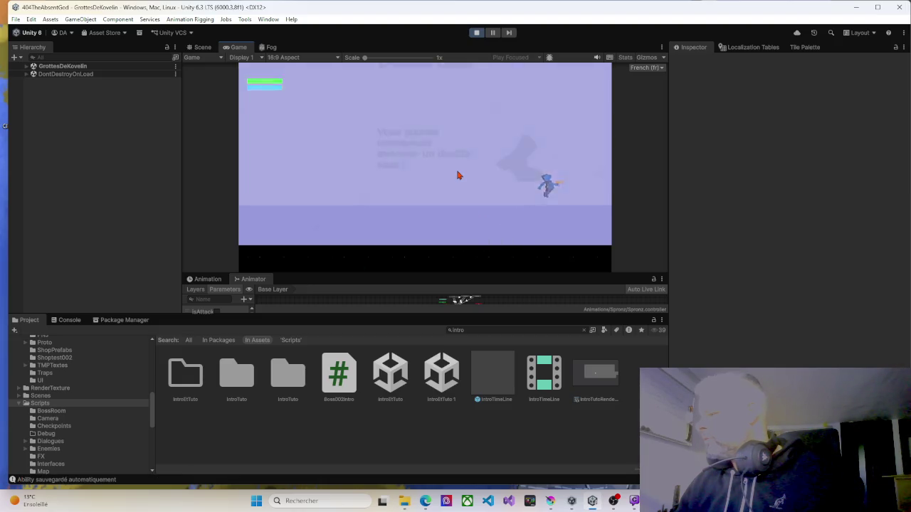
key("Left")
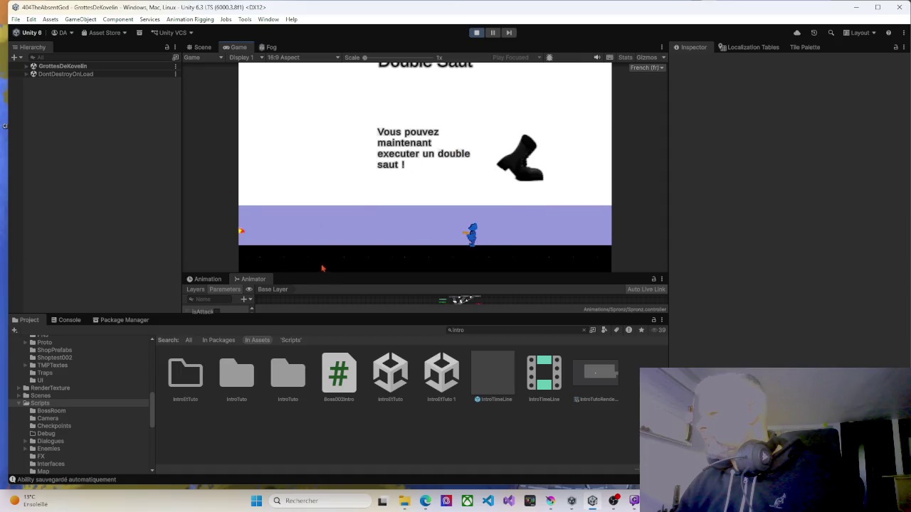
Enlarge the Game view by narrowing the Hierarchy and resizing panels, then exit Play mode.
left_click_drag(366, 271, 366, 286)
left_click_drag(181, 166, 98, 163)
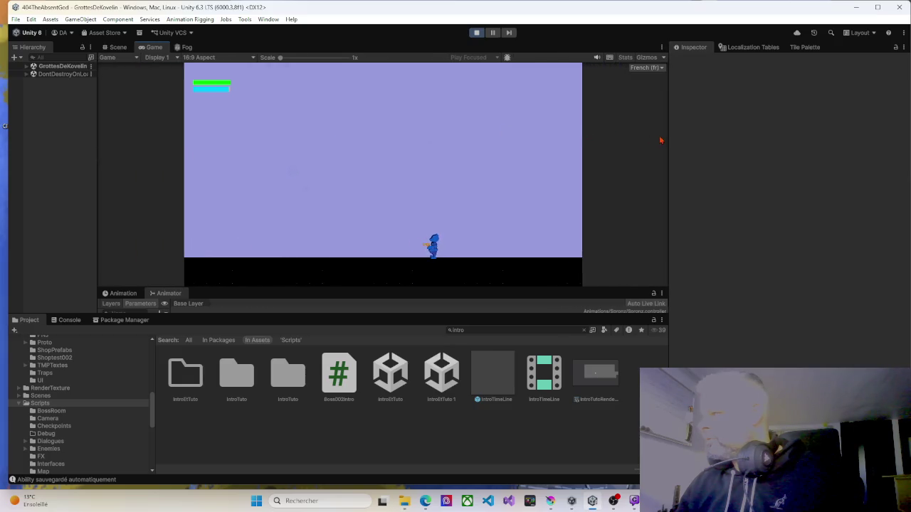
left_click_drag(672, 141, 728, 139)
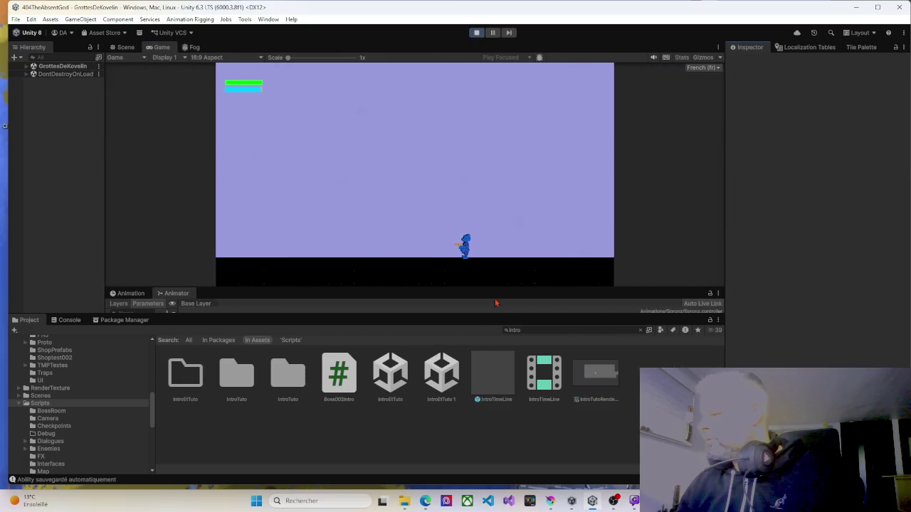
left_click_drag(485, 321, 479, 367)
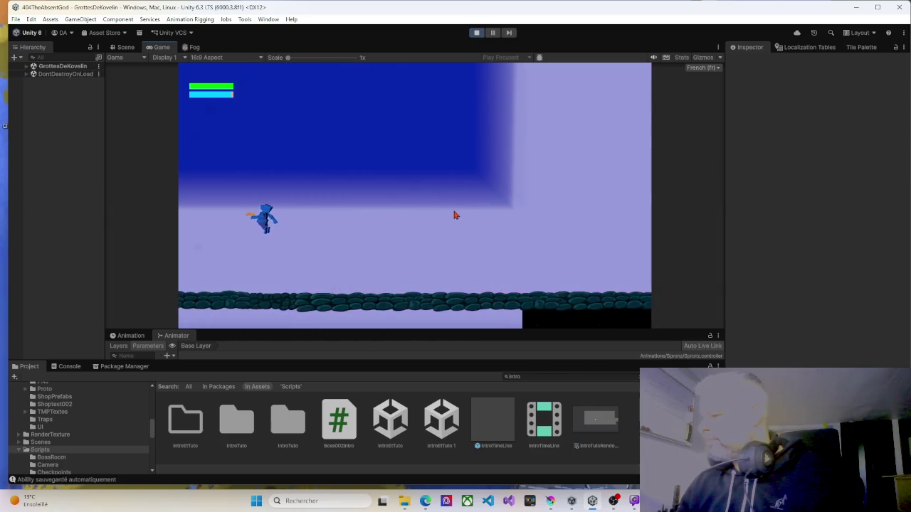
left_click(476, 32)
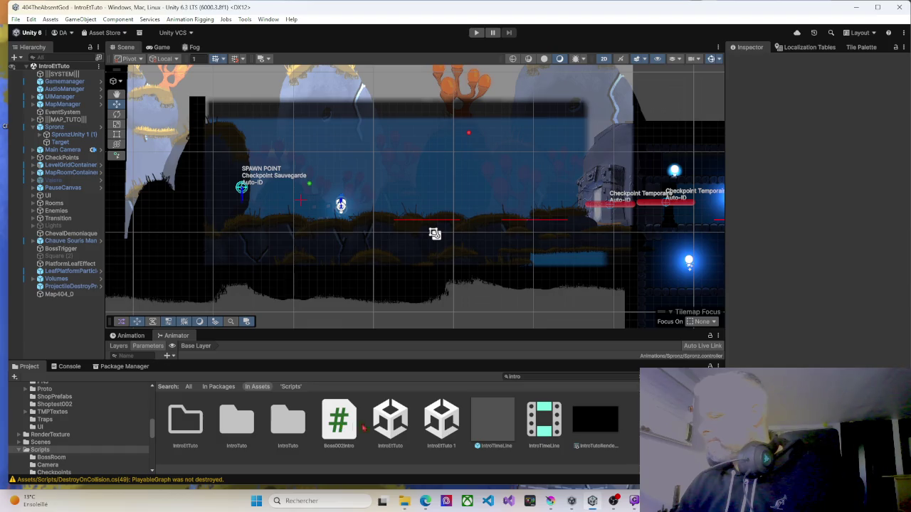
Search the assets for 'grottes' and open the GrottesDeKovelin scene.
key("ctrl+f")
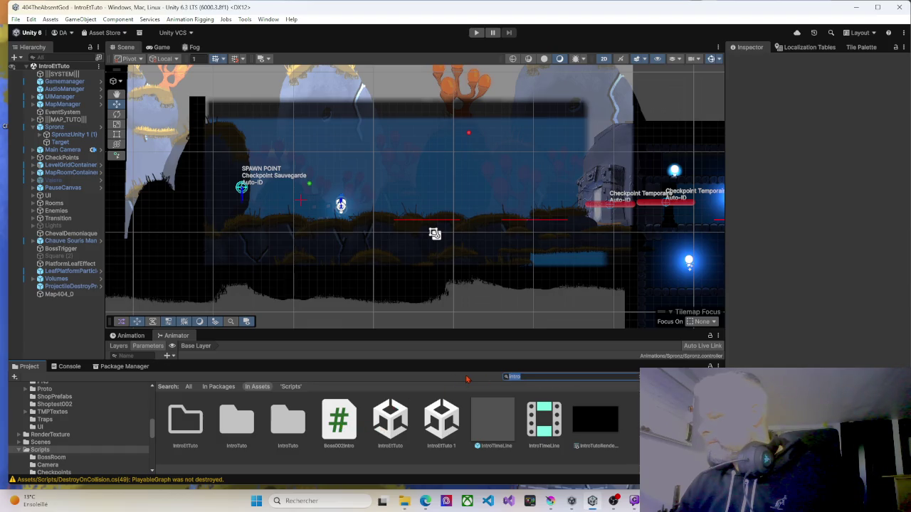
type("grottes")
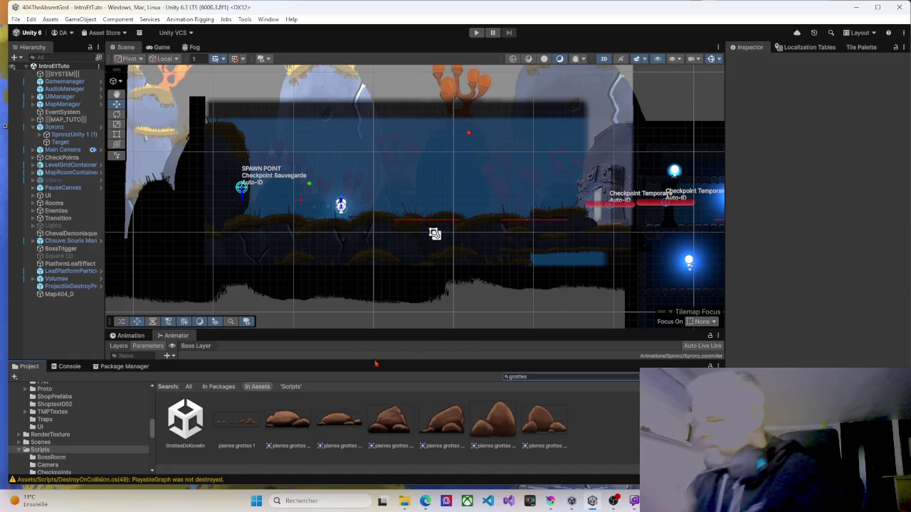
key("Down")
key("Return")
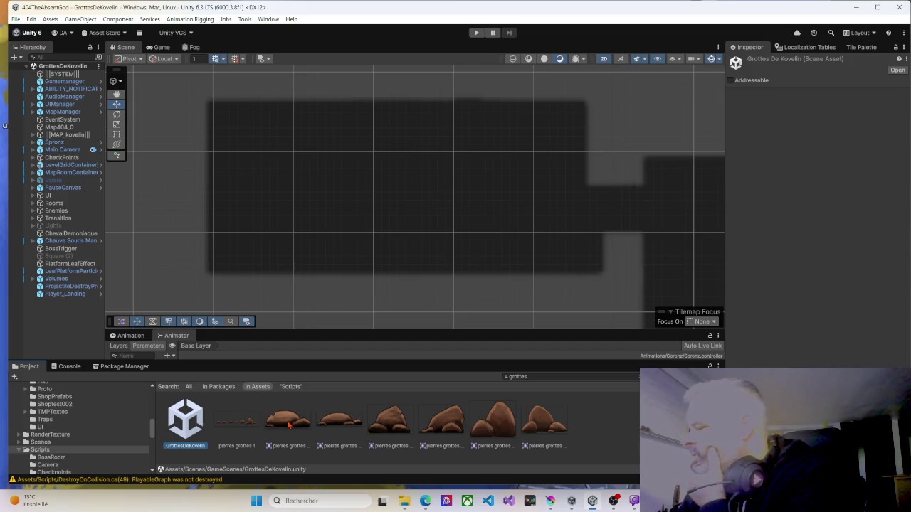
Browse the pierres grottes 1_0 to 1_5 rock sprites, then select the GrottesDeKovelin scene asset.
left_click(288, 425)
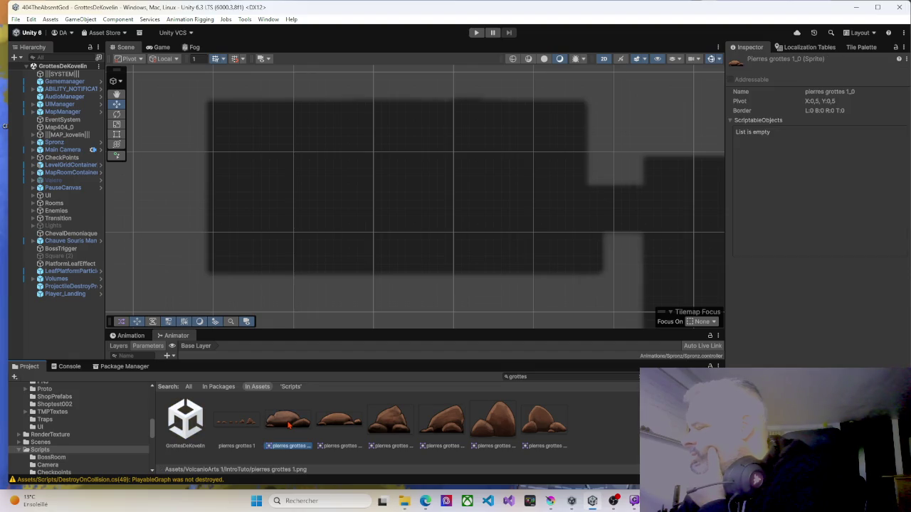
left_click(332, 426)
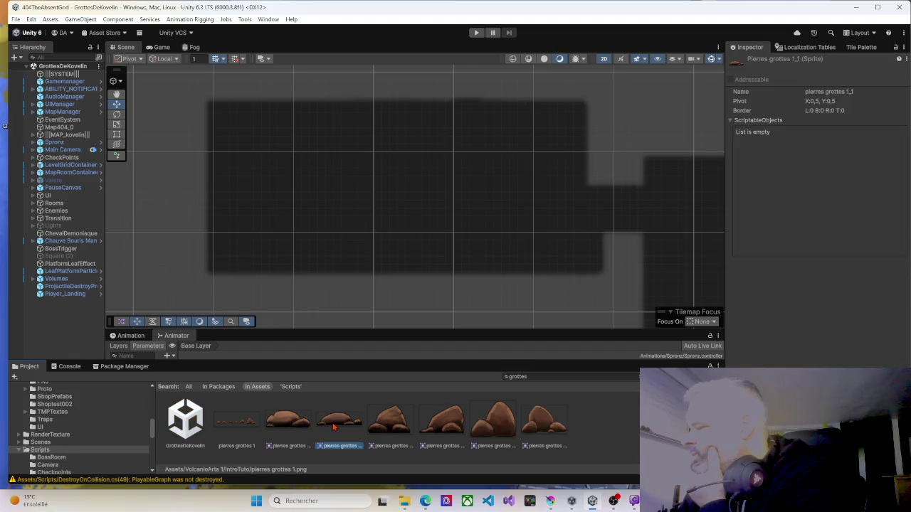
left_click(382, 427)
left_click(439, 425)
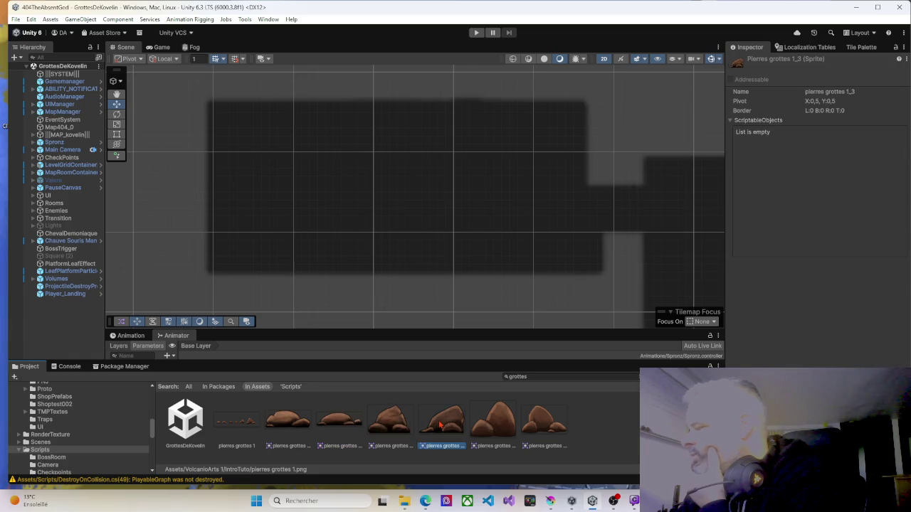
left_click(491, 426)
left_click(540, 428)
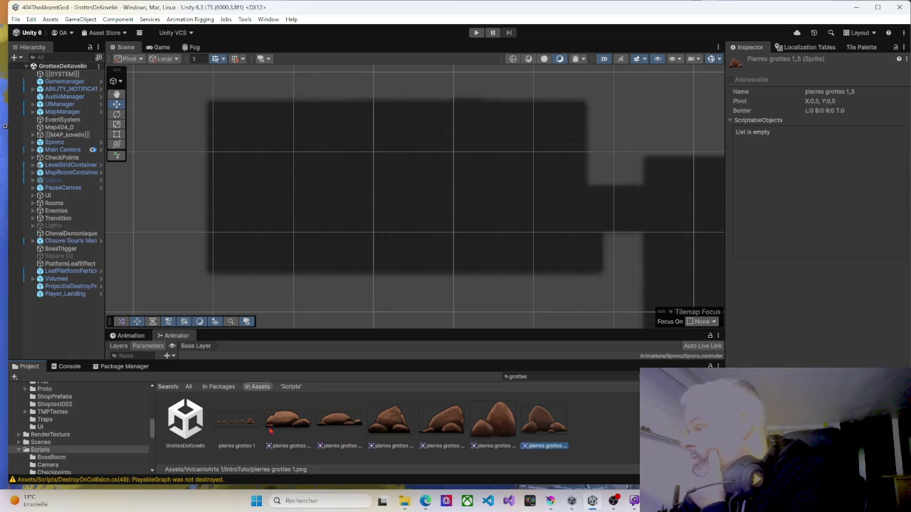
left_click(202, 441)
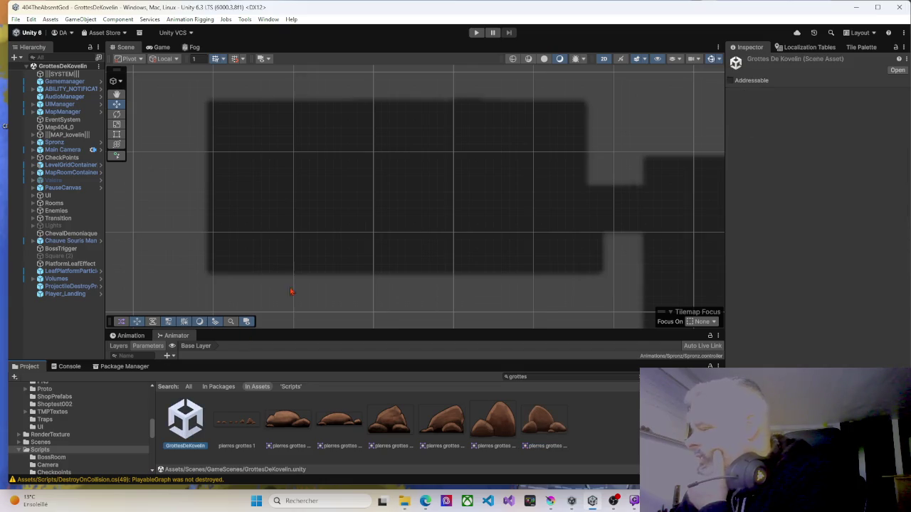
Pan and zoom across the level to the miniboss room, then expand the map's room list.
left_click_drag(445, 178, 362, 223)
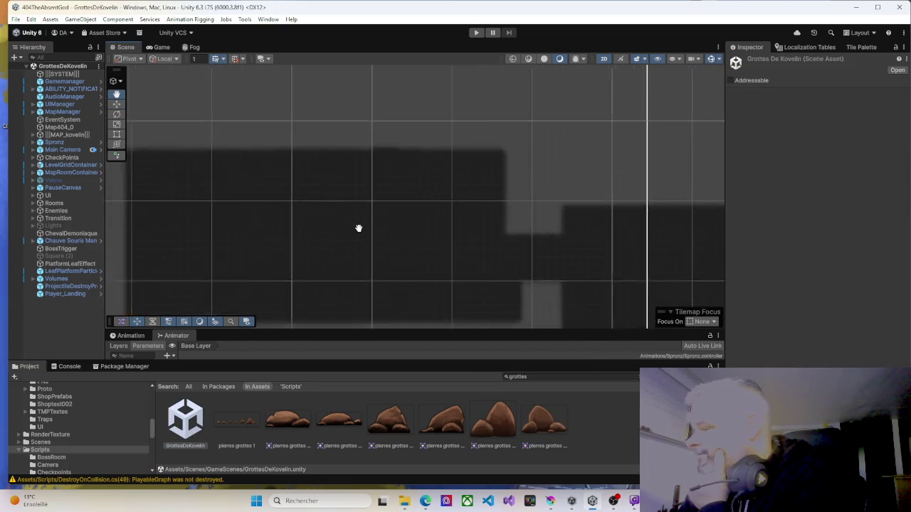
scroll(398, 217, "down", 2)
scroll(440, 210, "down", 2)
scroll(445, 217, "down", 2)
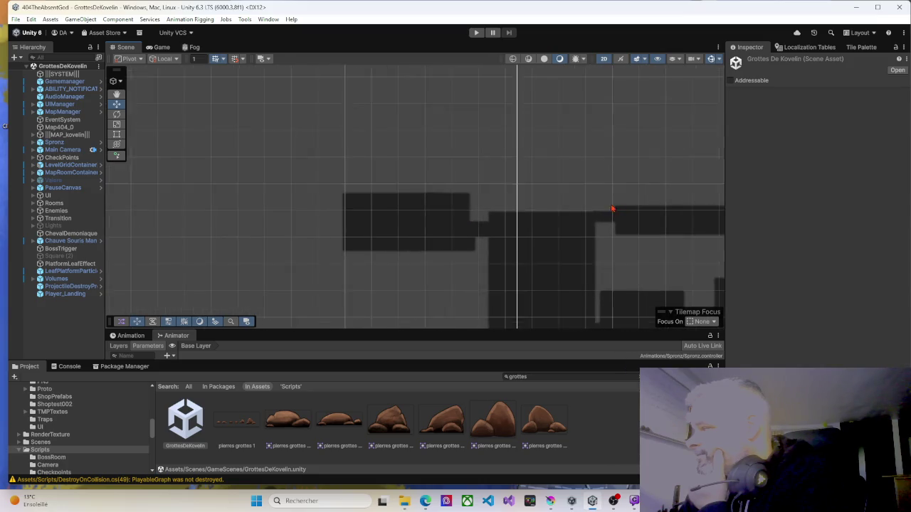
left_click_drag(619, 205, 282, 187)
left_click_drag(458, 187, 264, 187)
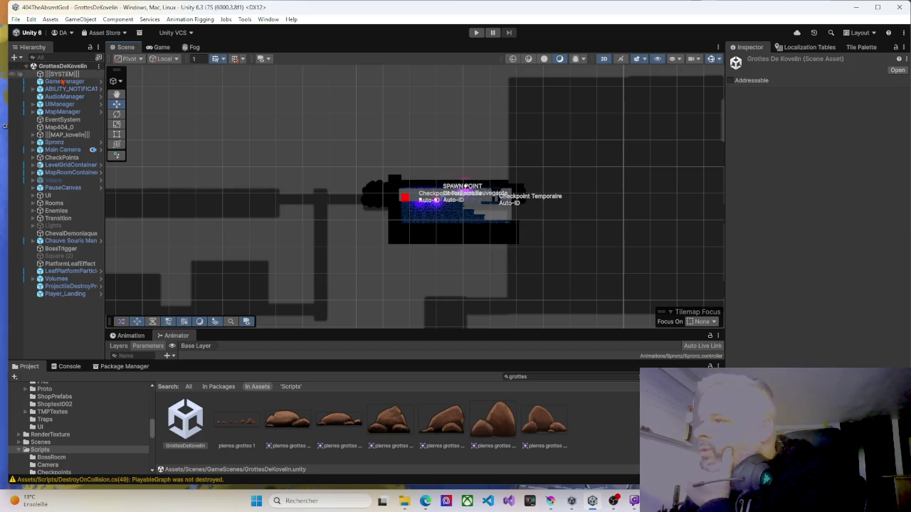
scroll(193, 197, "down", 6)
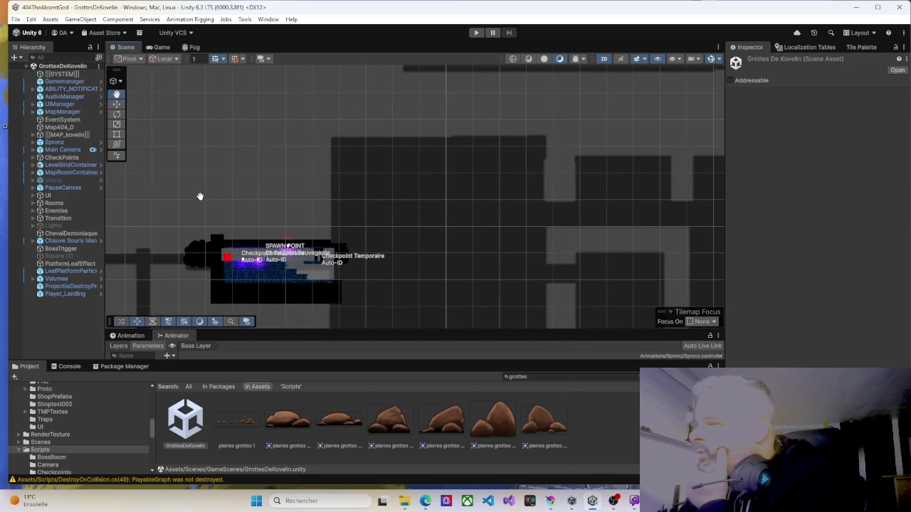
scroll(476, 168, "up", 6)
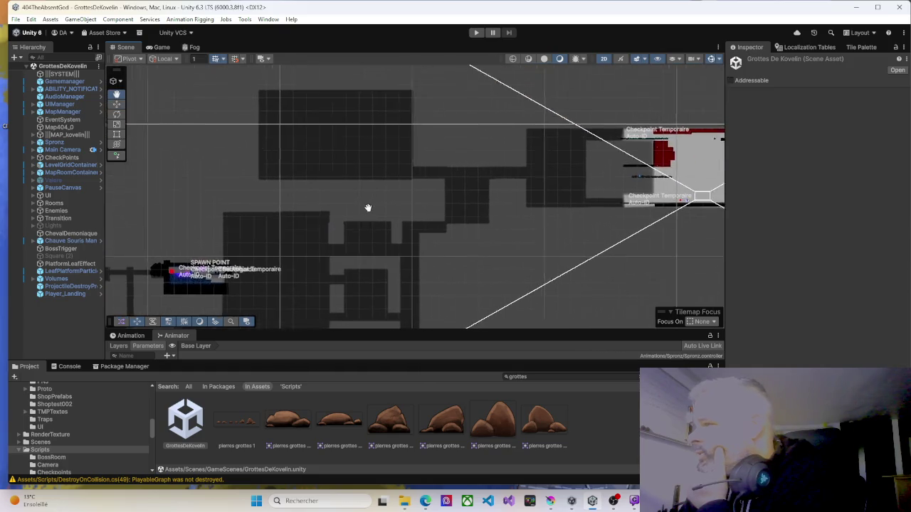
scroll(432, 207, "up", 5)
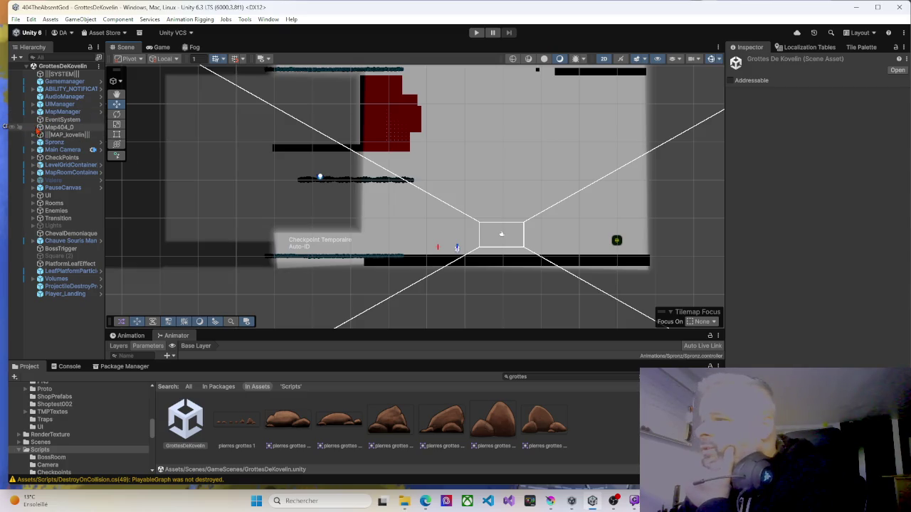
left_click(32, 134)
Select the Limites zone under KovelinMiniboss01 and frame it in the Scene view.
left_click(41, 211)
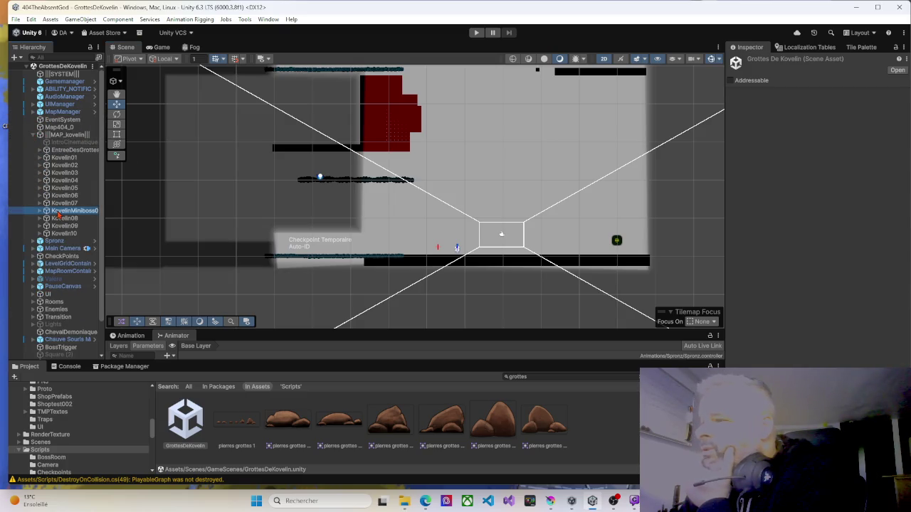
left_click(40, 212)
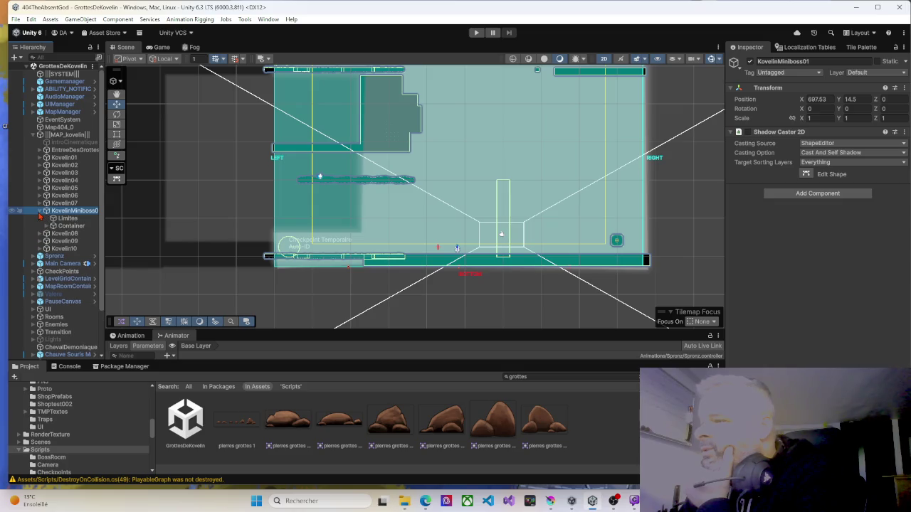
left_click(66, 218)
scroll(413, 173, "down", 4)
mouse_move(413, 173)
left_mouse_down()
mouse_move(425, 211)
mouse_move(440, 212)
left_mouse_up()
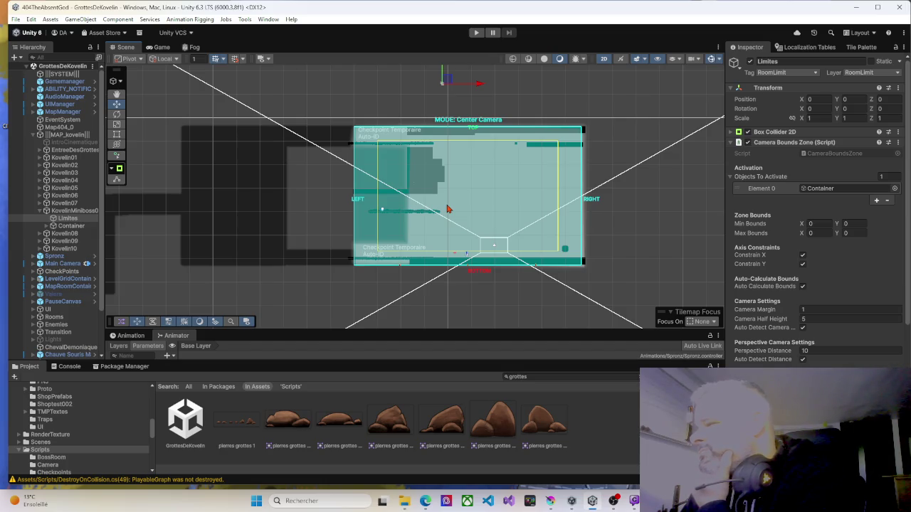
left_click_drag(448, 208, 420, 171)
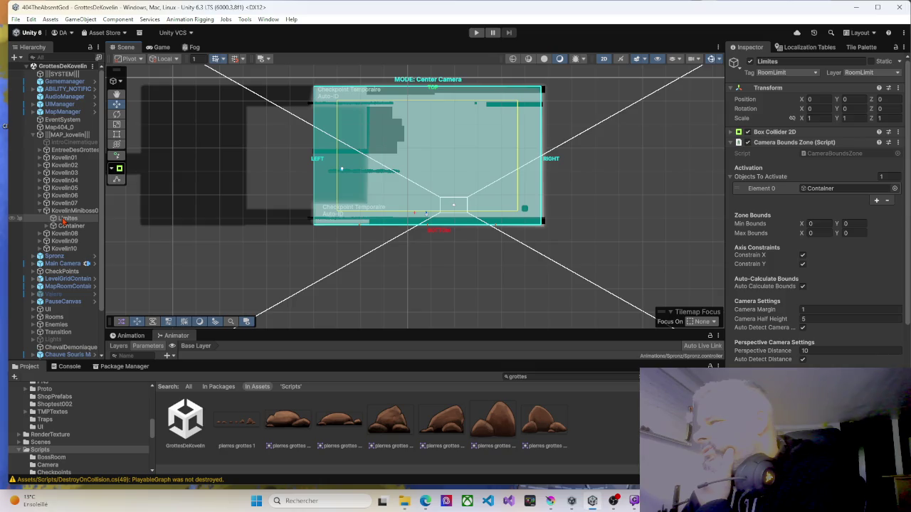
Lower the Limites Box Collider 2D top edge to the floor and widen it slightly (about 98.07 × 20.02).
left_click(64, 221)
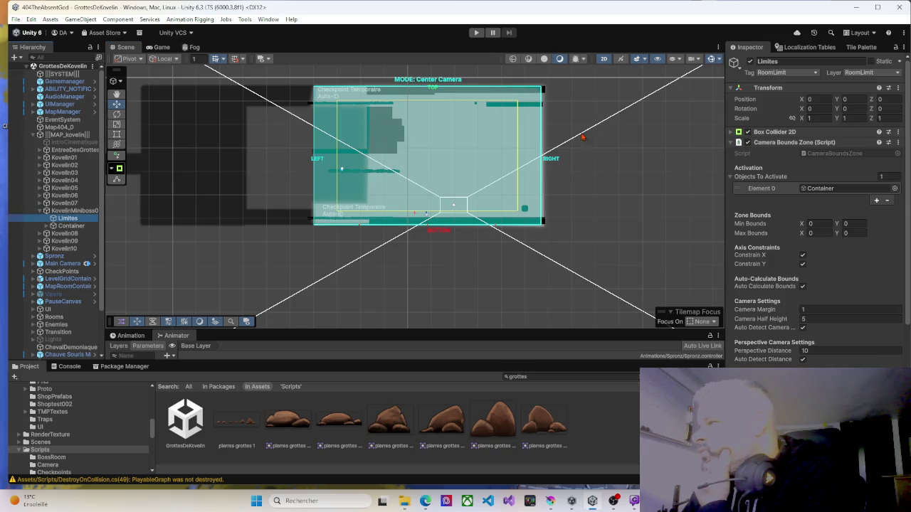
left_click(731, 132)
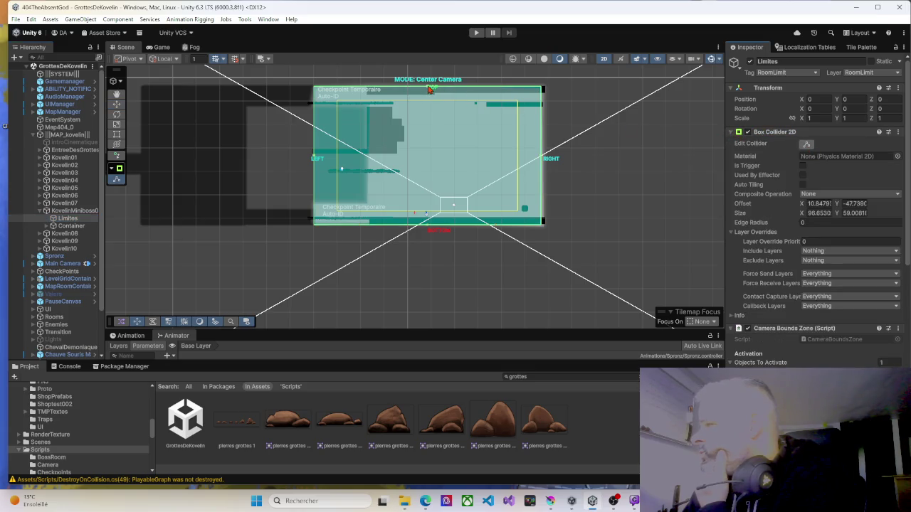
mouse_move(429, 90)
left_mouse_down()
mouse_move(427, 176)
mouse_move(483, 196)
left_mouse_up()
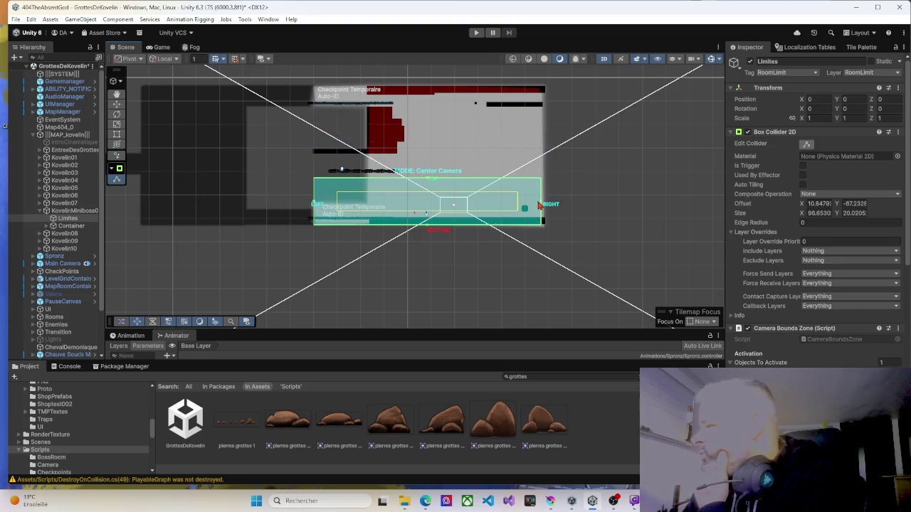
left_click_drag(541, 205, 544, 205)
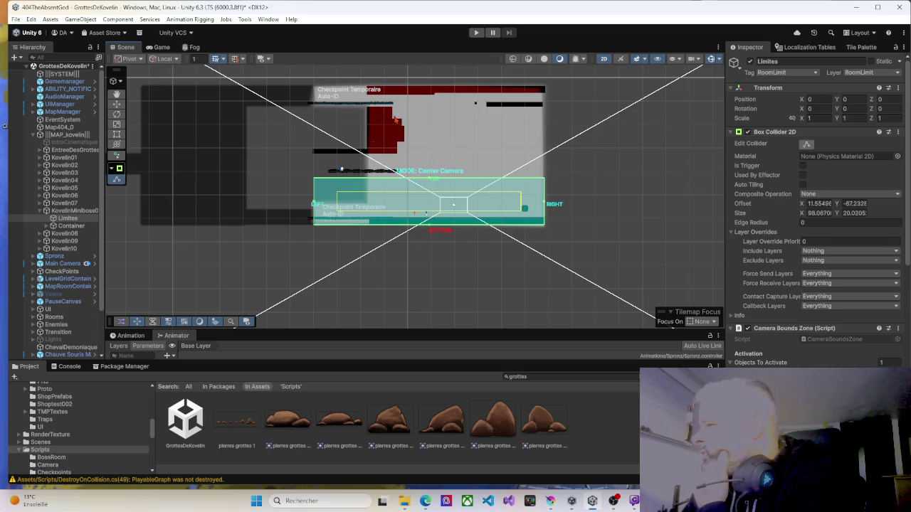
Expand Container and Bosstools in a widened Hierarchy, then select the Grid's Ground tilemap.
left_click(47, 226)
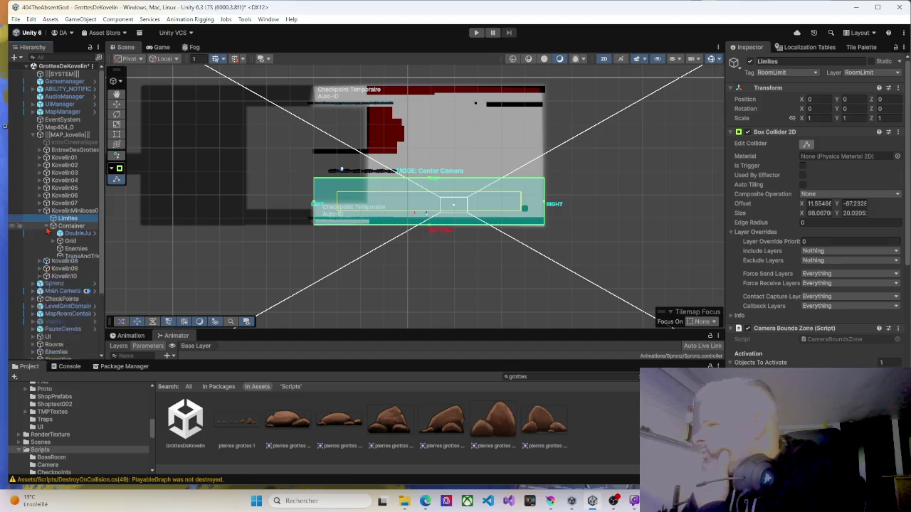
left_click_drag(103, 230, 150, 230)
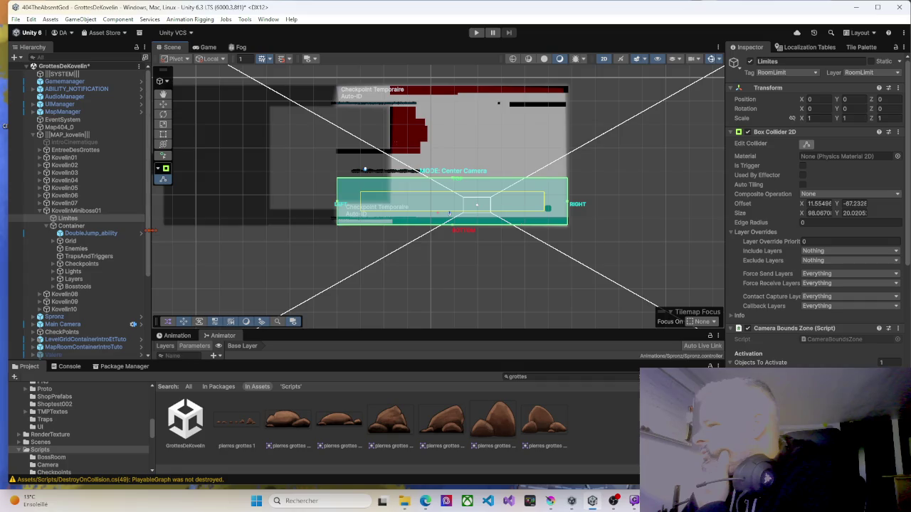
left_click(53, 286)
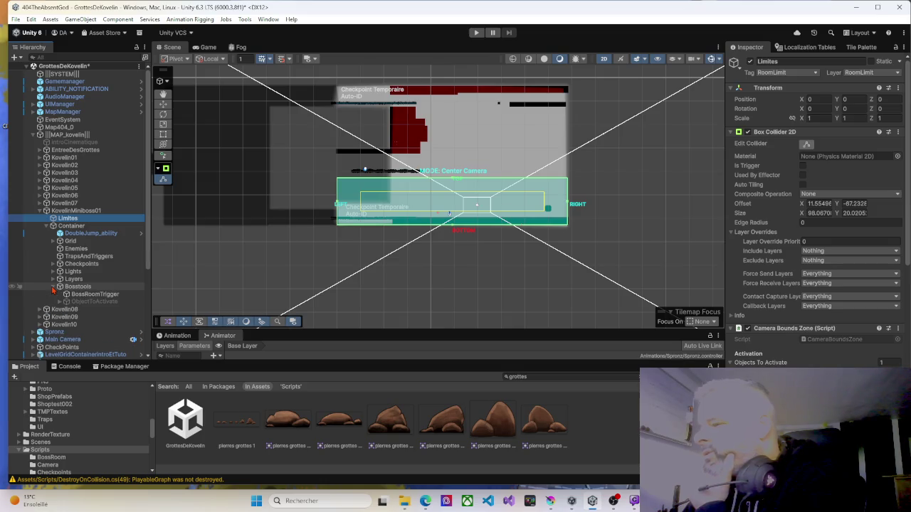
left_click(52, 288)
left_click(53, 287)
left_click(52, 287)
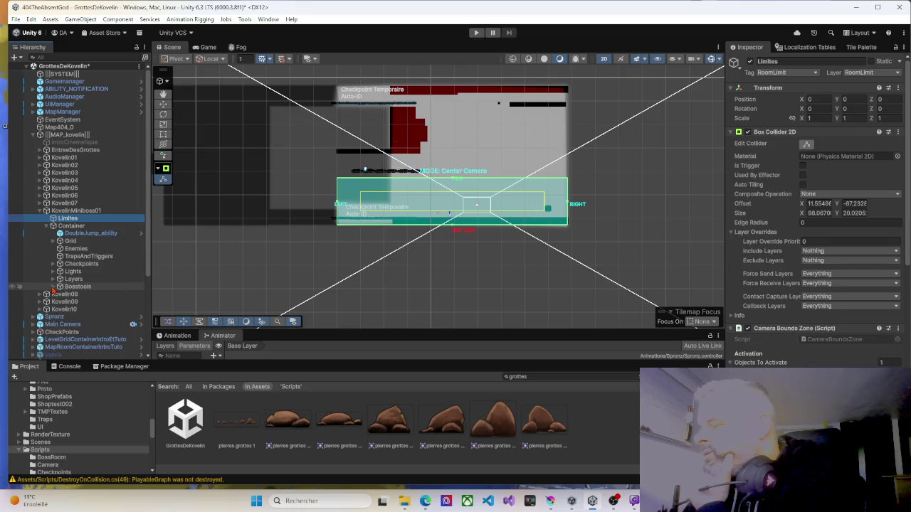
left_click(53, 288)
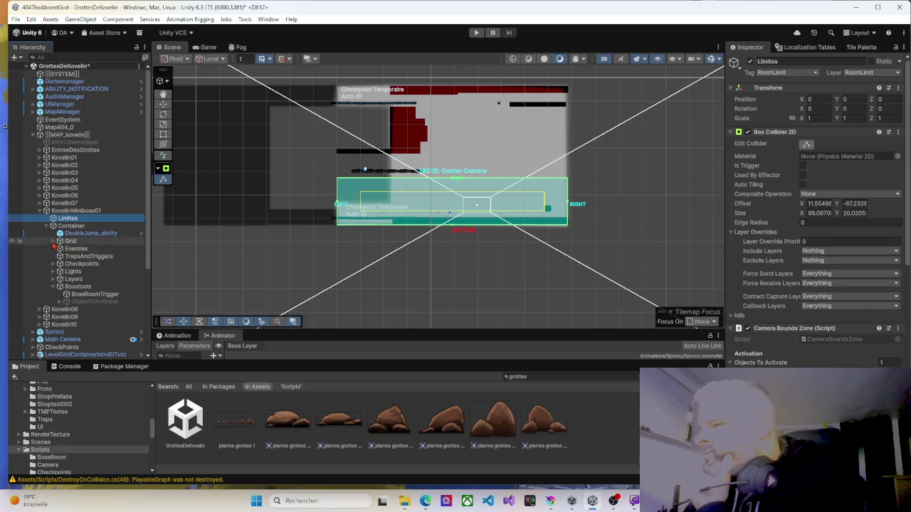
left_click(53, 242)
left_click(80, 248)
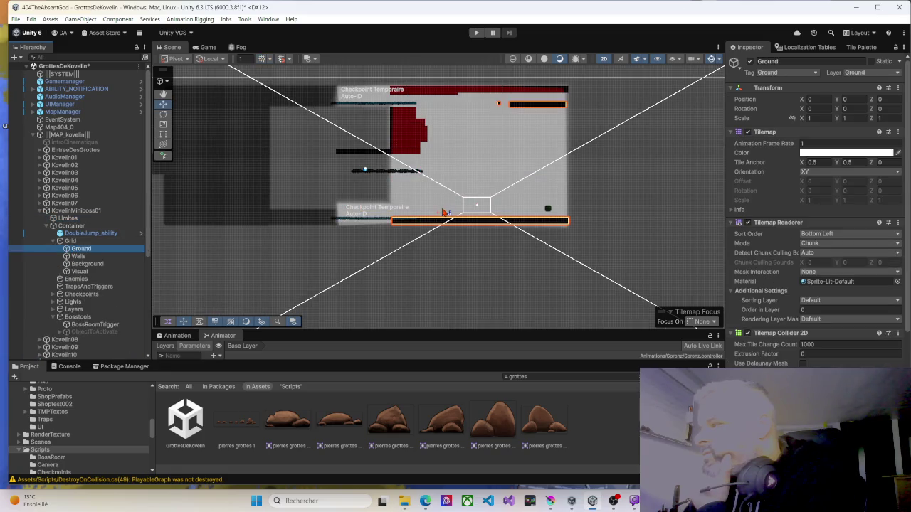
Erase the dark ground bar near the top right from the Ground tilemap with the Tile Palette eraser.
left_click(858, 48)
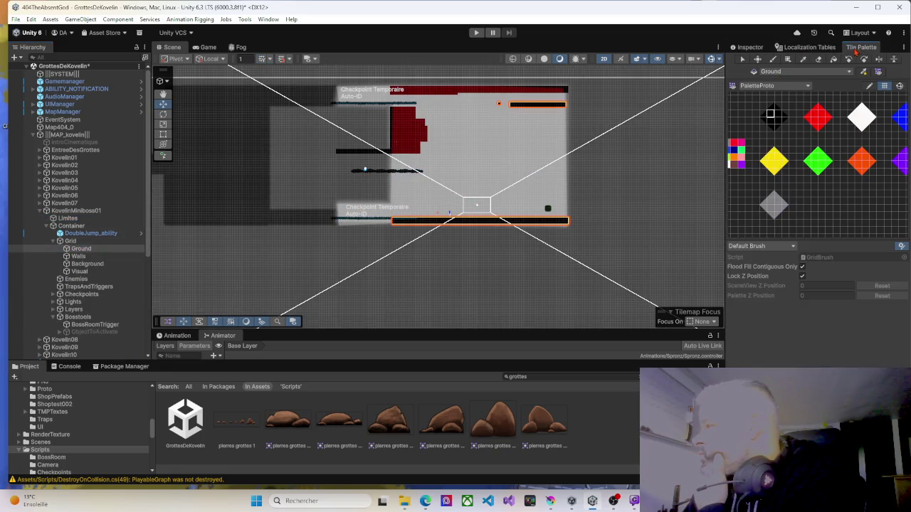
left_click(816, 59)
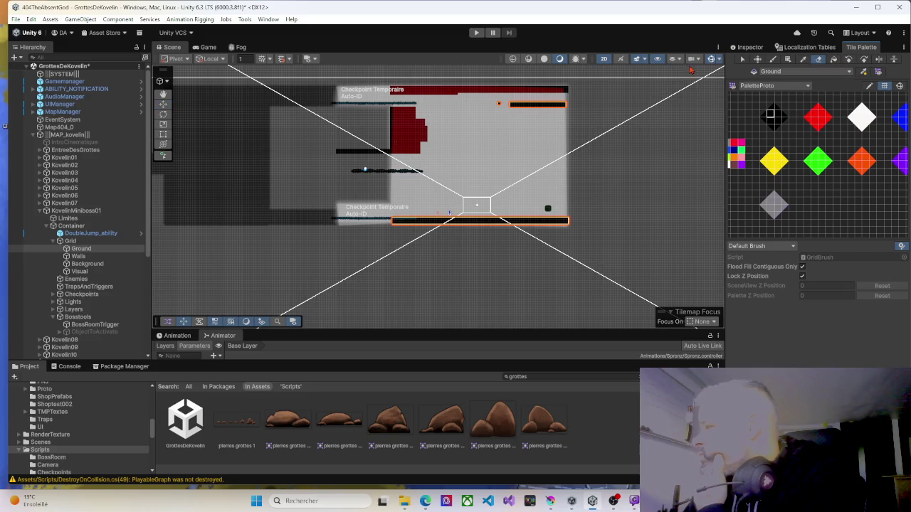
left_click_drag(563, 105, 558, 109)
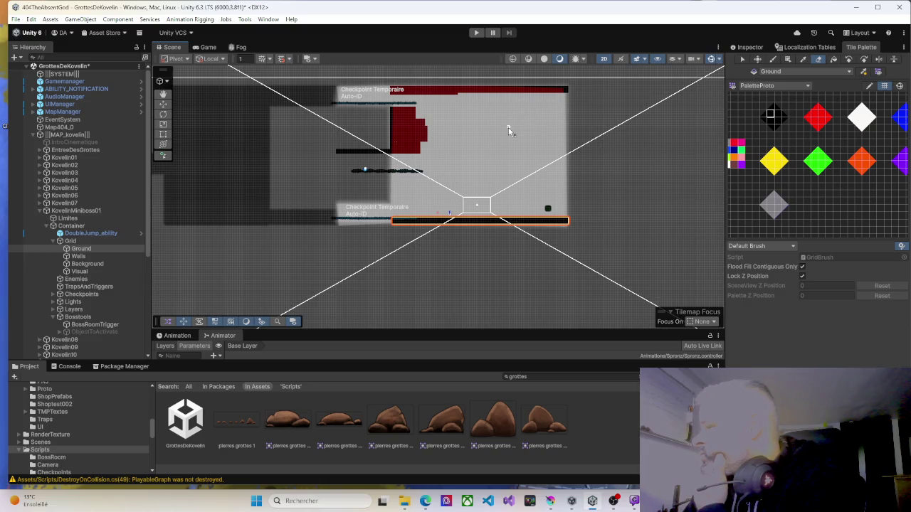
On the Walls tilemap, erase the thin left wall strip, the red wall block and the top strip.
left_click(95, 256)
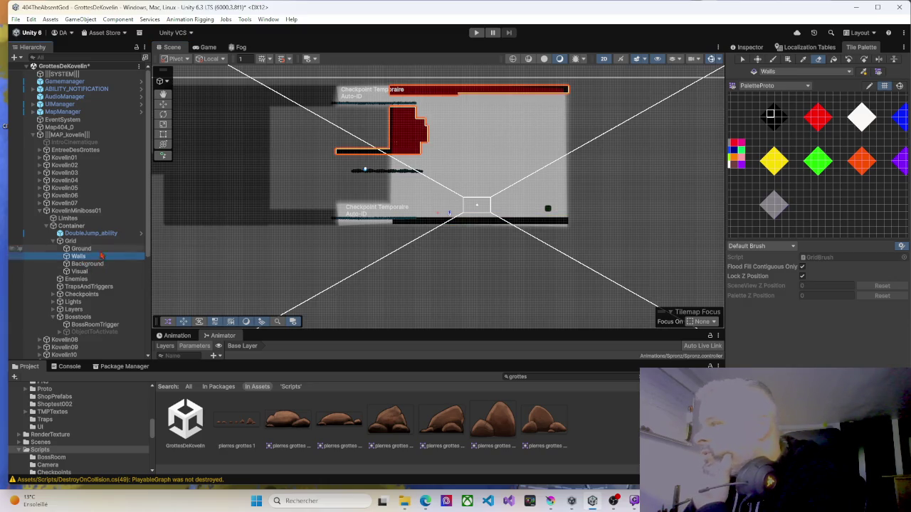
left_click(343, 154)
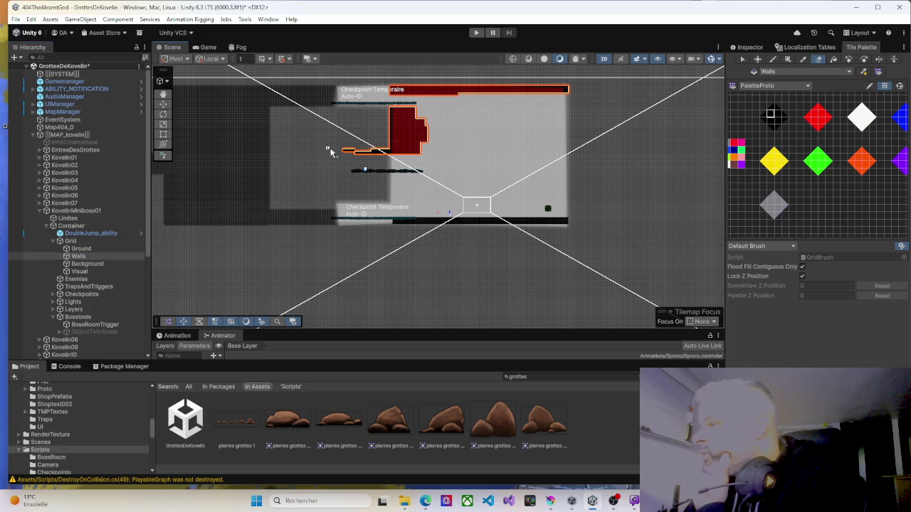
left_click_drag(358, 156, 425, 151)
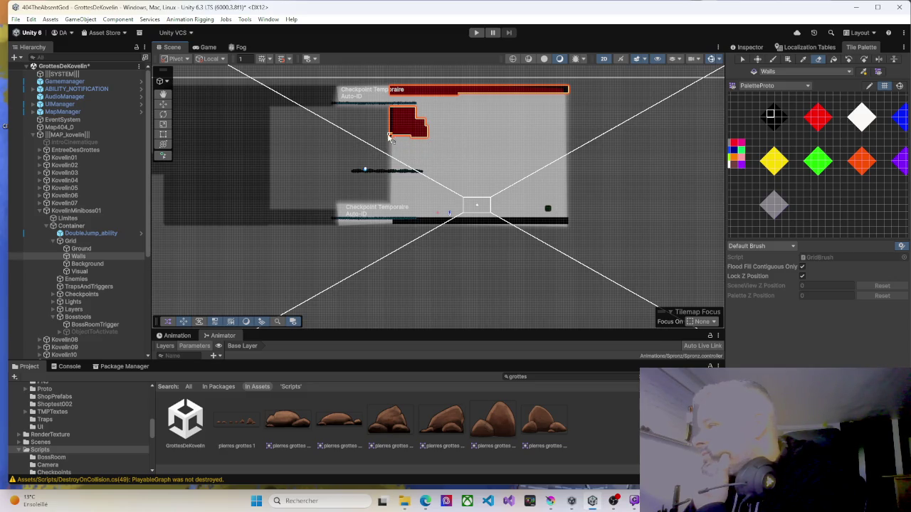
mouse_move(805, 177)
left_mouse_down()
mouse_move(818, 200)
mouse_move(868, 210)
left_mouse_up()
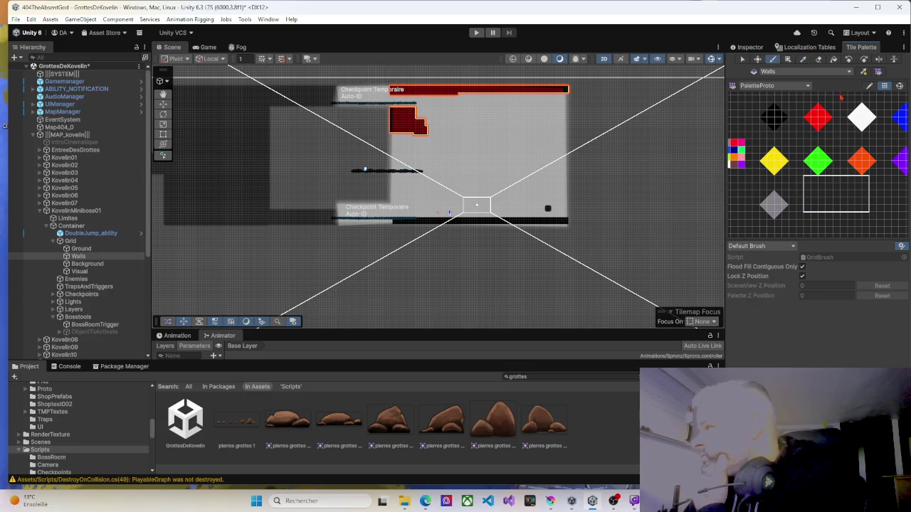
left_click(819, 59)
mouse_move(570, 91)
left_mouse_down()
mouse_move(403, 99)
mouse_move(416, 128)
mouse_move(456, 102)
left_mouse_up()
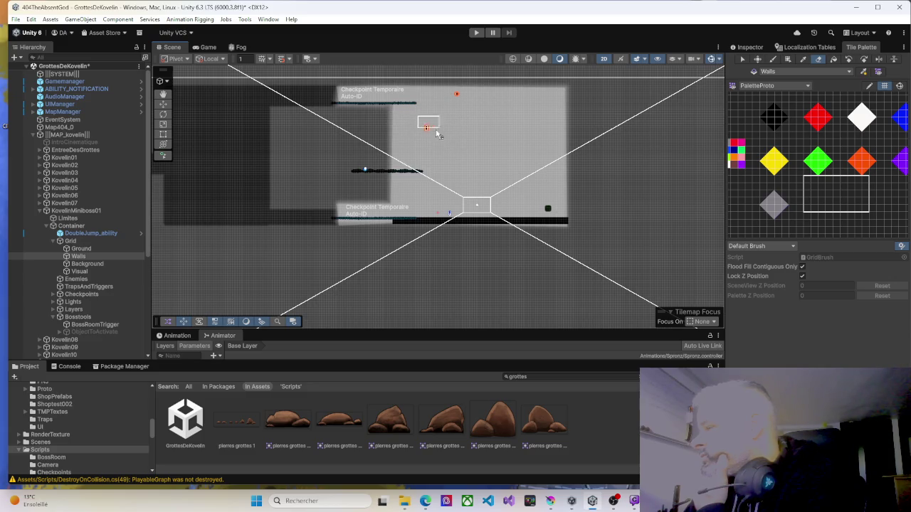
scroll(435, 130, "up", 1)
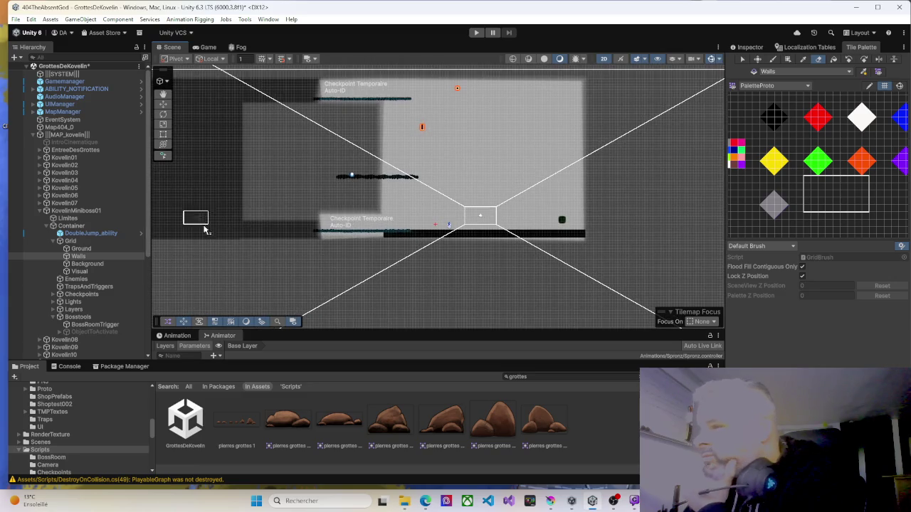
left_click(79, 257)
left_click(427, 132)
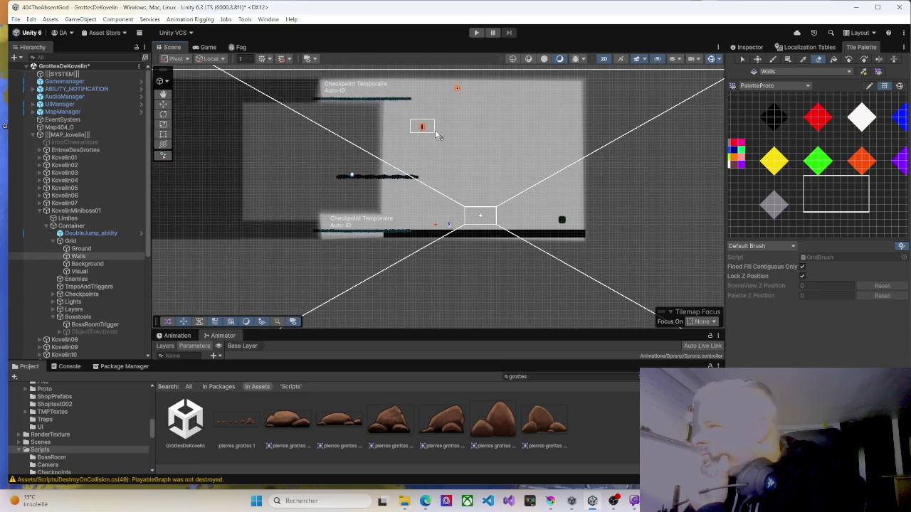
left_click(822, 203)
key("d")
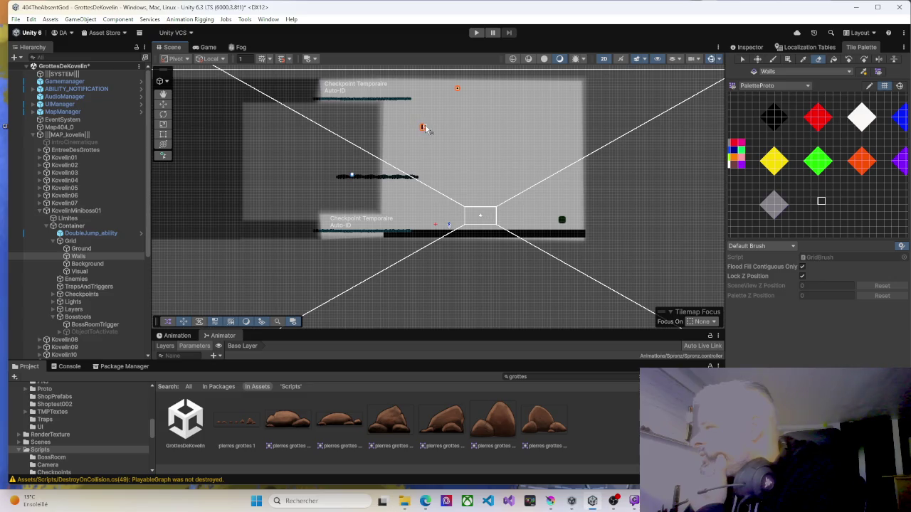
scroll(424, 129, "up", 5)
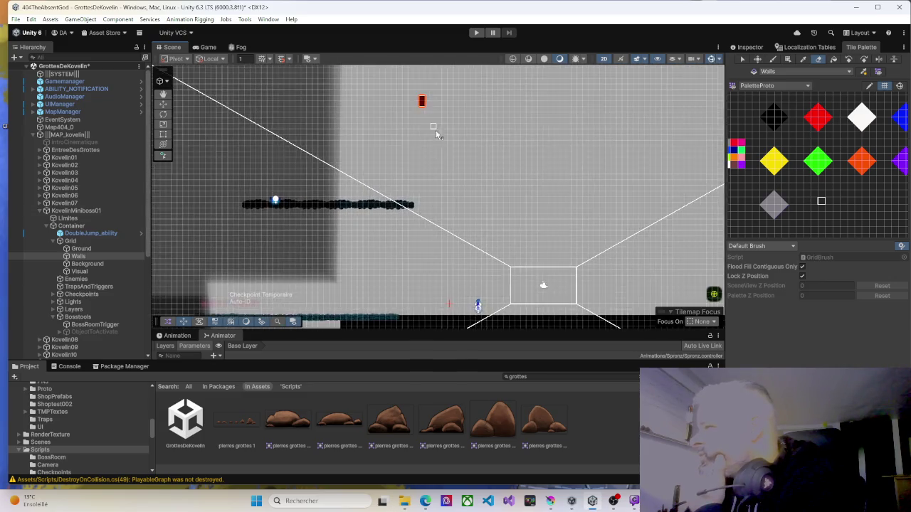
key("b")
left_click(79, 249)
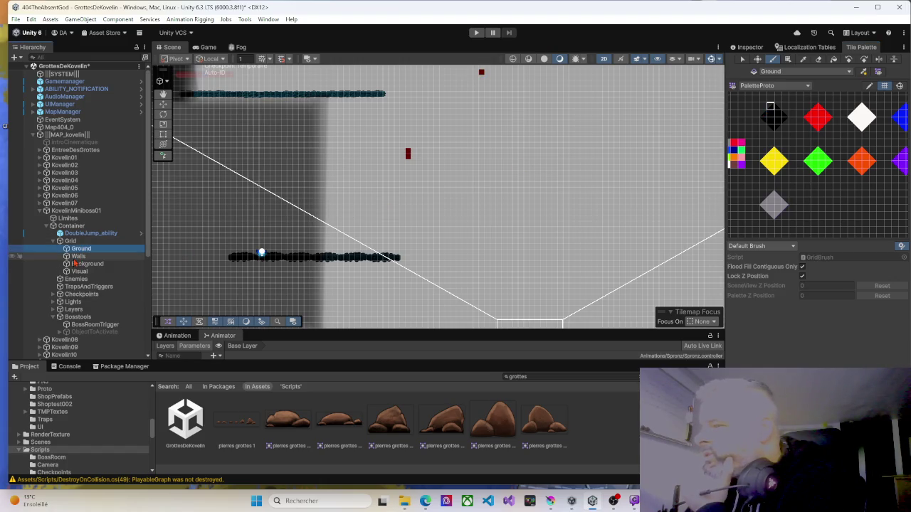
left_click(77, 256)
scroll(478, 224, "down", 1)
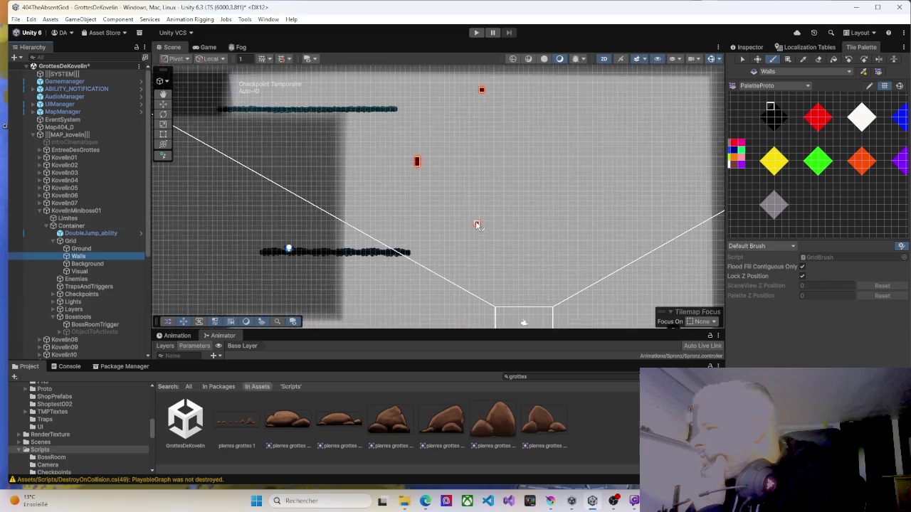
scroll(479, 225, "down", 5)
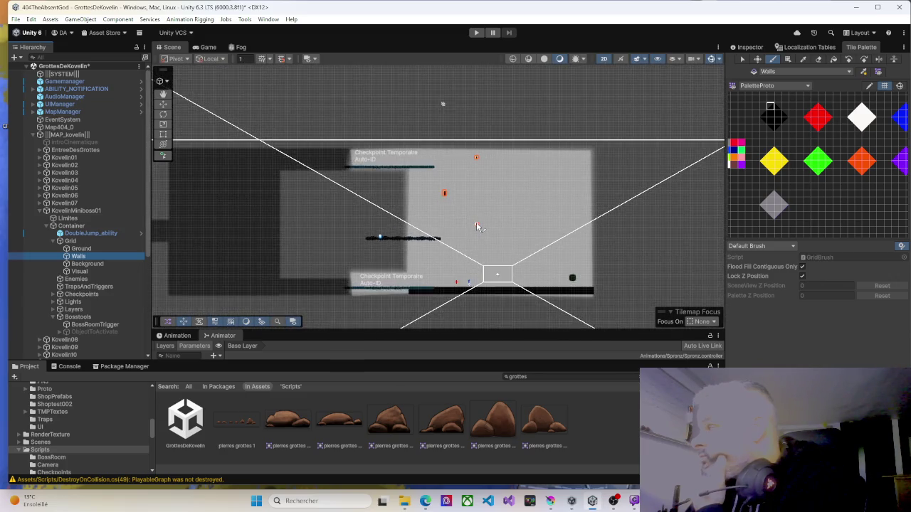
scroll(478, 226, "up", 3)
left_click(818, 60)
scroll(423, 176, "up", 3)
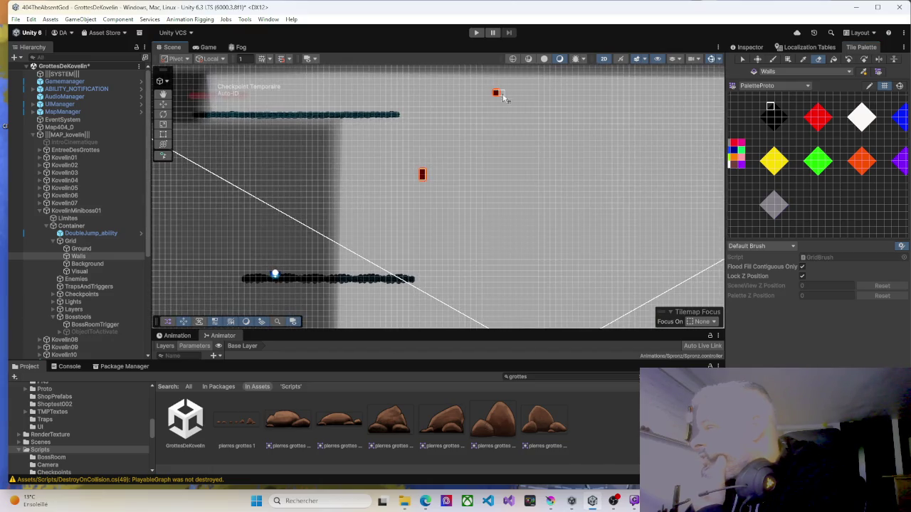
left_click(86, 264)
left_click(423, 176)
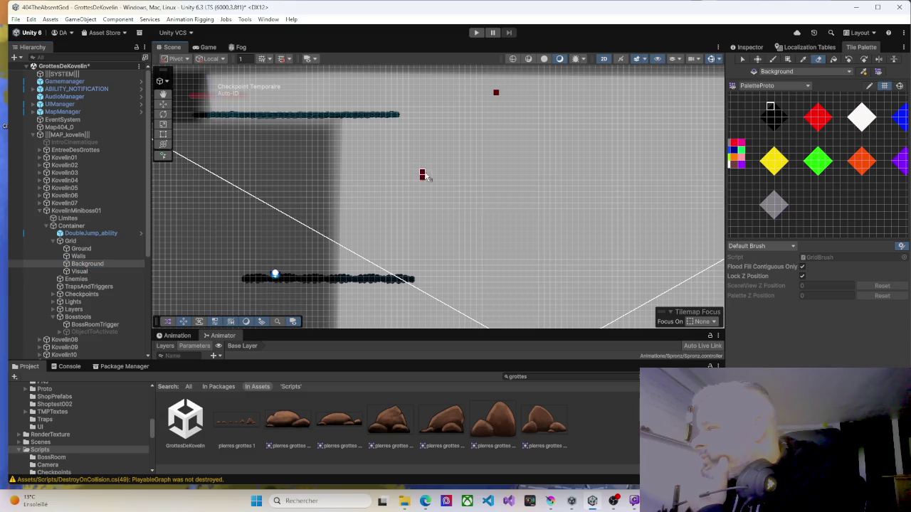
left_click(79, 271)
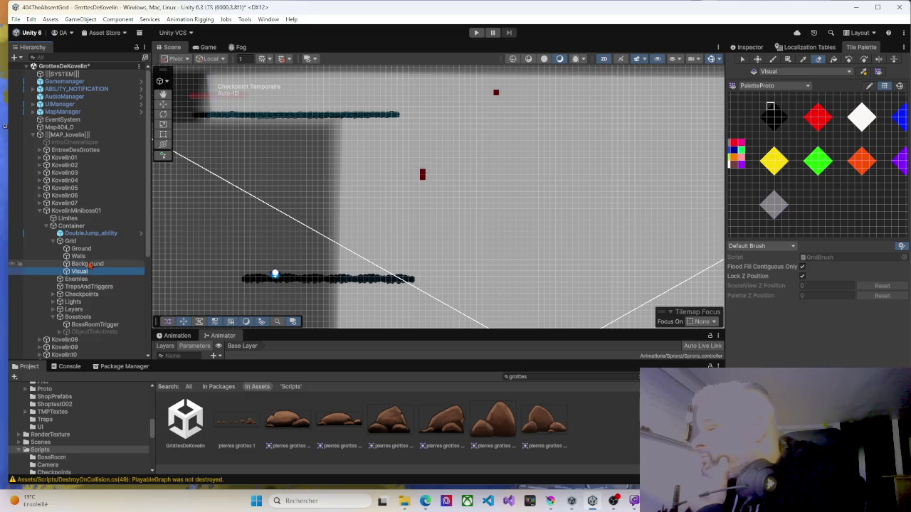
left_click(55, 245)
left_click(71, 248)
left_click(77, 257)
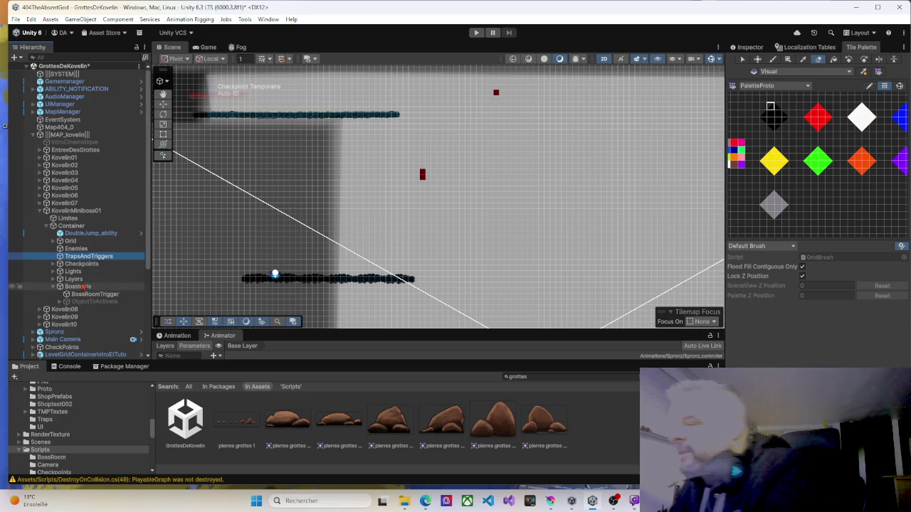
Delete TempCheckpoint_01 (2) from the Checkpoints group and collapse the group.
left_click_drag(298, 199, 360, 233)
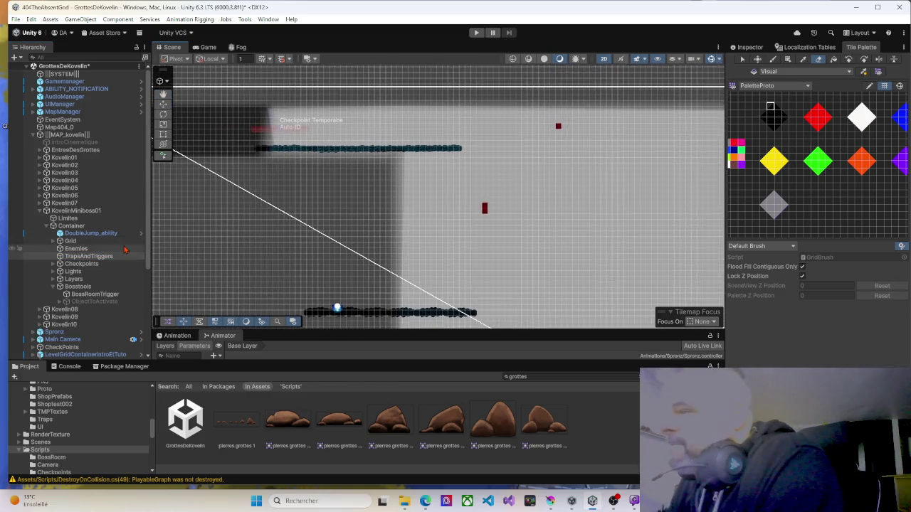
left_click(55, 264)
left_click(100, 271)
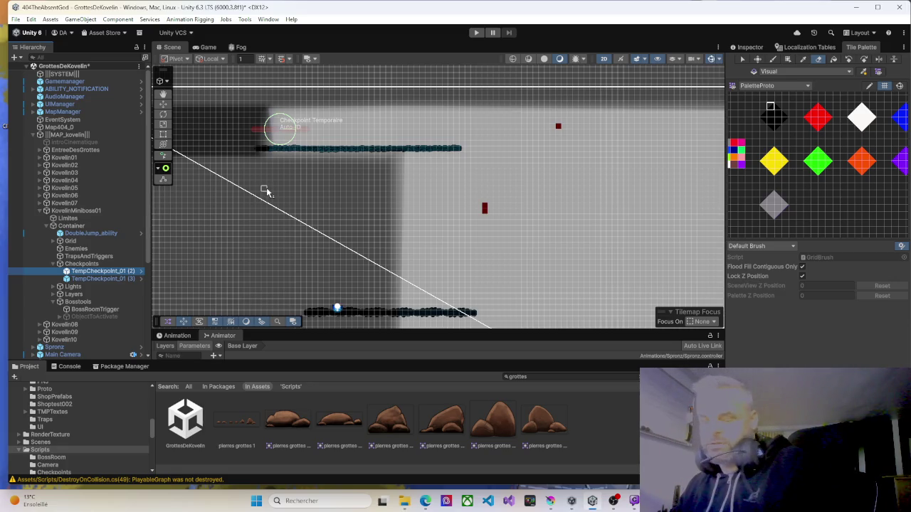
key("Delete")
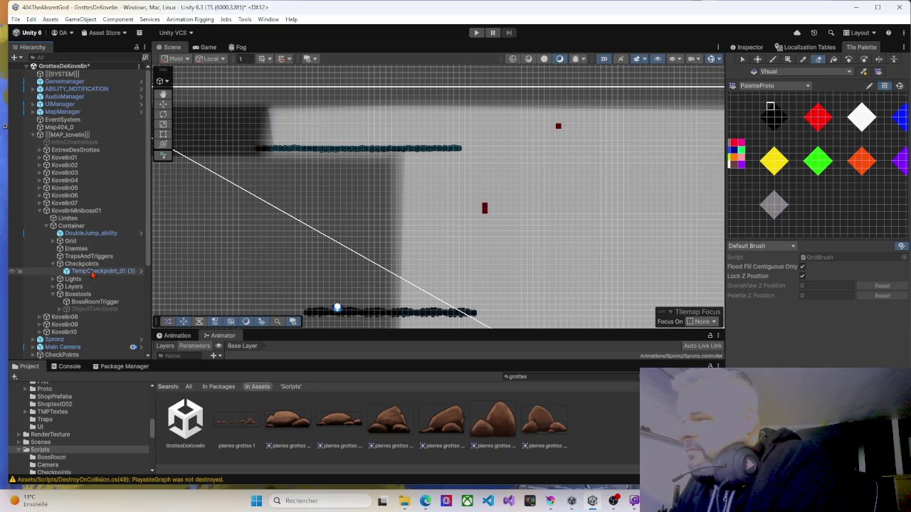
left_click(54, 264)
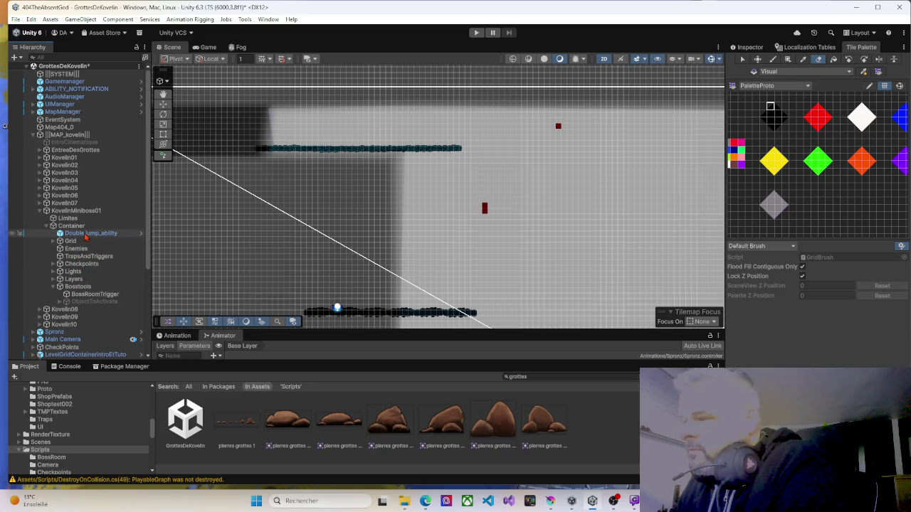
Select DoubleJump_ability with the Move tool and Inspector, then pick a platform in the upper room.
left_click(89, 233)
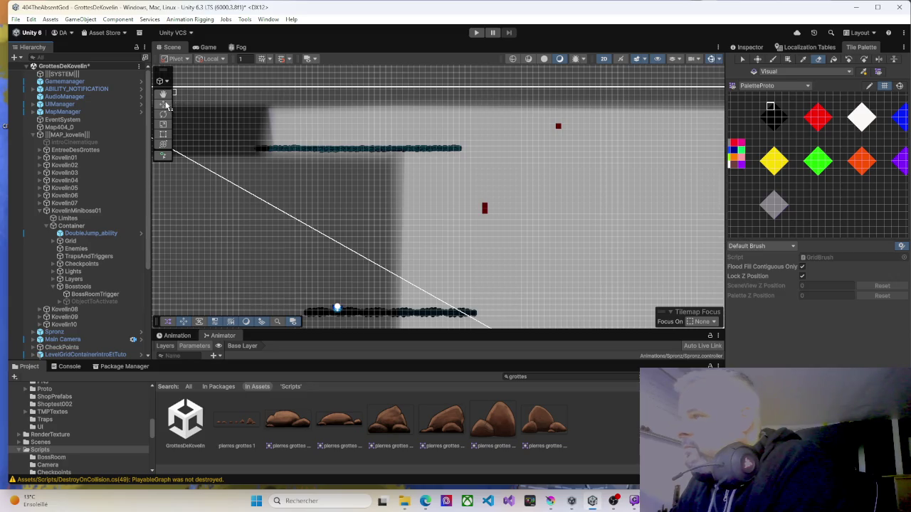
left_click(163, 104)
left_click(747, 47)
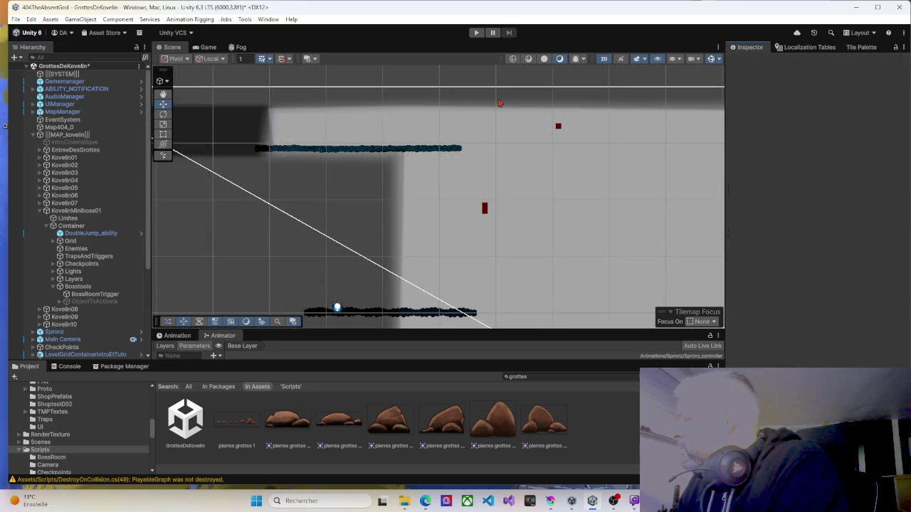
left_click(411, 153)
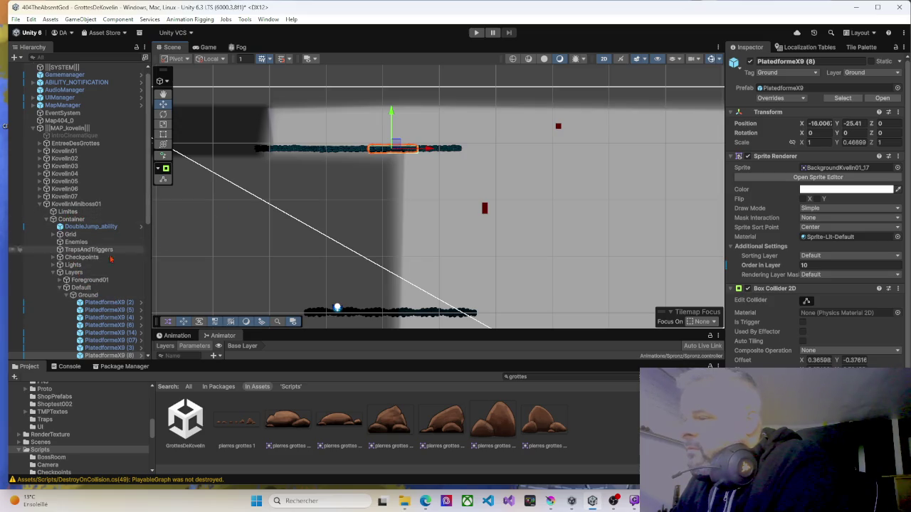
Delete several PlatedformeX9 platforms, including (5) and (8), from the upper room.
scroll(92, 219, "down", 3)
left_click(107, 218)
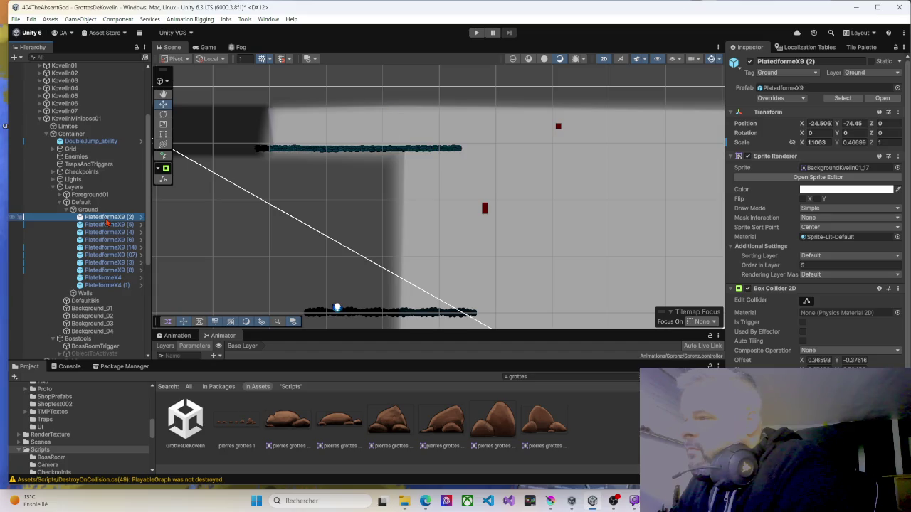
left_click(108, 285, "shift")
scroll(420, 234, "down", 3)
scroll(420, 239, "down", 3)
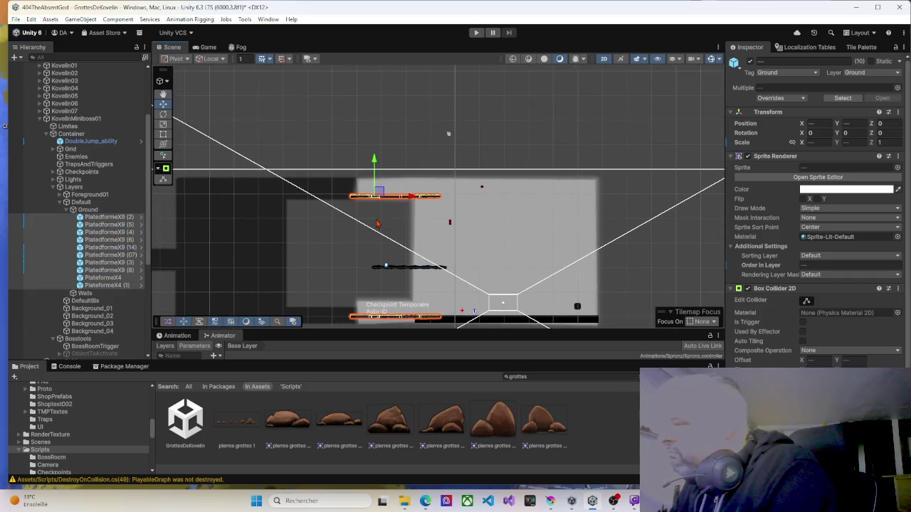
left_click(357, 209)
left_click(358, 200)
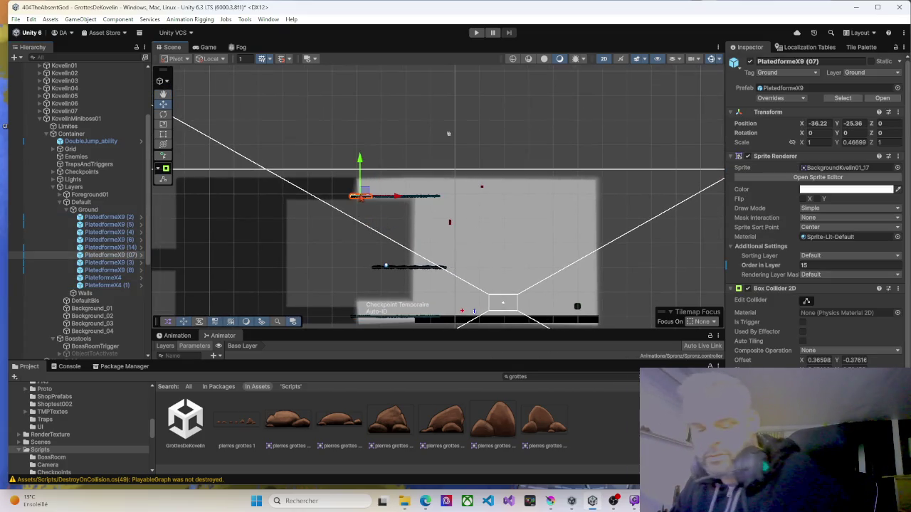
left_click(370, 200)
left_click(387, 200)
left_click(387, 200)
left_click(381, 200)
left_click(381, 200)
left_click(417, 199)
key("Delete")
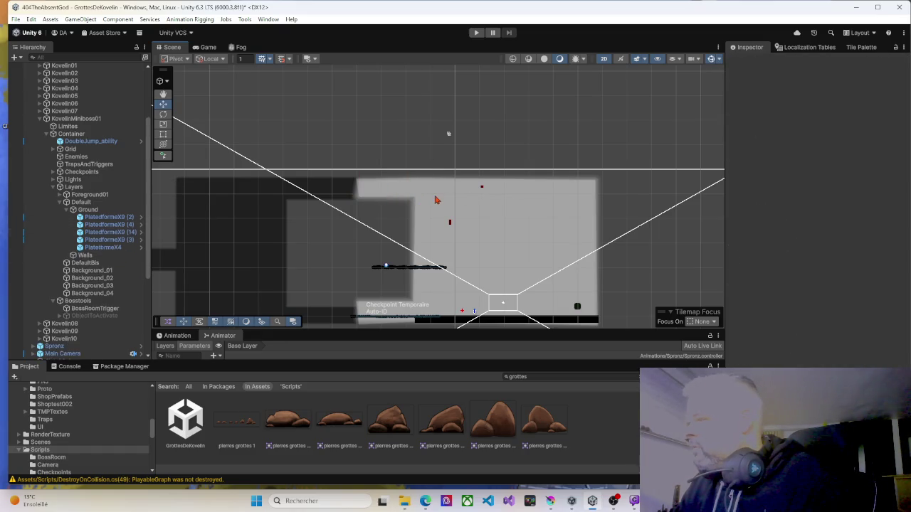
Delete every BackgroundKvelin02_1 rock sprite copy, through (4) and (9), under Foreground01.
left_click(378, 270)
scroll(378, 269, "up", 5)
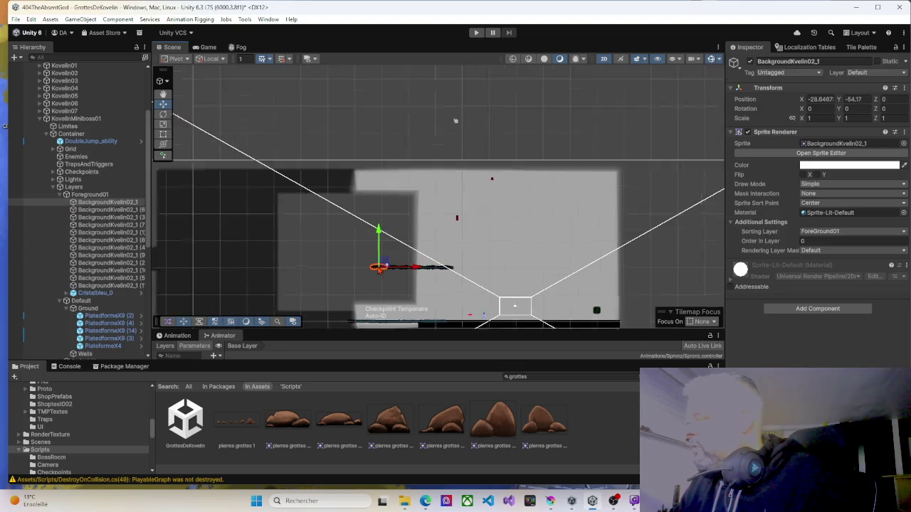
key("Delete")
left_click(367, 259)
key("Delete")
left_click(372, 266)
key("Delete")
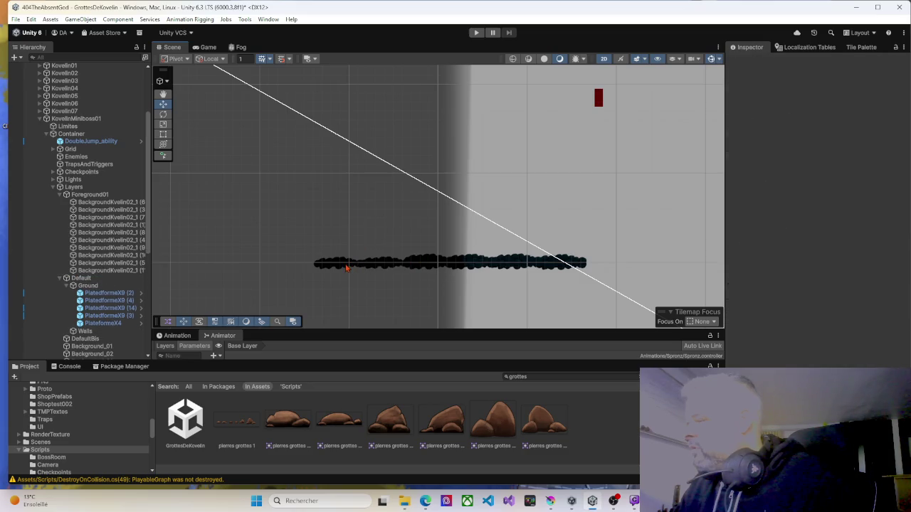
left_click(381, 264)
key("Delete")
left_click(377, 268)
key("Delete")
left_click(427, 262)
key("Delete")
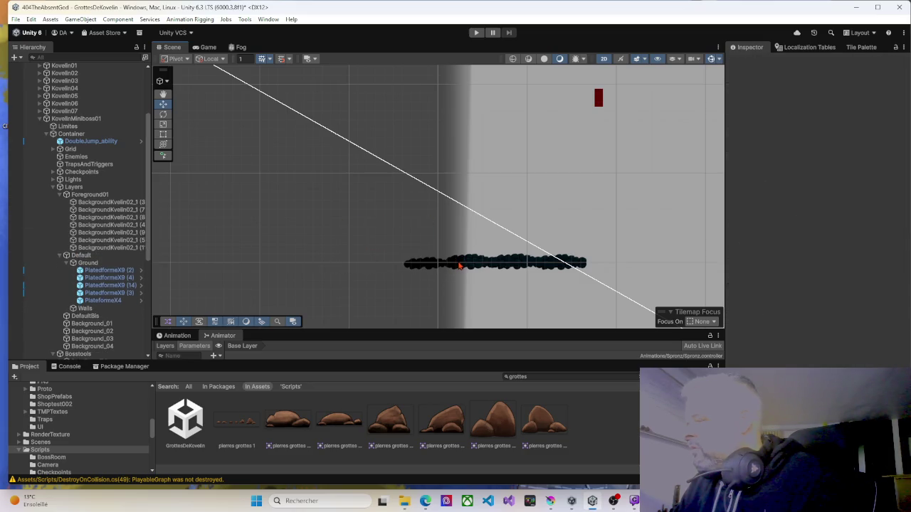
left_click(438, 262)
key("Delete")
left_click(449, 262)
key("Delete")
left_click(462, 262)
key("Delete")
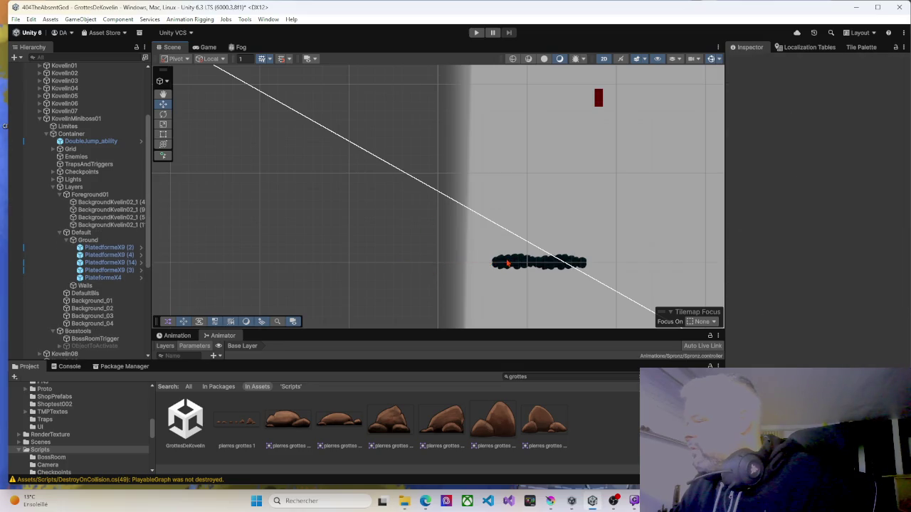
left_click(498, 262)
key("Delete")
left_click(534, 267)
key("Delete")
left_click(553, 266)
key("Delete")
left_click(558, 267)
key("Delete")
Select the Walls tilemap and pick the empty tile in the Tile Palette.
left_click(600, 106)
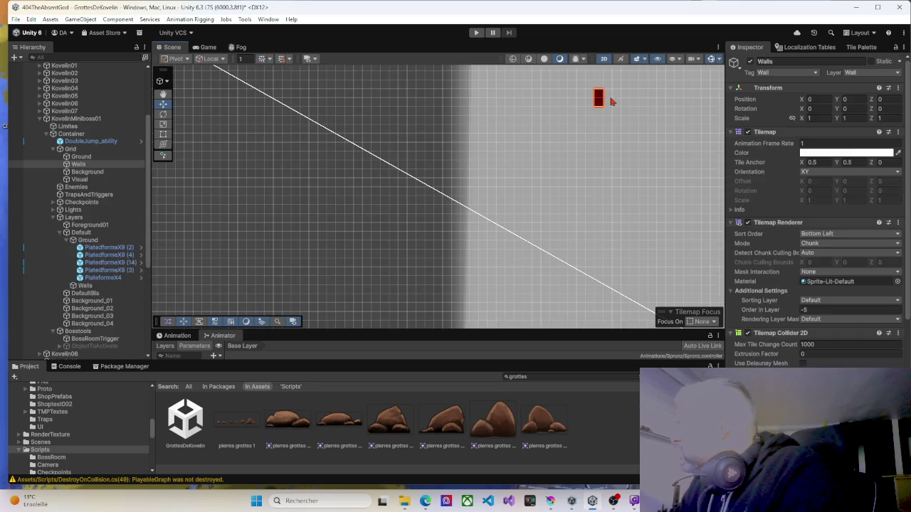
left_click(861, 47)
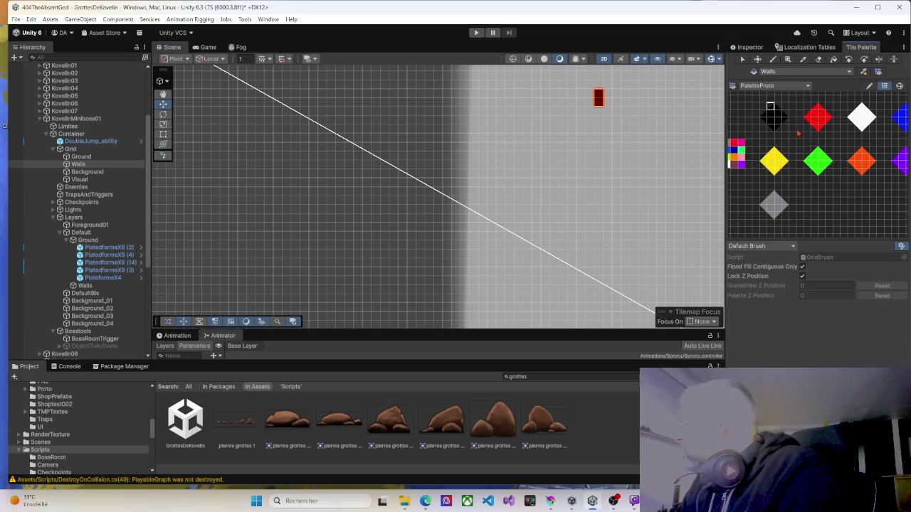
left_click(816, 198)
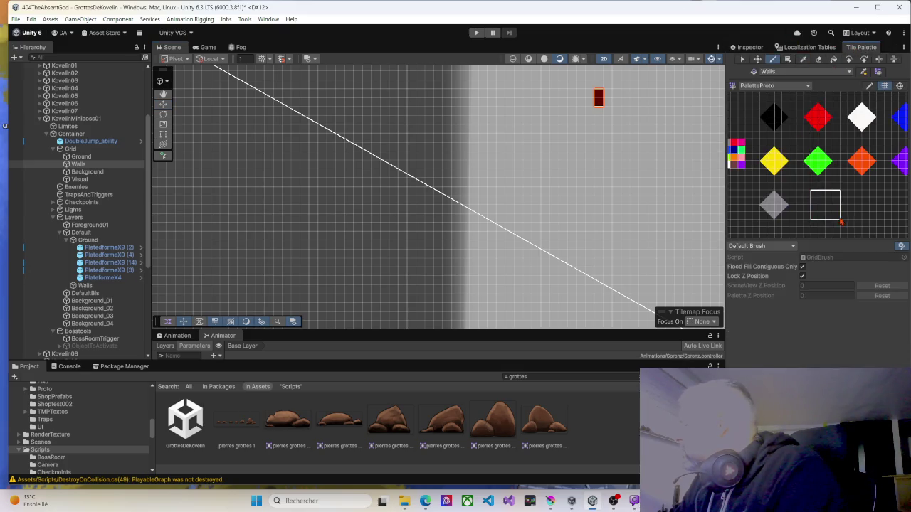
Switch the Tile Palette to the Eraser and delete the Walls tilemap under Grid.
left_click(818, 59)
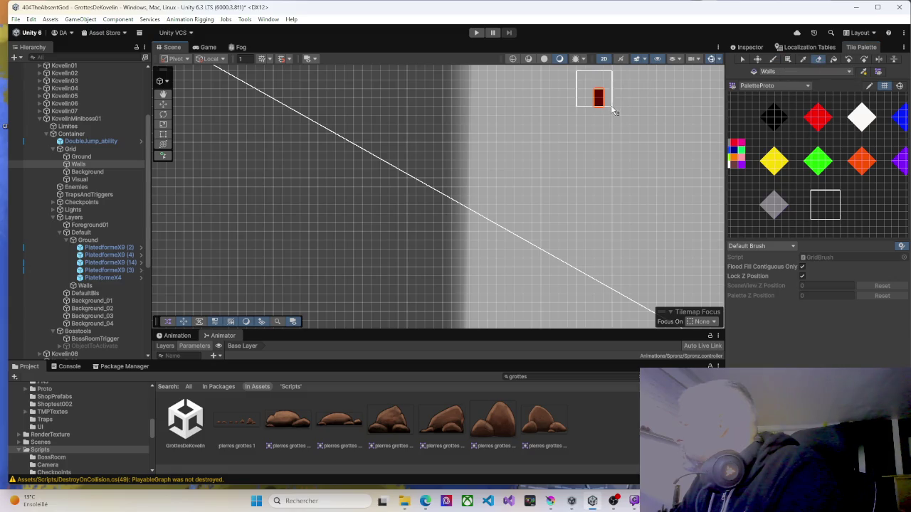
scroll(604, 163, "down", 5)
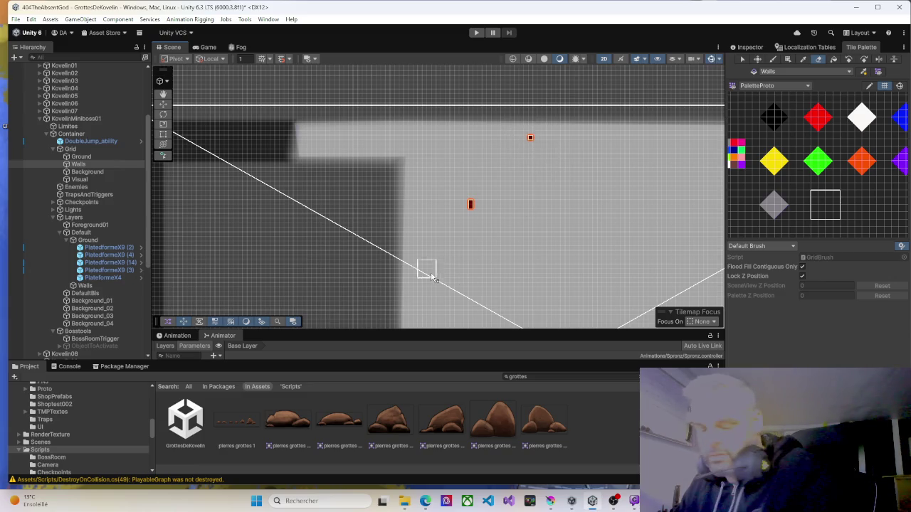
key("Delete")
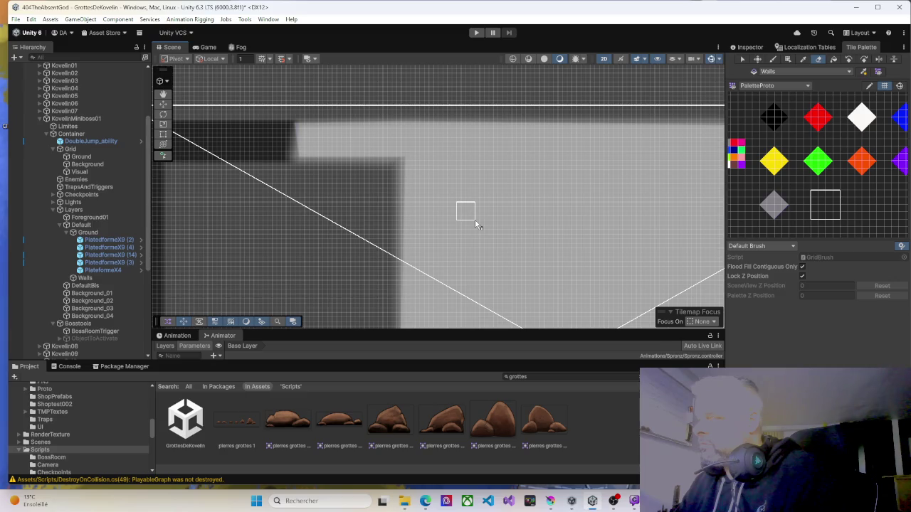
scroll(475, 217, "down", 5)
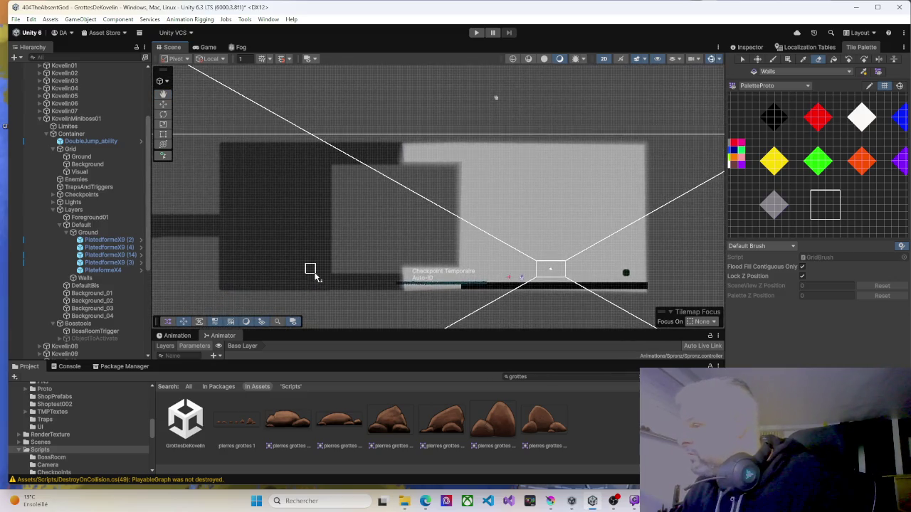
Toggle the Ground platform pieces' visibility and zoom around the Scene view to check the room.
left_click(65, 232)
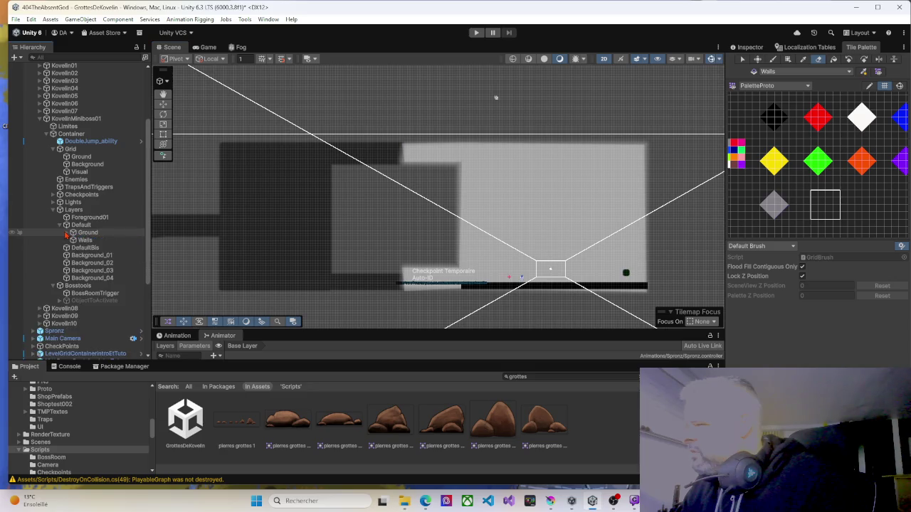
left_click(80, 240)
left_click(66, 233)
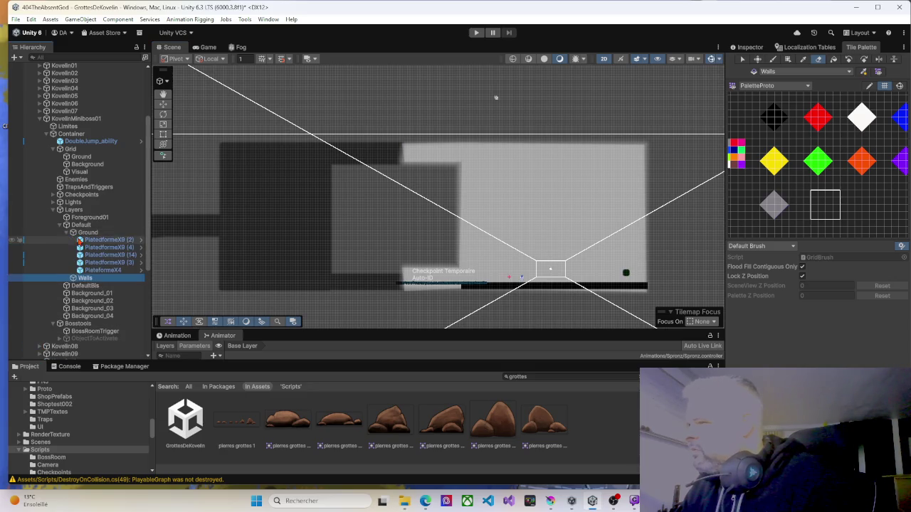
left_click(65, 232)
scroll(382, 282, "down", 3)
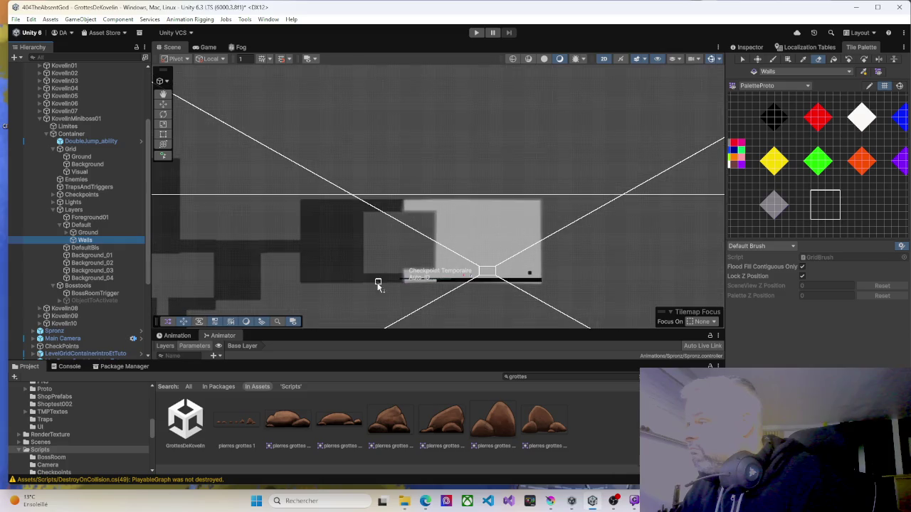
scroll(419, 234, "up", 10)
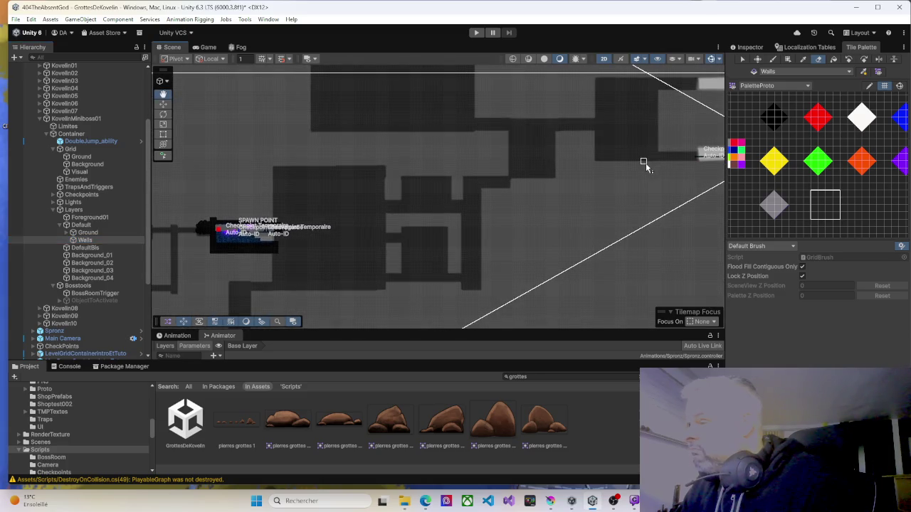
scroll(260, 228, "up", 5)
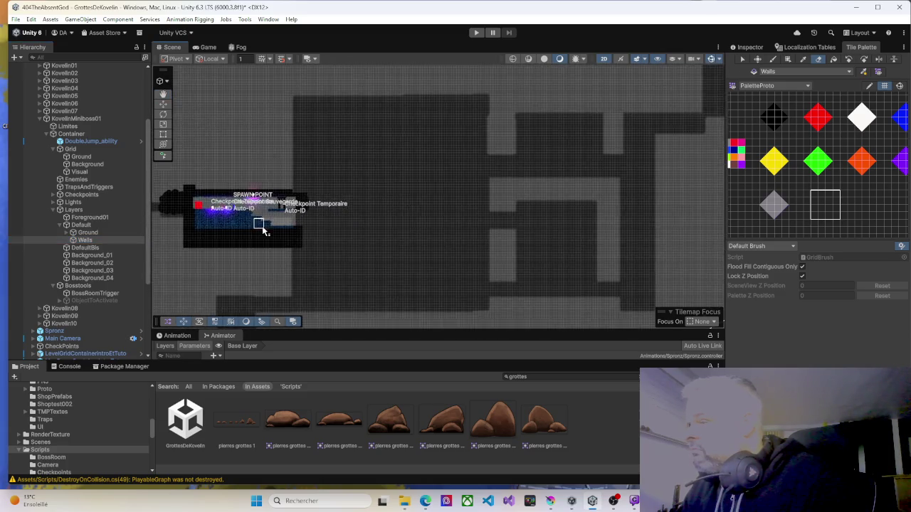
scroll(263, 227, "up", 4)
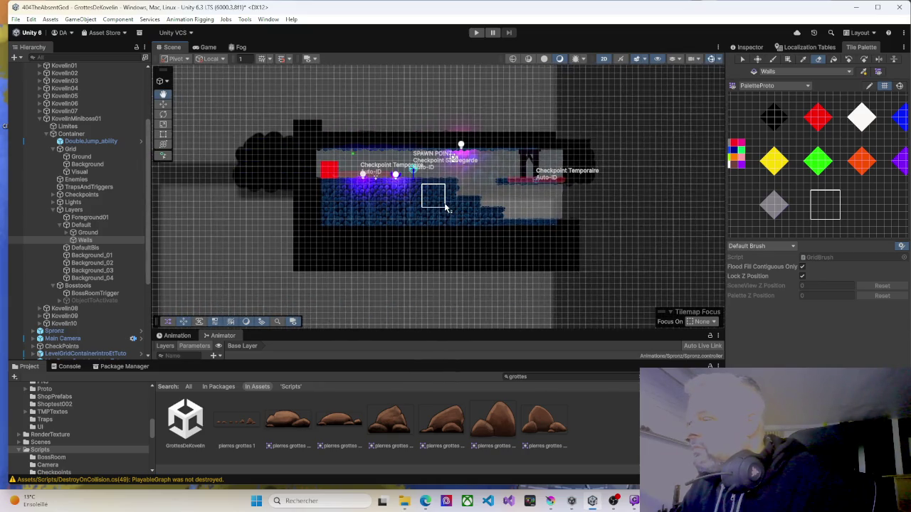
scroll(508, 229, "down", 2)
scroll(575, 225, "up", 10)
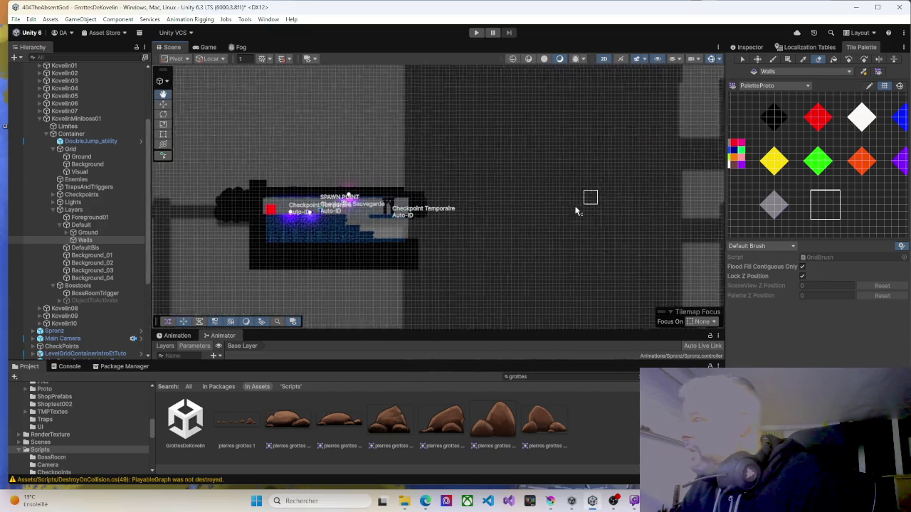
scroll(519, 214, "down", 5)
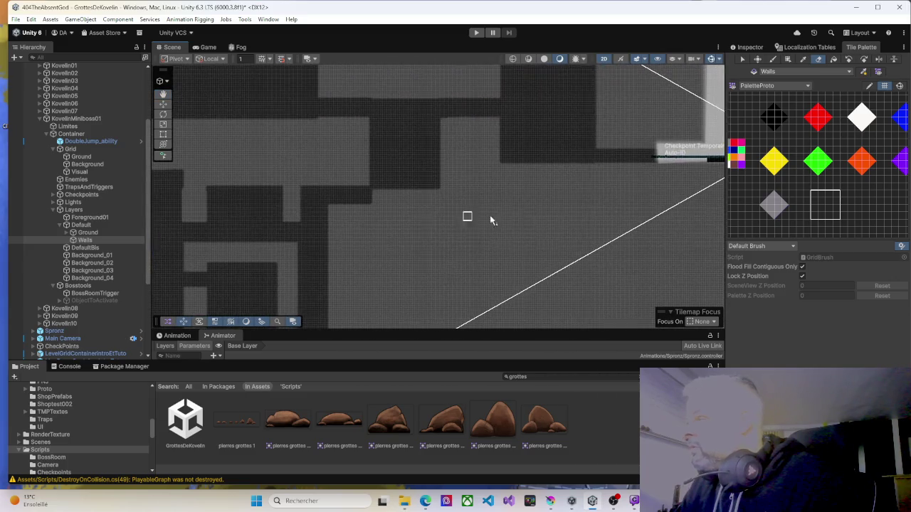
scroll(375, 203, "up", 6)
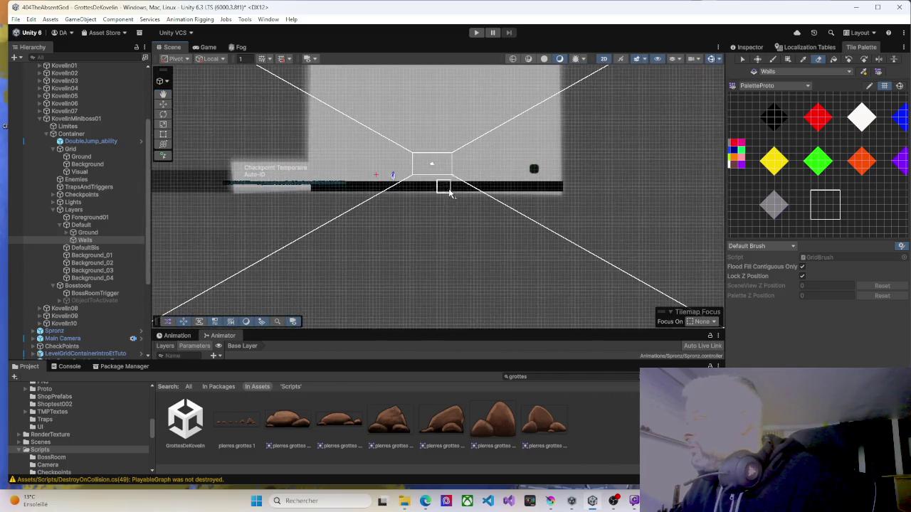
scroll(455, 186, "up", 4)
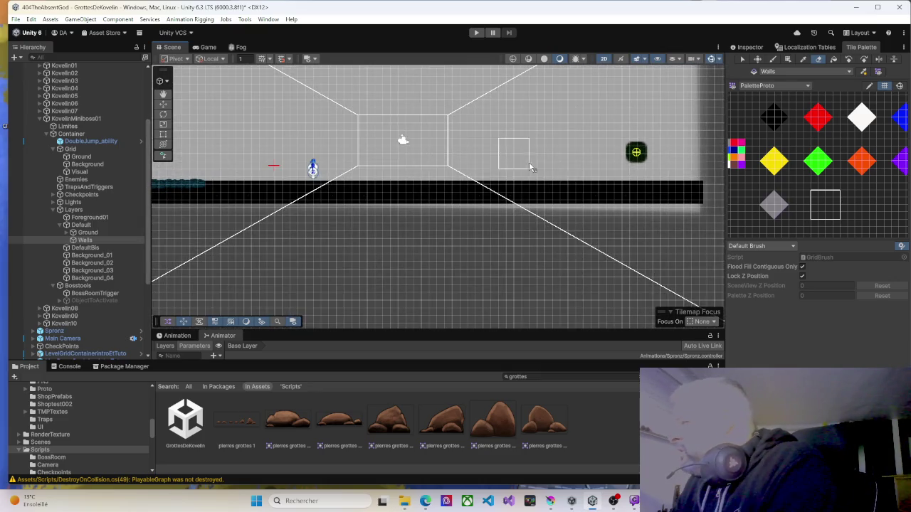
Box-fill red tiles: a tall wall at the right end and a strip near Checkpoint Temporaire.
left_click(817, 119)
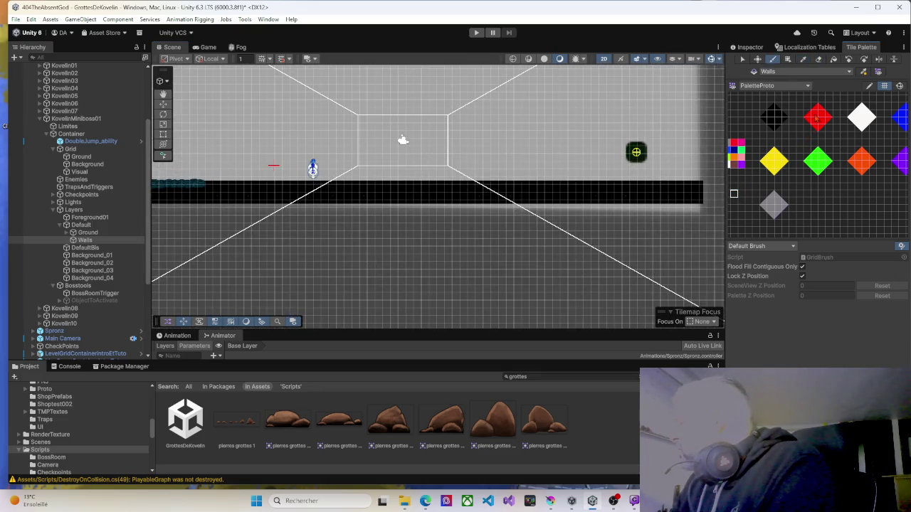
left_click(788, 58)
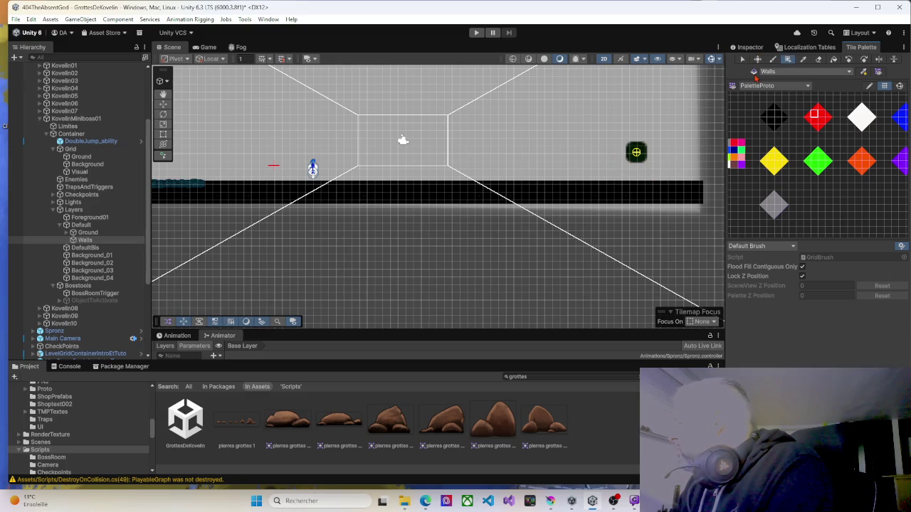
scroll(669, 167, "down", 5)
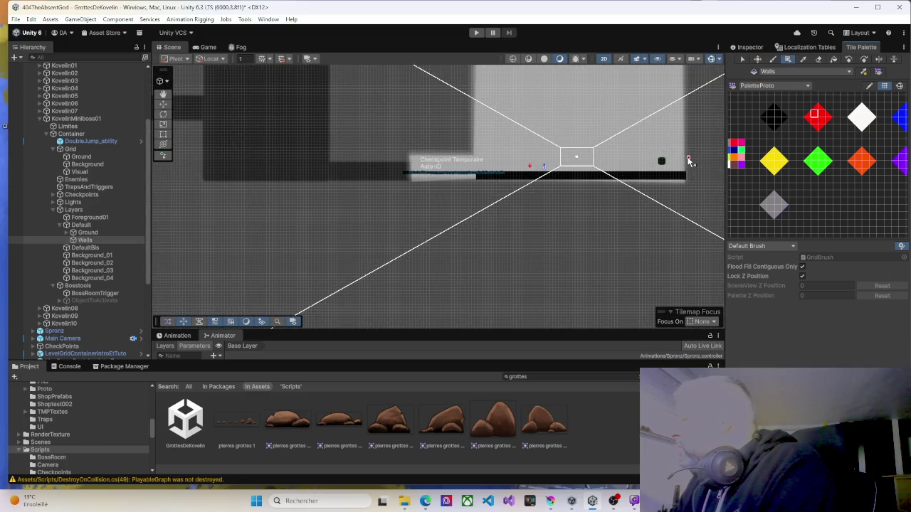
scroll(339, 195, "down", 2)
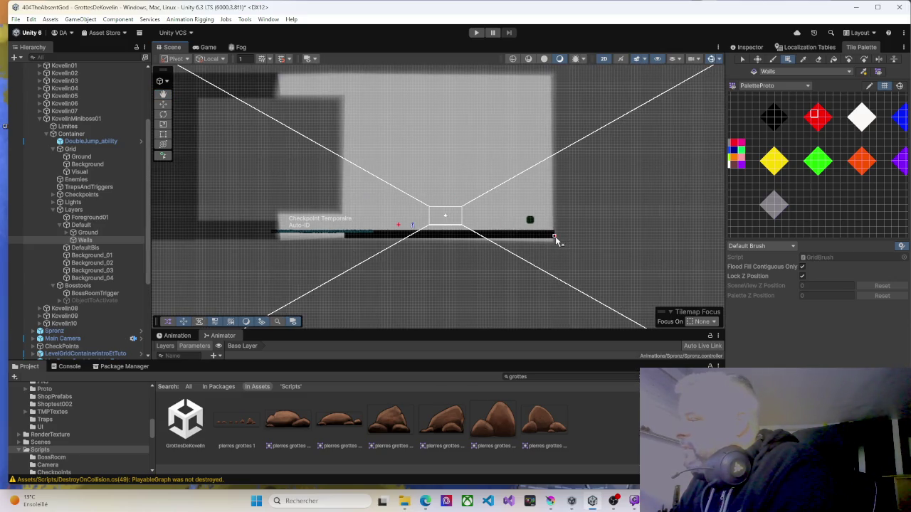
left_click_drag(561, 219, 562, 181)
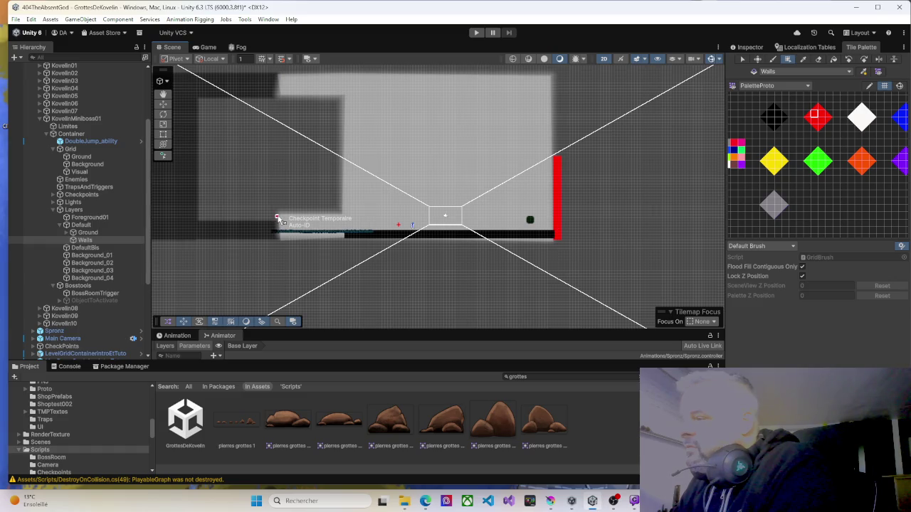
left_click_drag(280, 222, 345, 222)
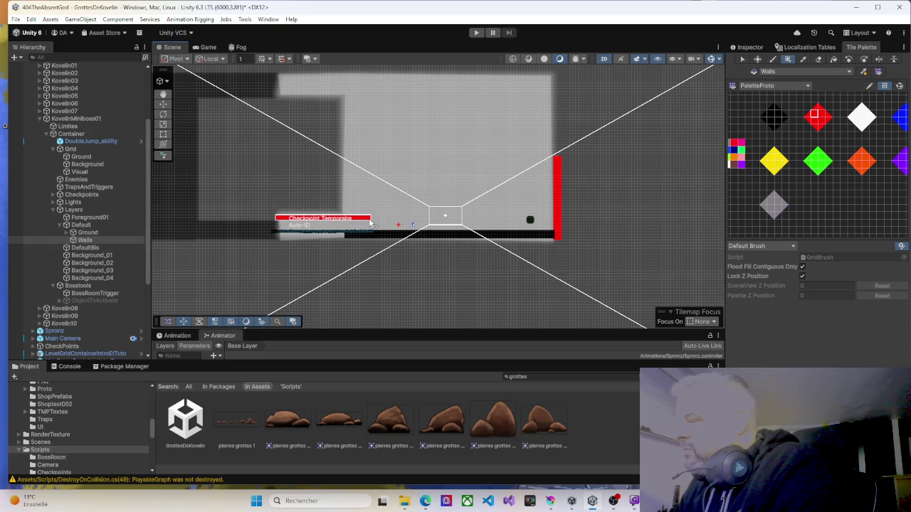
left_click_drag(372, 224, 372, 224)
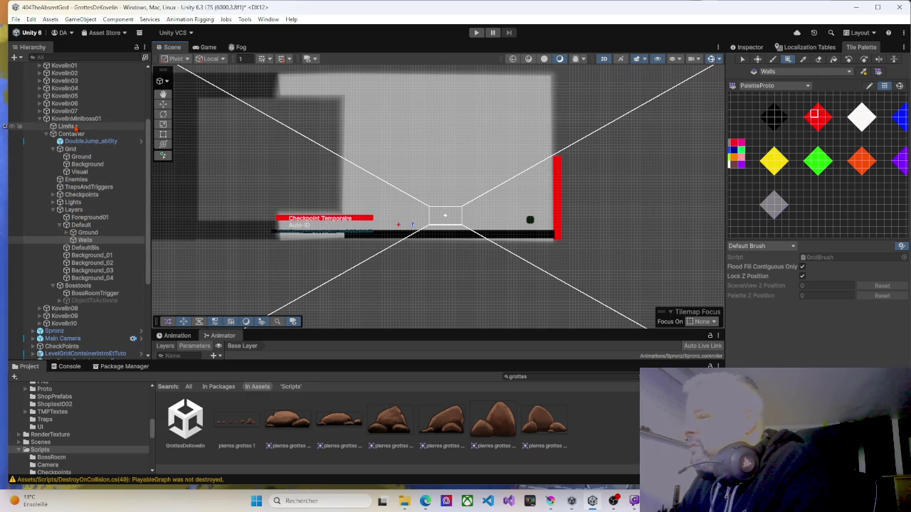
left_click(75, 127)
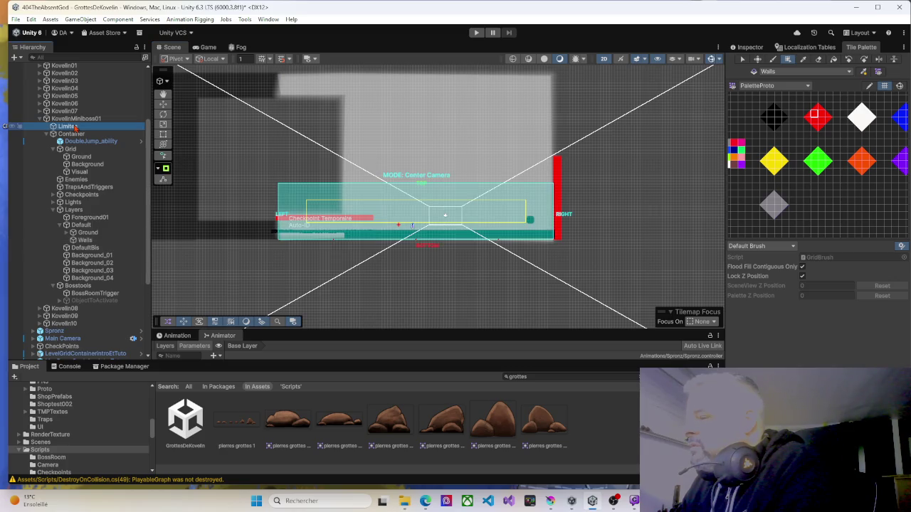
left_click(72, 233)
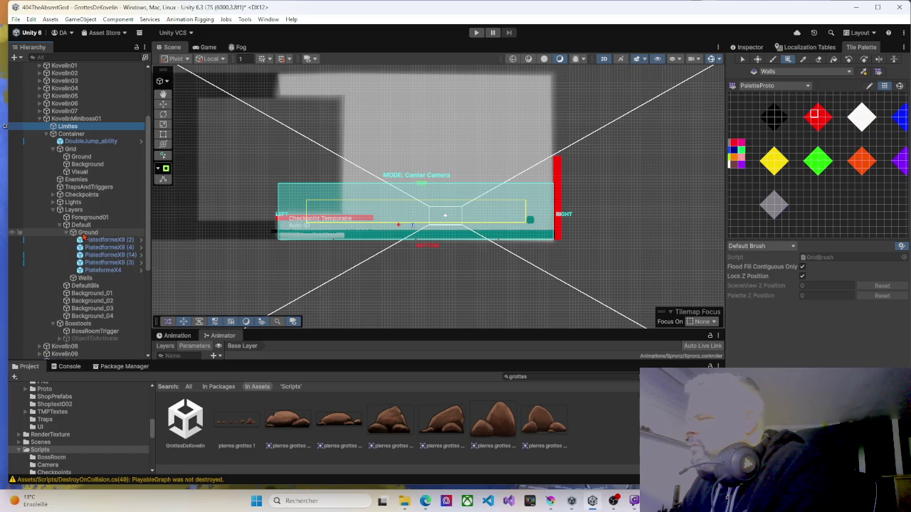
left_click(71, 234)
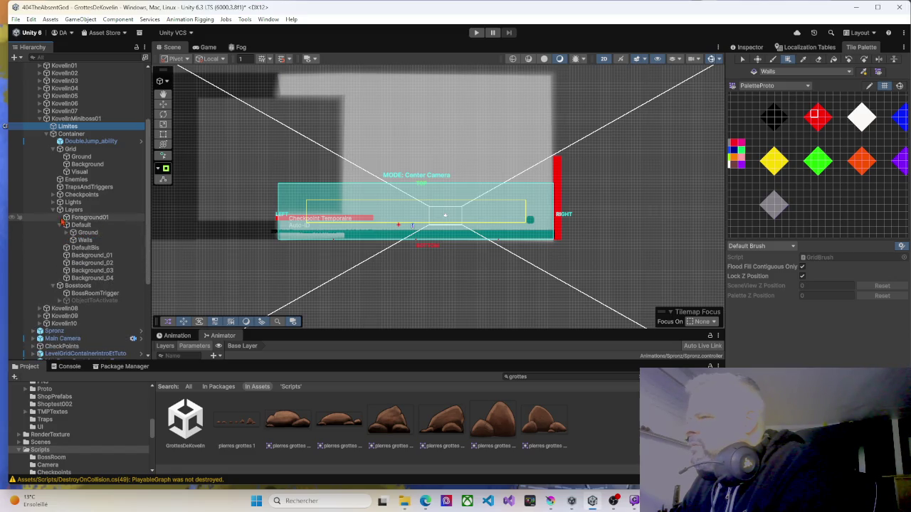
left_click(80, 157)
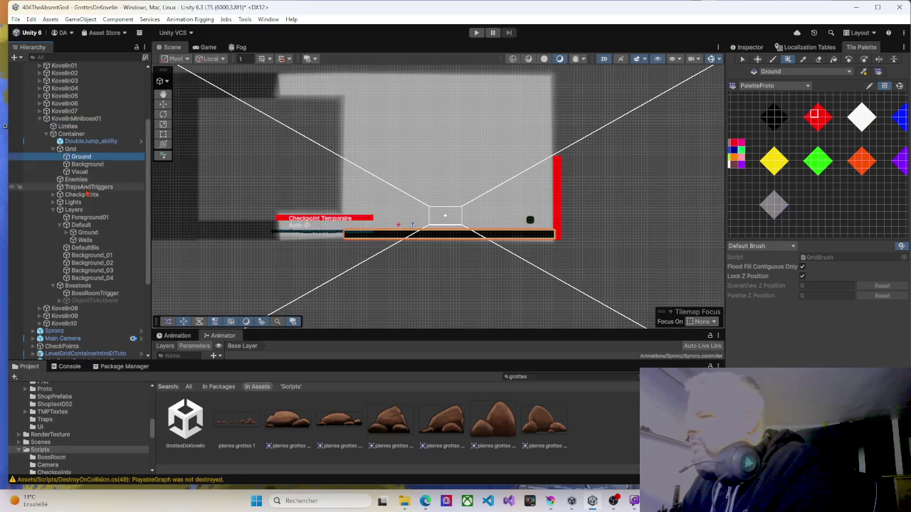
left_click(86, 241)
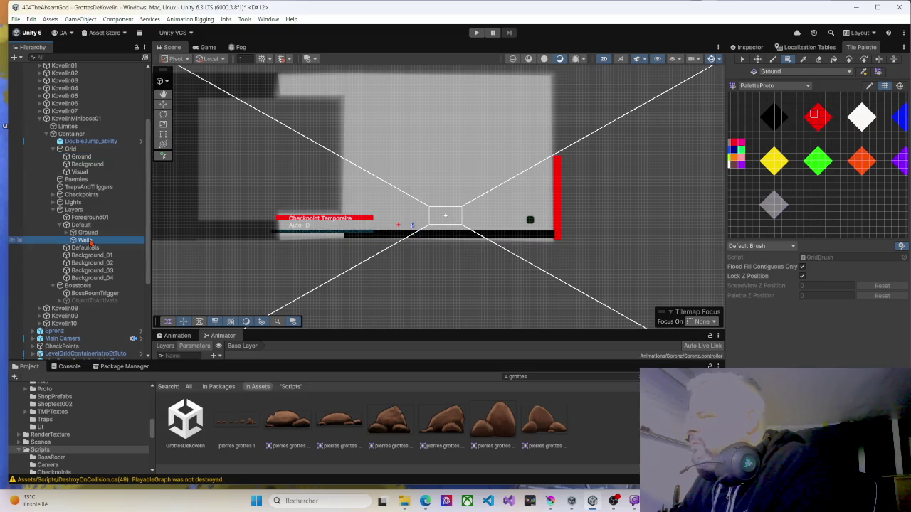
left_click(88, 234)
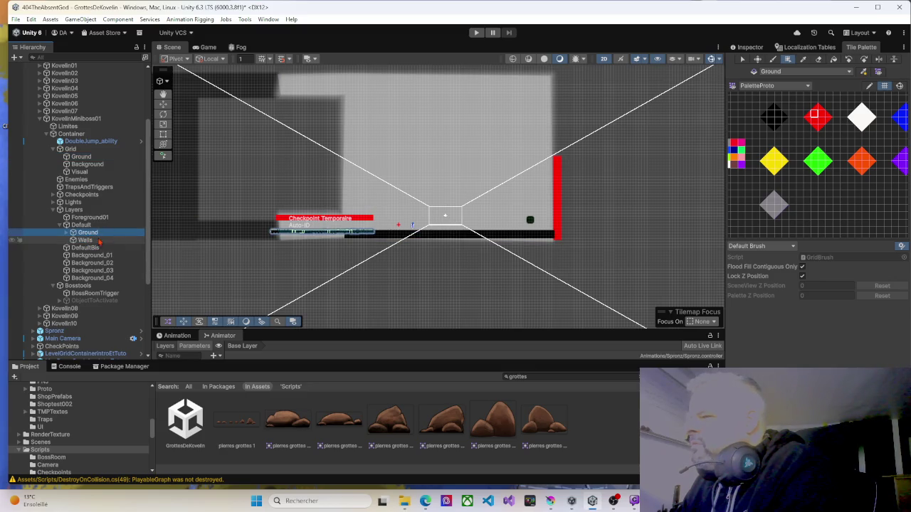
left_click(740, 114)
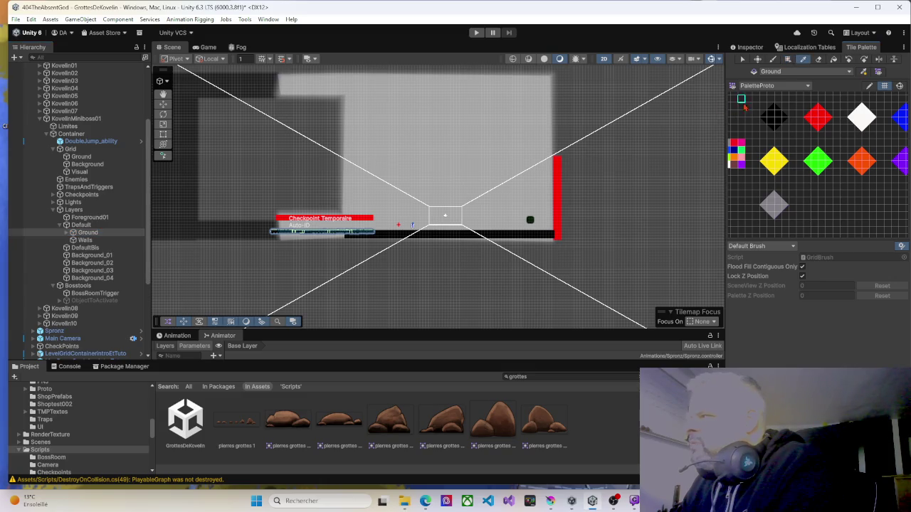
left_click(818, 59)
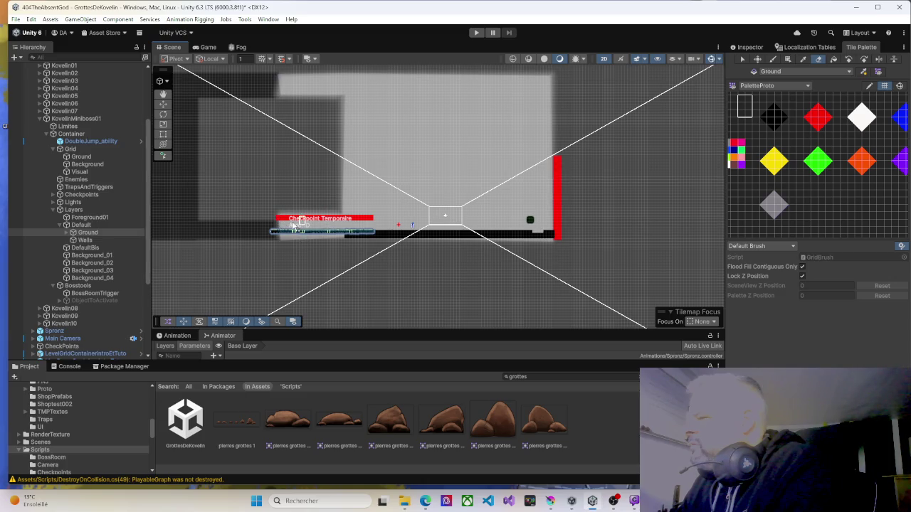
left_click(85, 240)
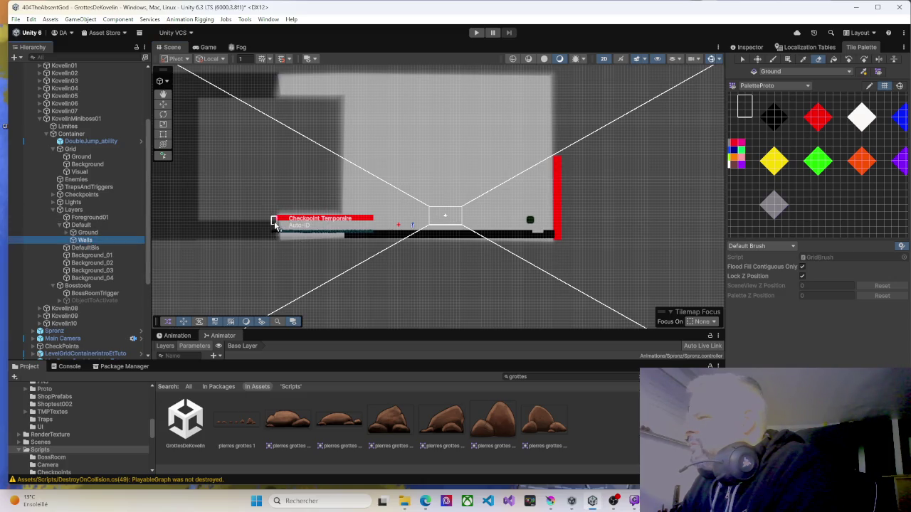
left_click(81, 158)
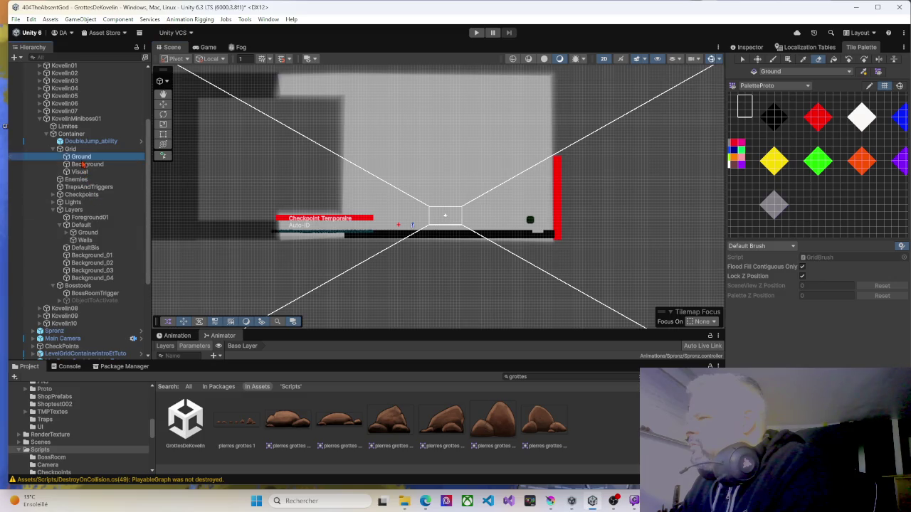
left_click(88, 164)
left_click(81, 157)
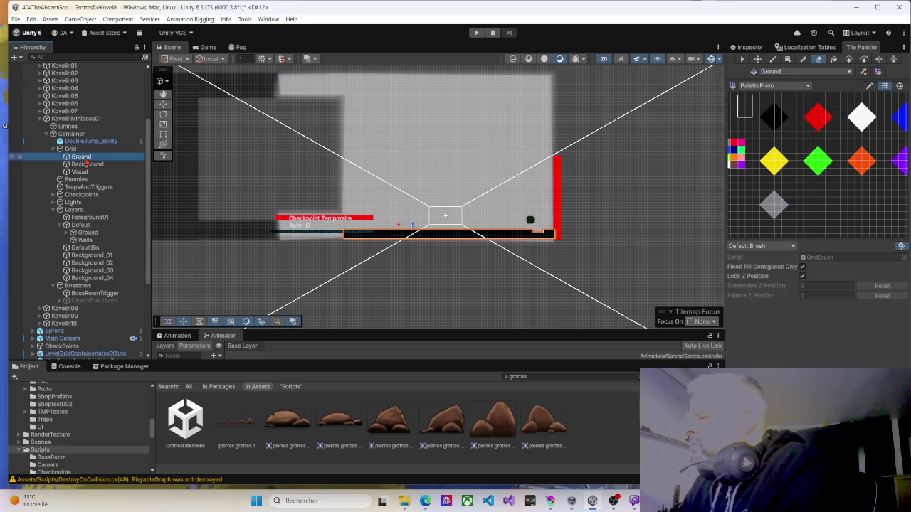
left_click(87, 165)
left_click(80, 172)
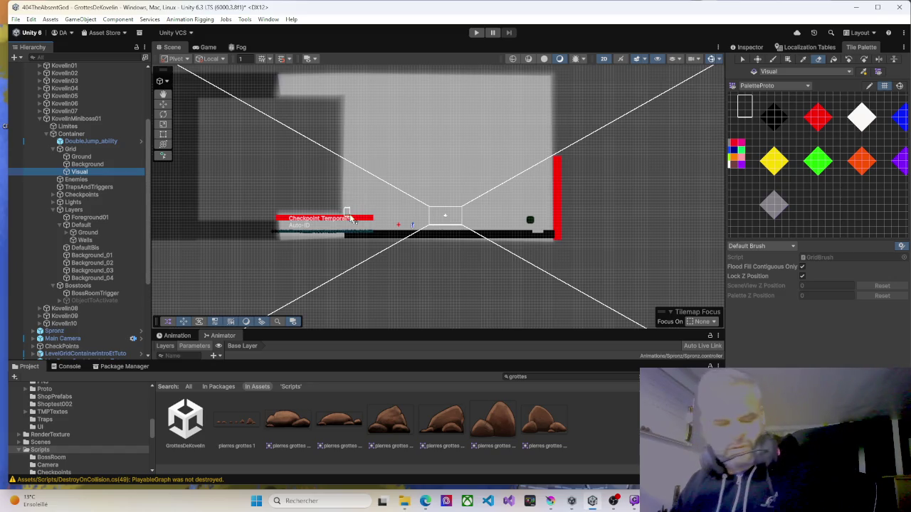
Duplicate the Grid's Ground tilemap and rename the copy 'Walls'.
key("Up")
key("Up")
key("Down")
key("Up")
key("Up")
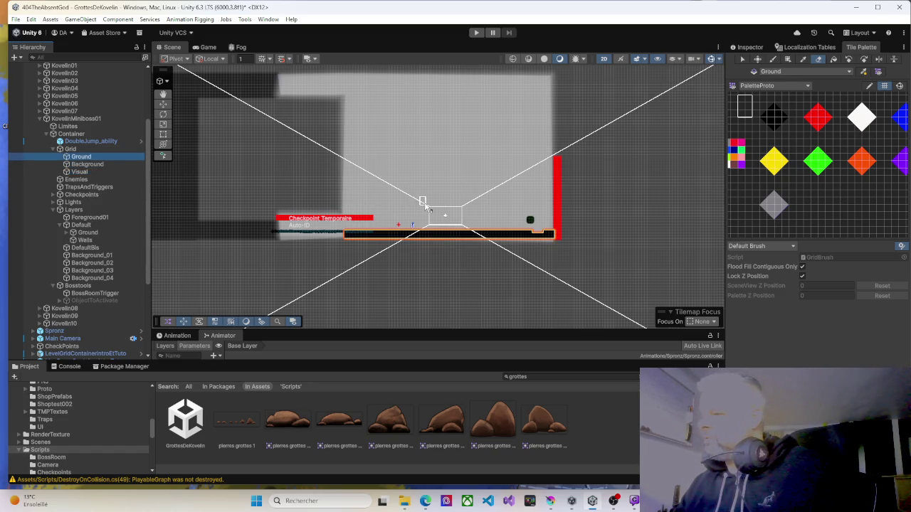
key("Down")
key("Up")
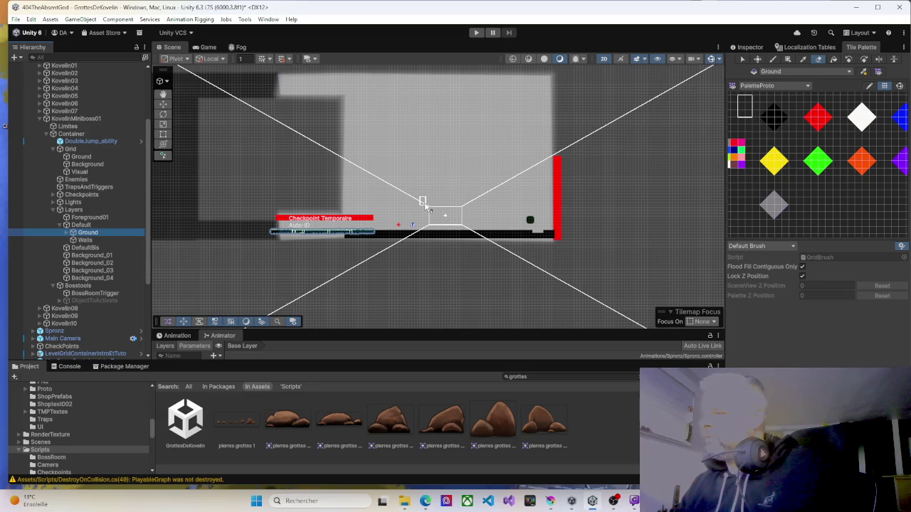
key("Up")
key("Up")
key("Up")
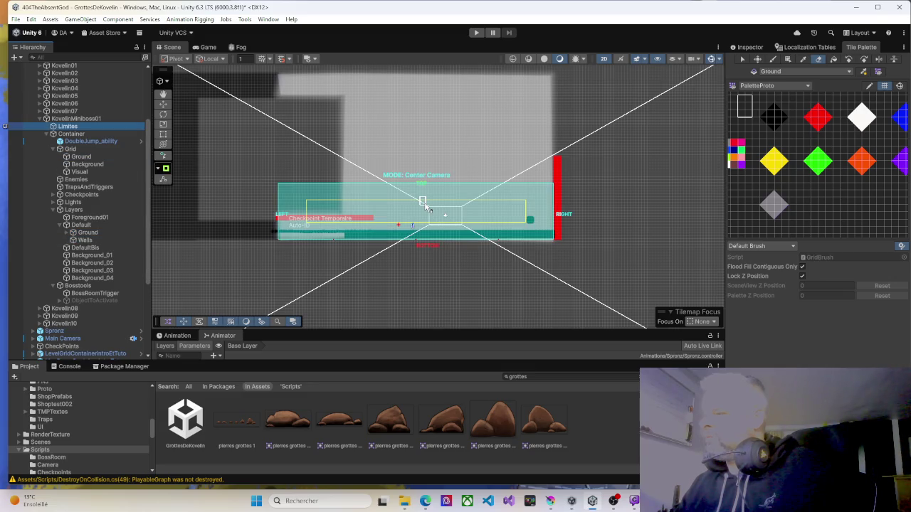
key("Down")
key("Down")
key("Down")
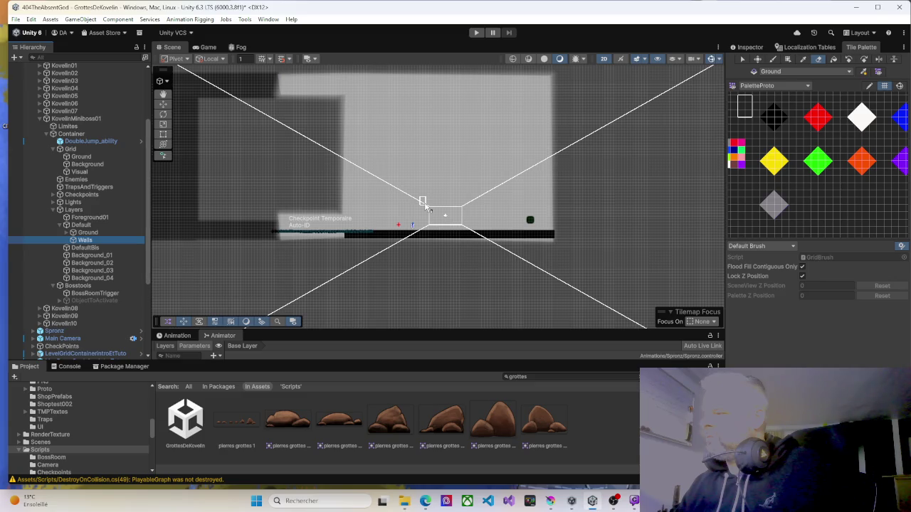
left_click(81, 158)
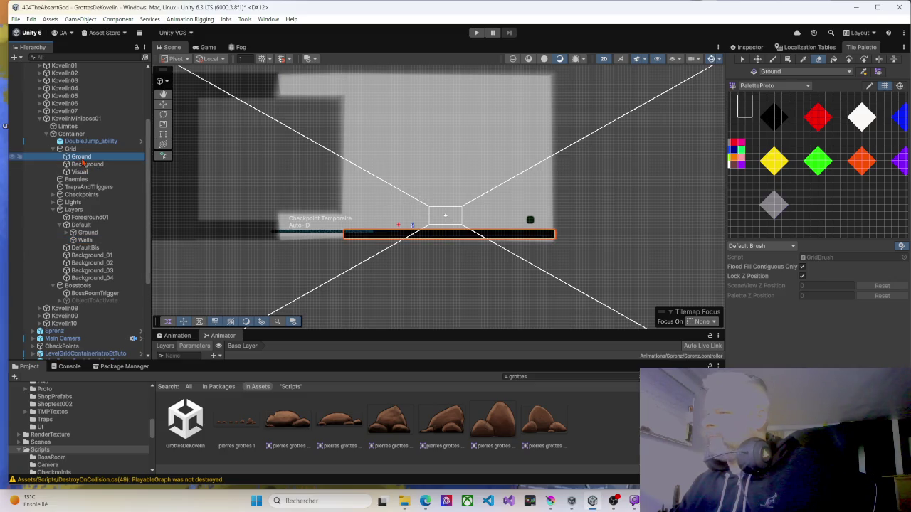
key("ctrl+d")
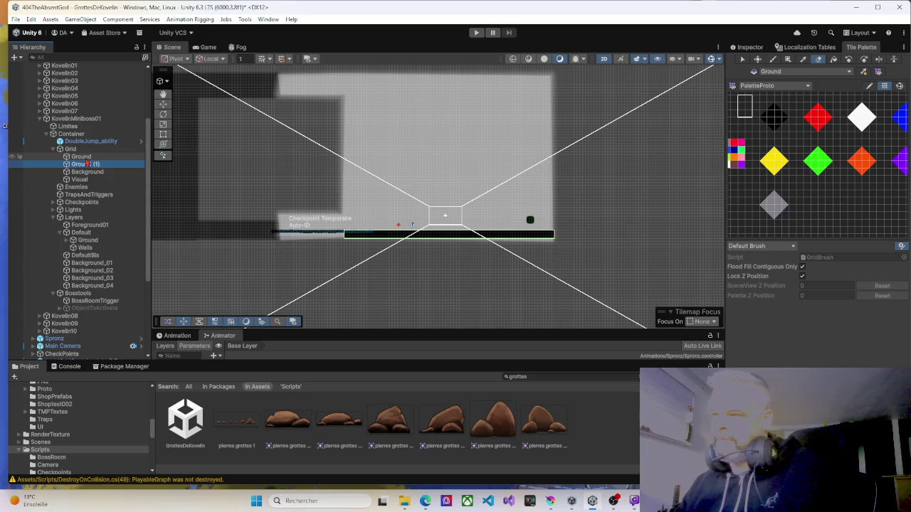
key("F2")
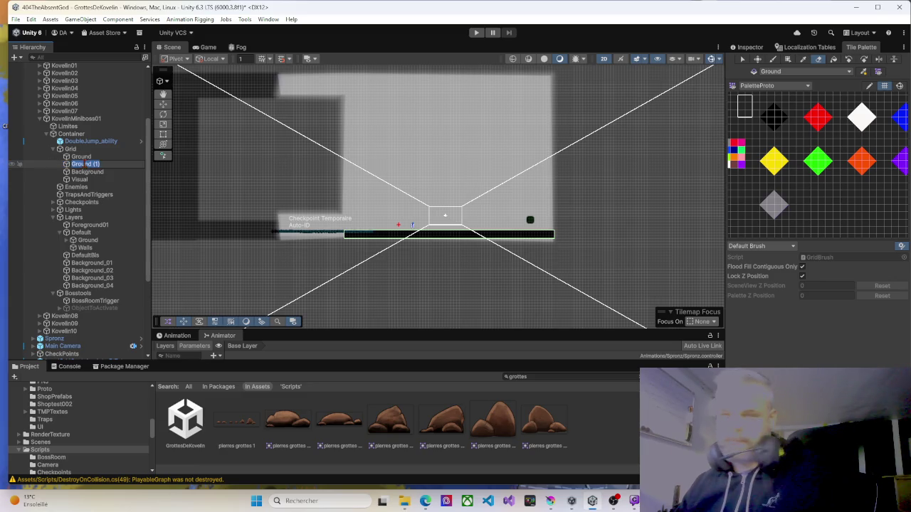
type("Walls")
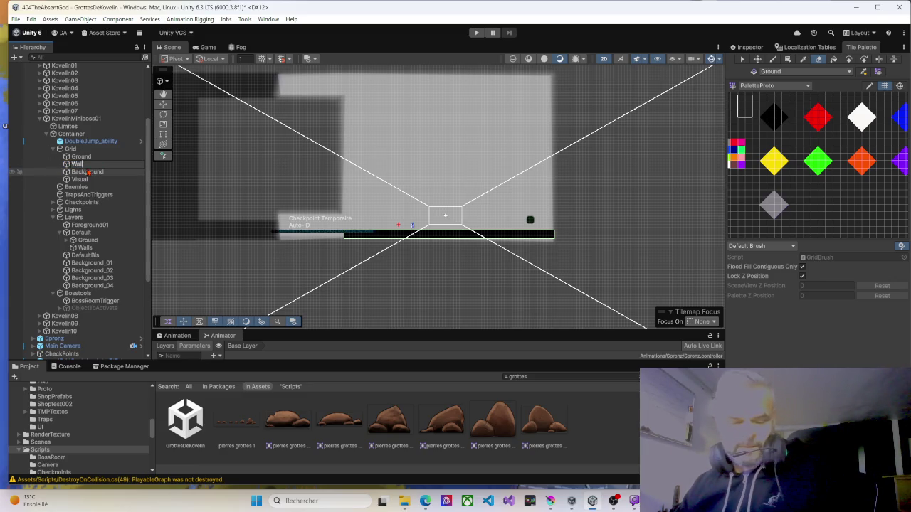
key("Return")
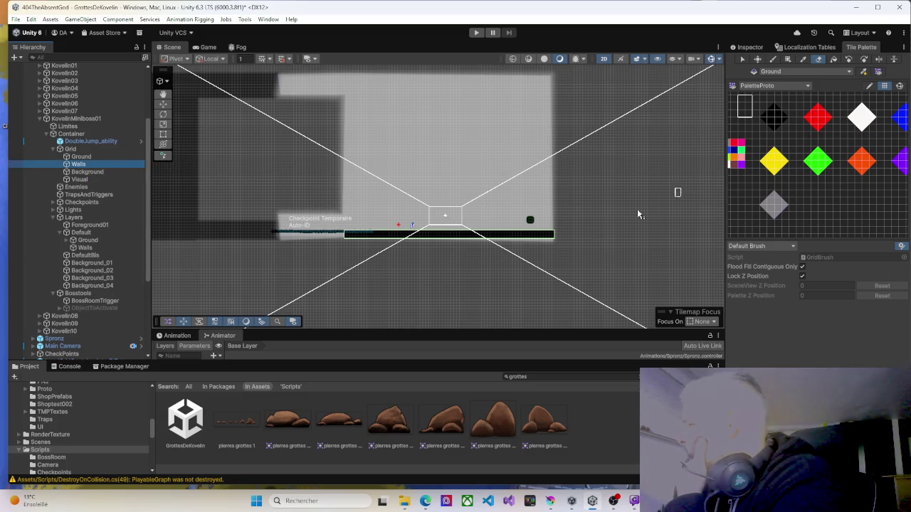
Undo an accidental erase of the black floor bar and make Walls the active tilemap.
left_click(577, 235)
left_click_drag(420, 243, 463, 237)
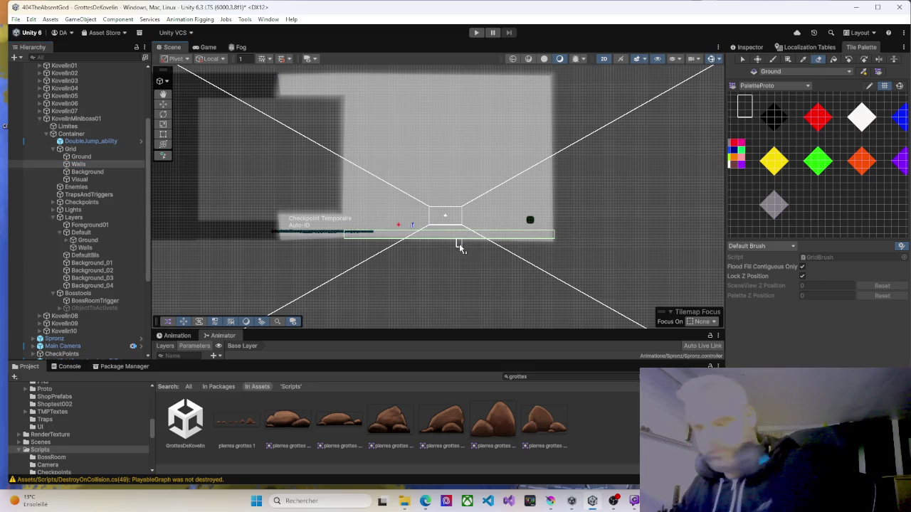
key("ctrl+z")
left_click(80, 156)
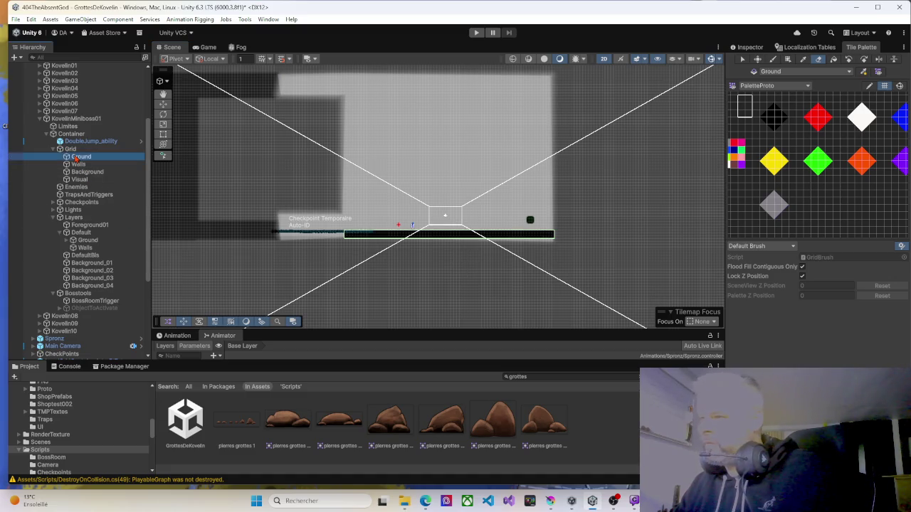
left_click(79, 165)
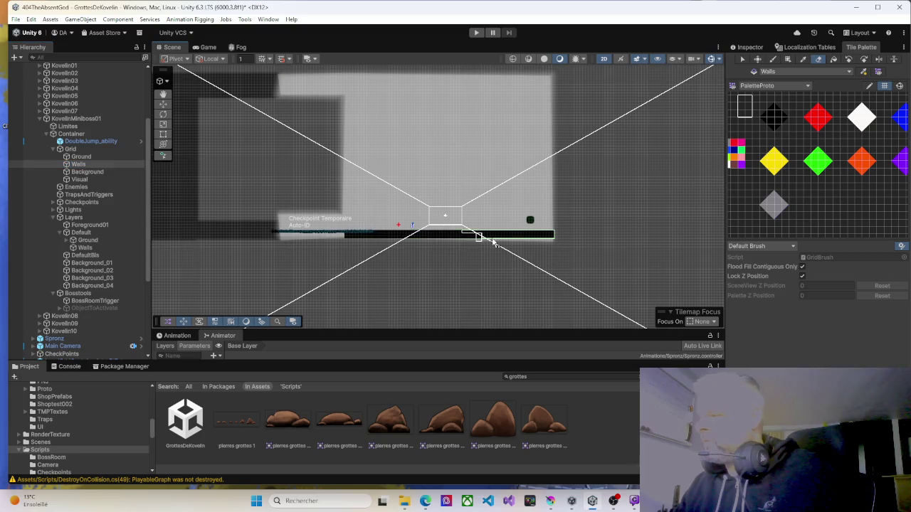
left_click(82, 165)
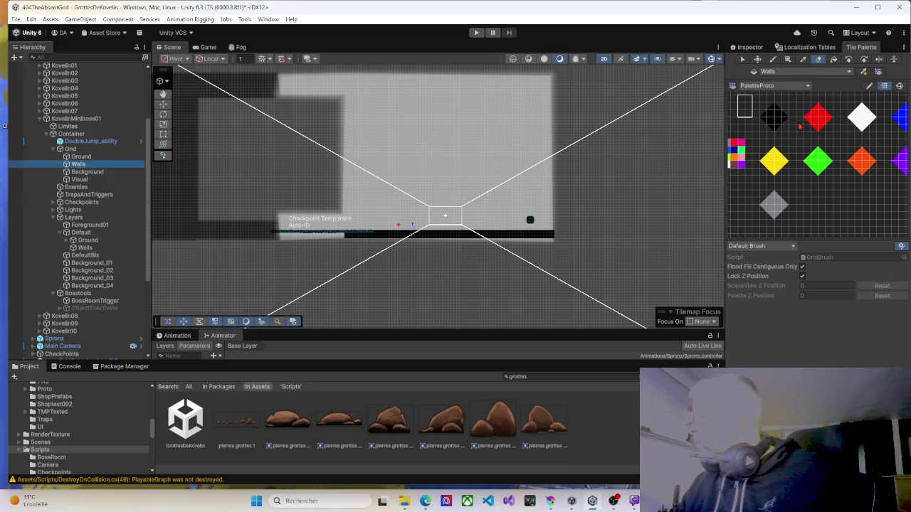
Box-fill a tall red wall column on Walls rising from the floor's right end.
left_click(820, 115)
left_click(787, 59)
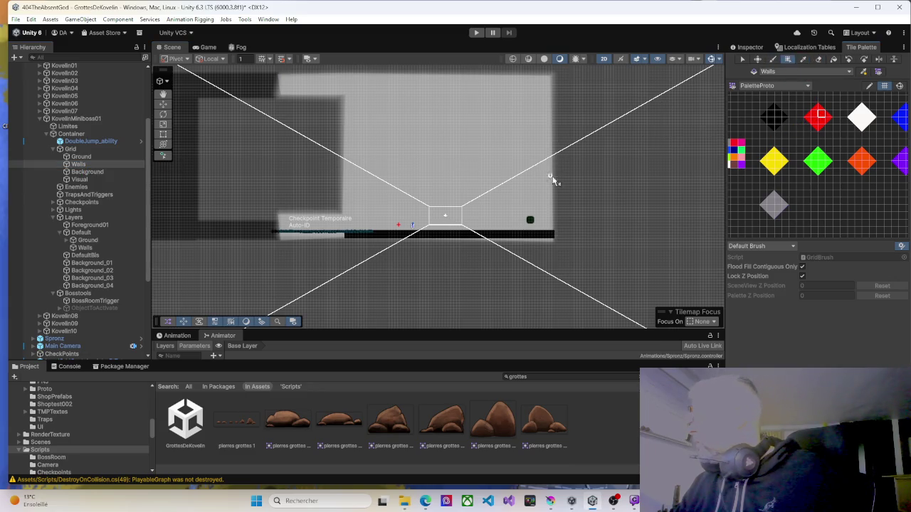
left_click_drag(557, 239, 565, 148)
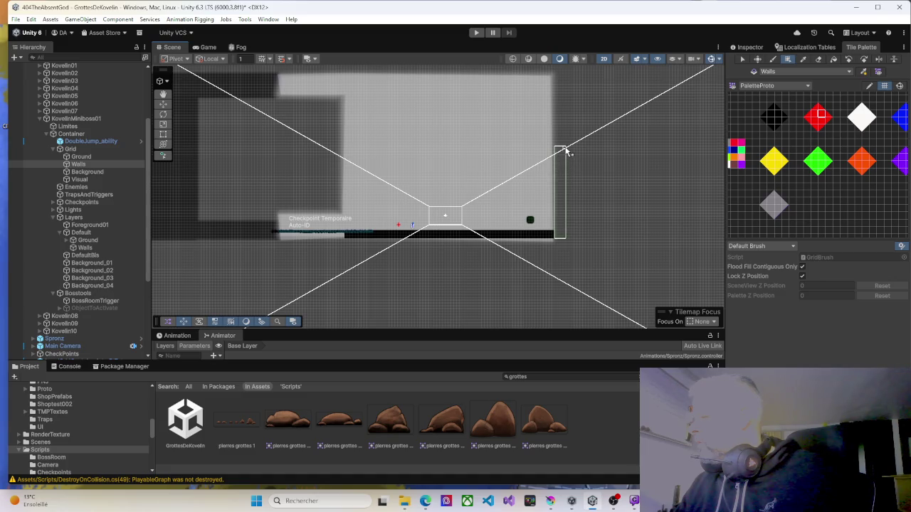
left_click(818, 114)
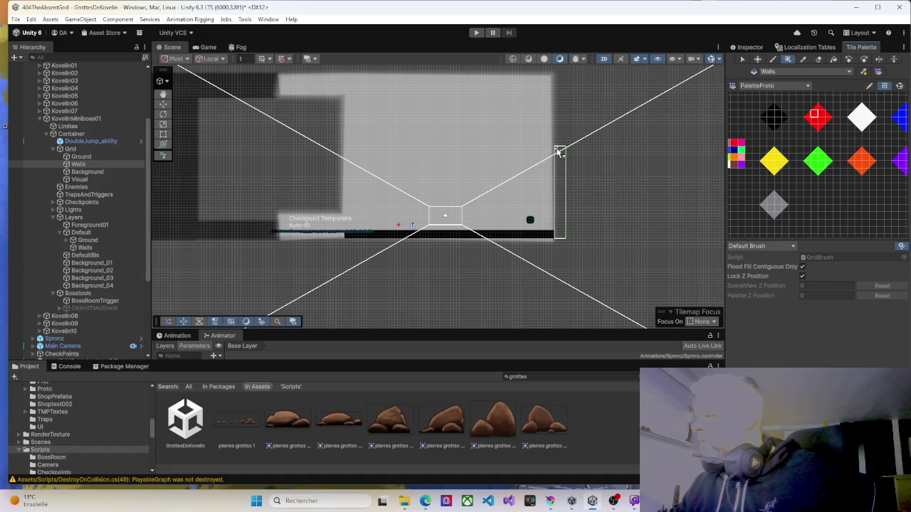
left_click_drag(568, 160, 566, 213)
left_click_drag(554, 219, 554, 219)
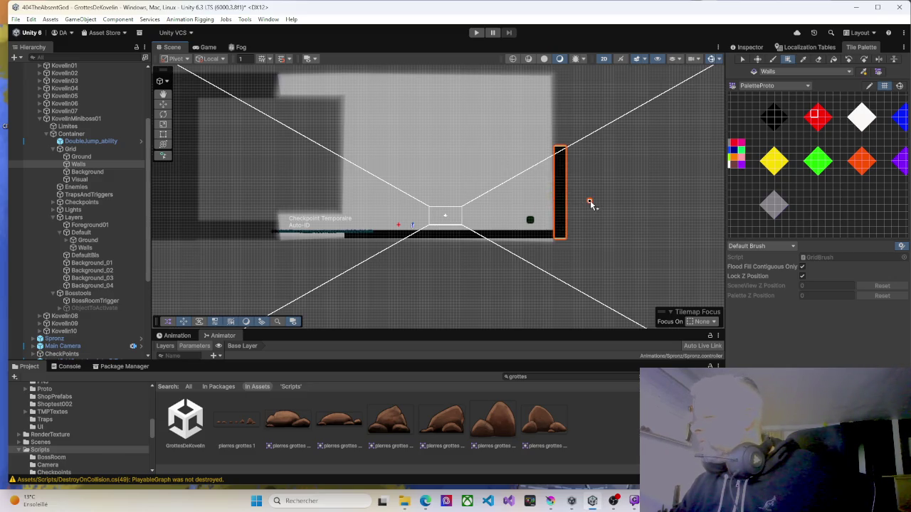
left_click(78, 157)
left_click(79, 165)
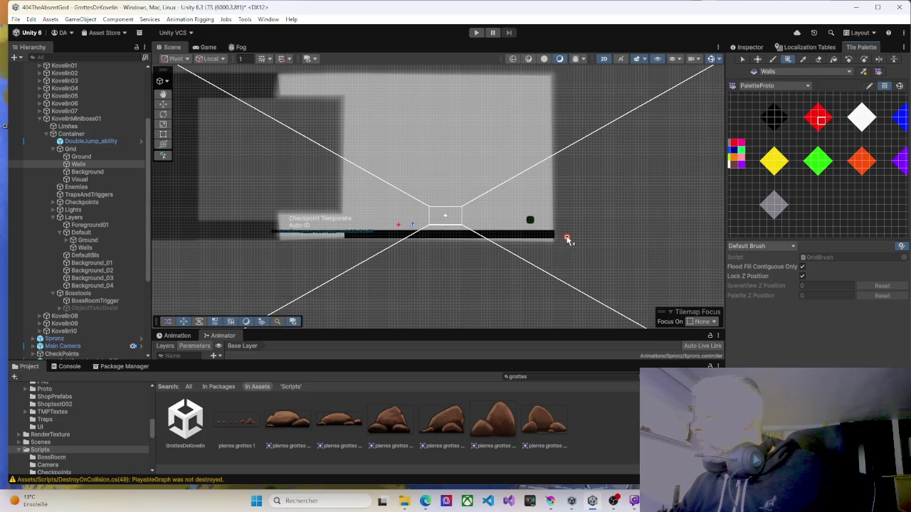
scroll(563, 239, "up", 5)
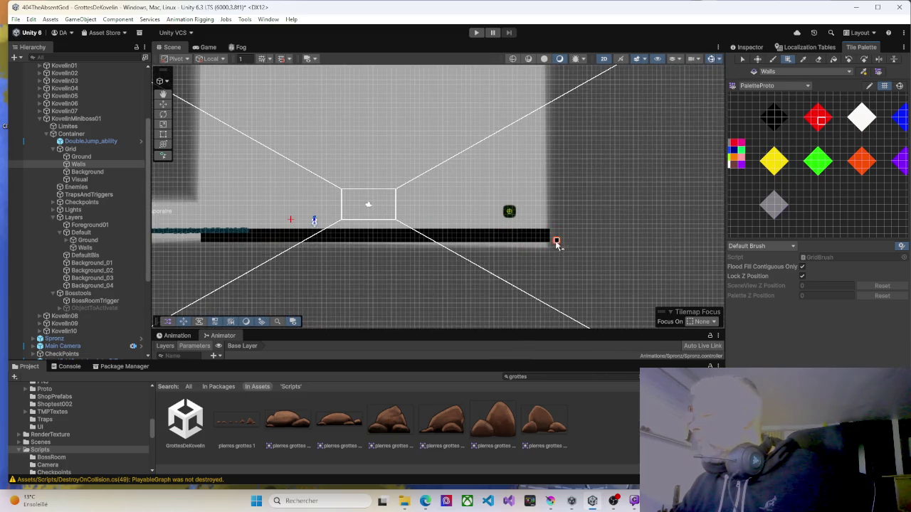
mouse_move(553, 242)
left_mouse_down()
mouse_move(565, 246)
mouse_move(568, 86)
mouse_move(539, 95)
mouse_move(562, 97)
left_mouse_up()
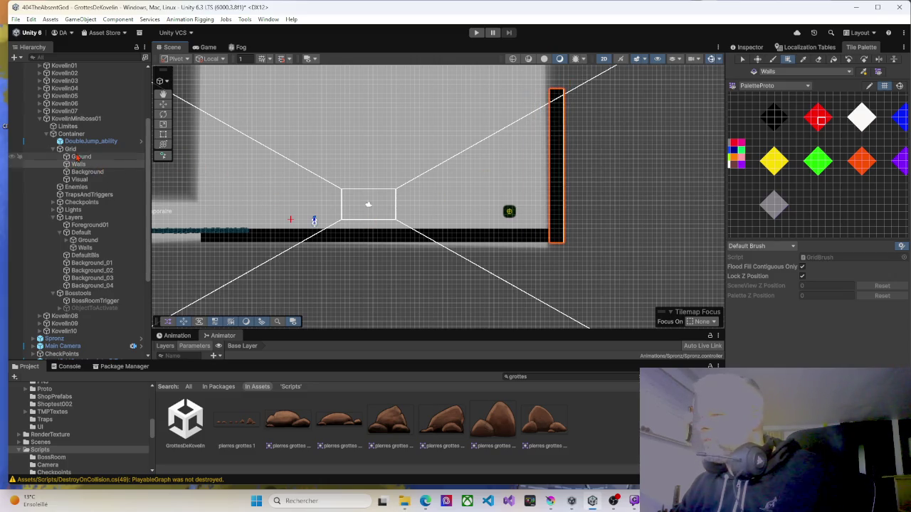
left_click(77, 126)
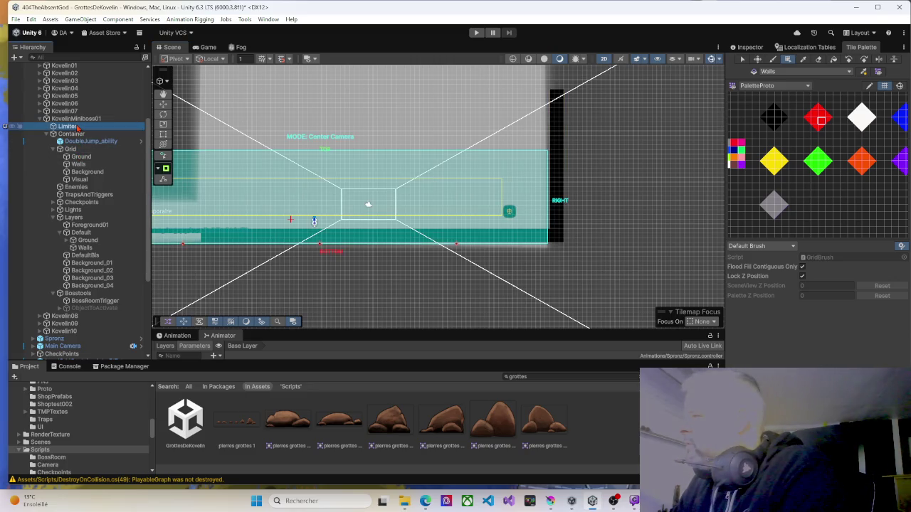
left_click_drag(355, 126, 499, 119)
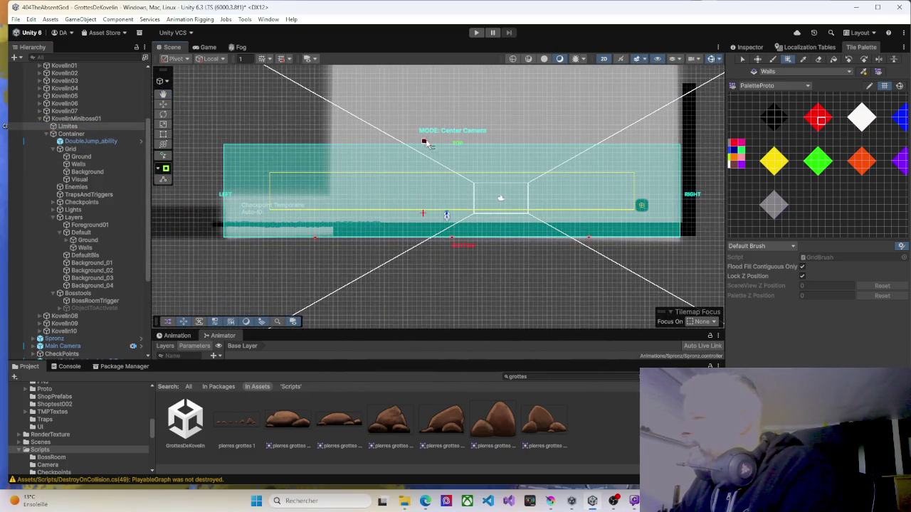
mouse_move(457, 189)
left_mouse_down()
mouse_move(400, 191)
mouse_move(482, 192)
left_mouse_up()
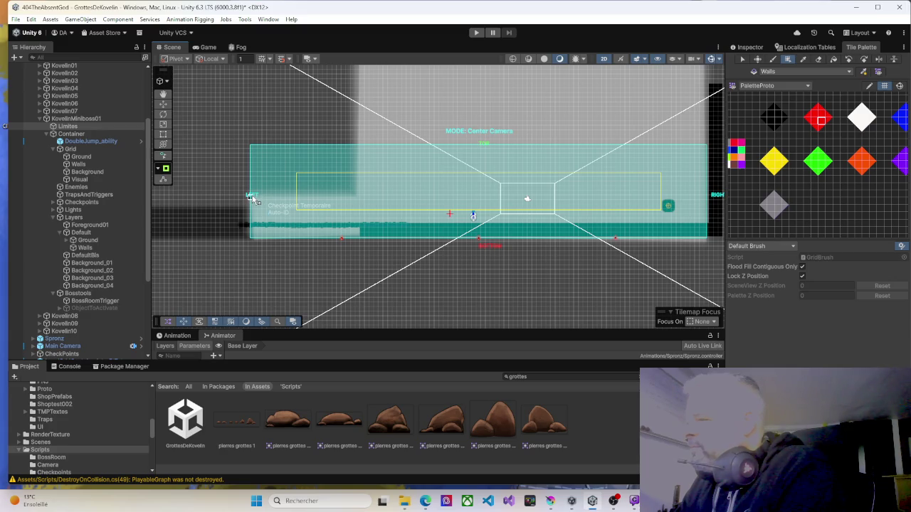
mouse_move(261, 200)
left_mouse_down()
mouse_move(352, 199)
mouse_move(357, 210)
left_mouse_up()
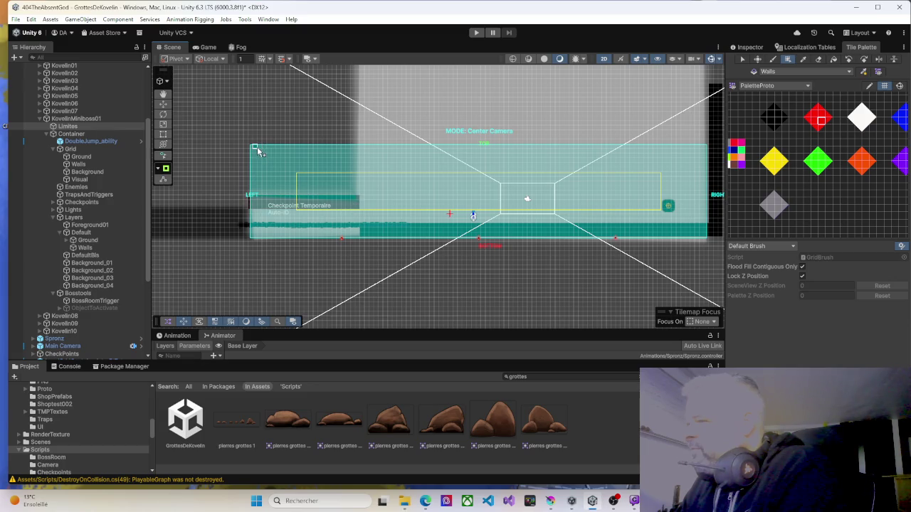
left_click_drag(251, 147, 360, 203)
left_click(92, 164)
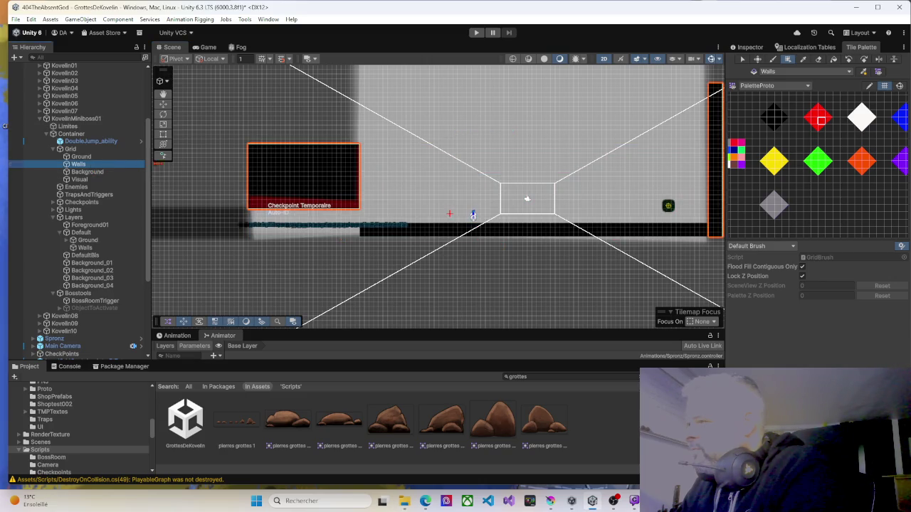
left_click(69, 127)
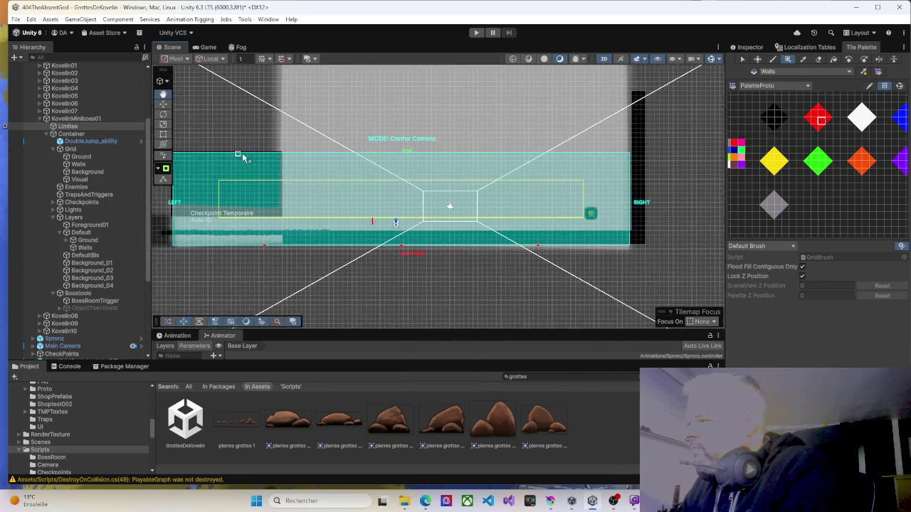
left_click_drag(308, 156, 659, 169)
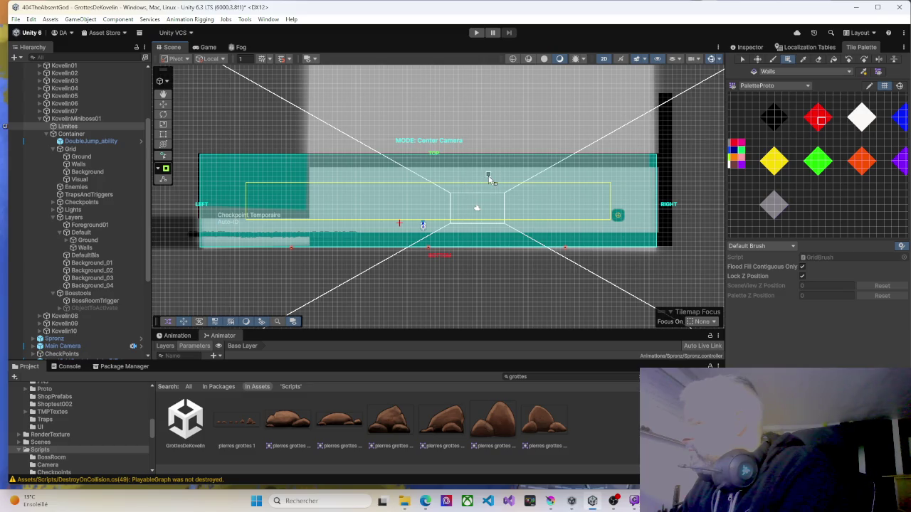
left_click(476, 32)
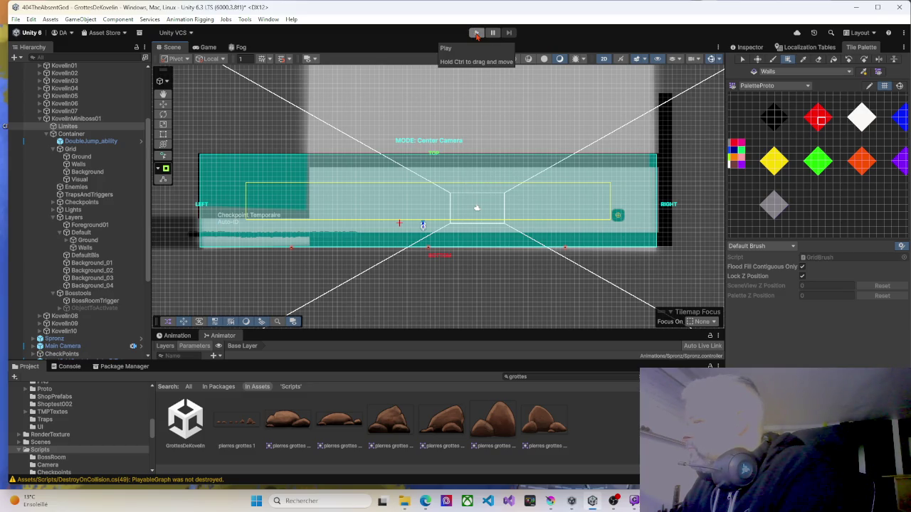
left_click(477, 32)
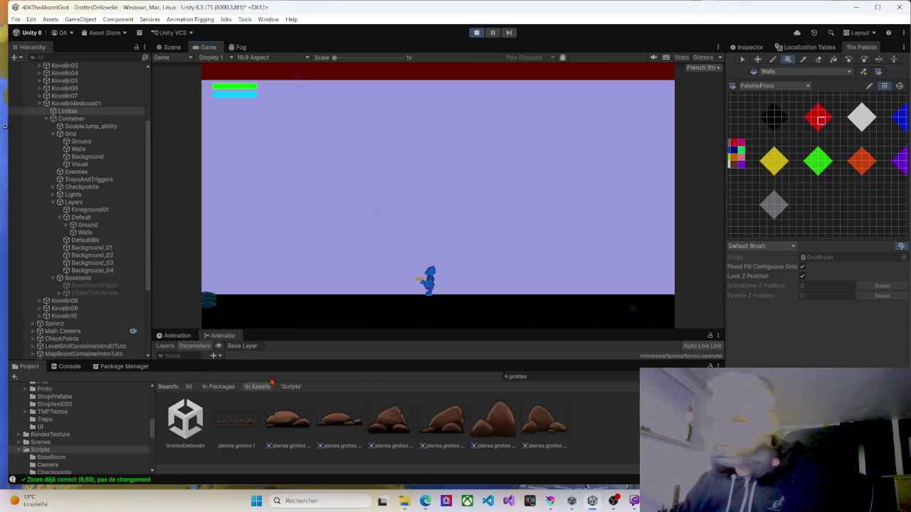
left_click(470, 282)
key("d")
key("d")
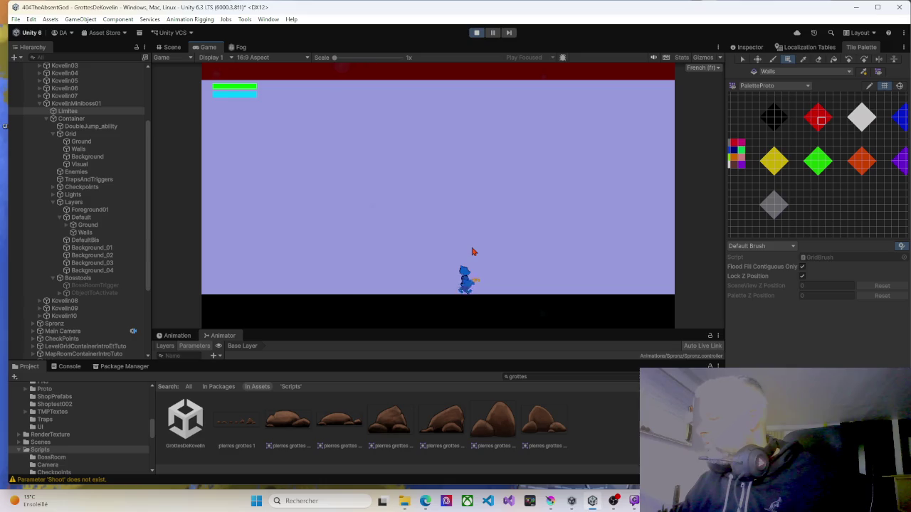
key("space")
key("space")
key("d")
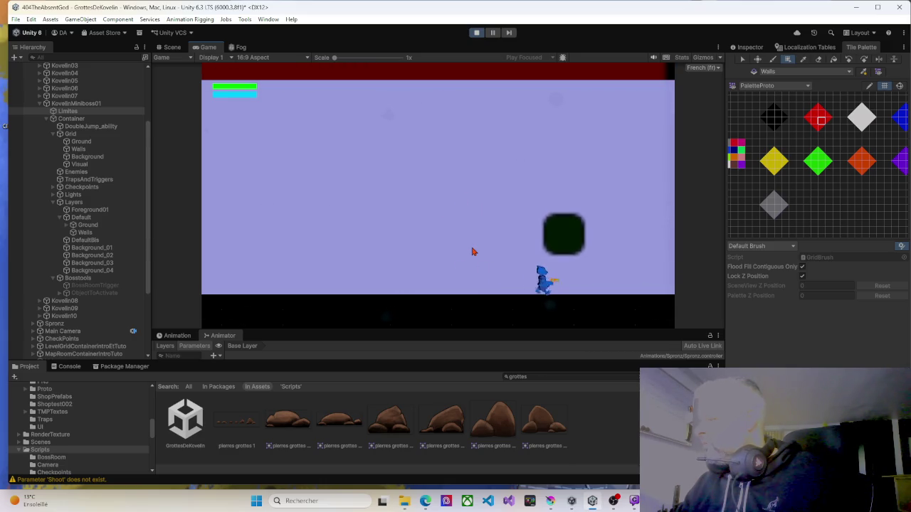
key("d")
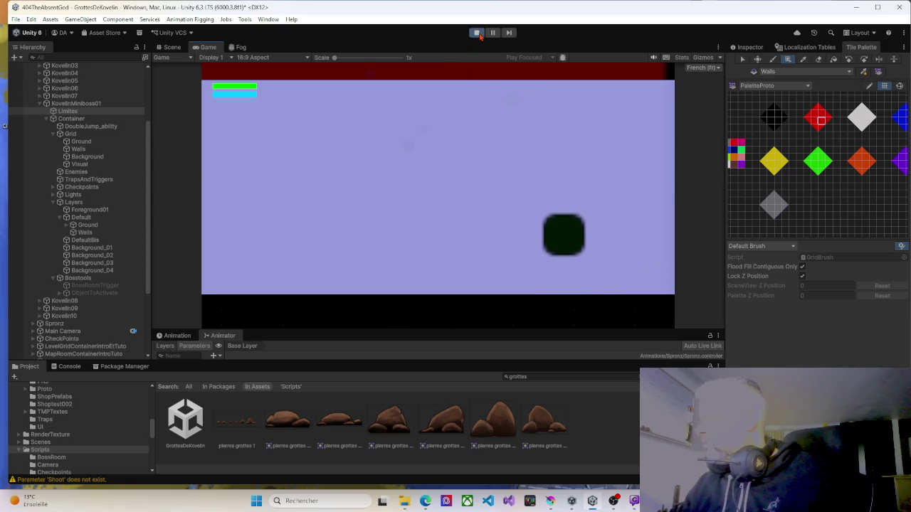
key("a")
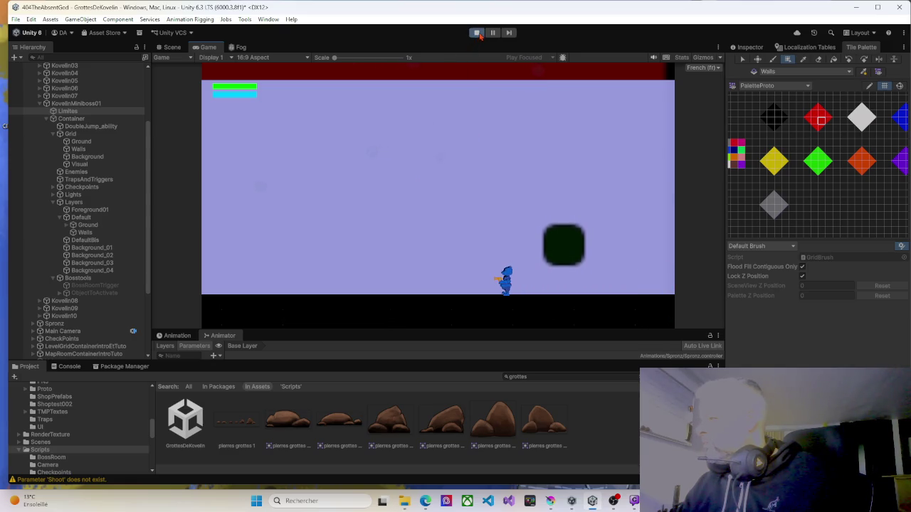
left_click(480, 34)
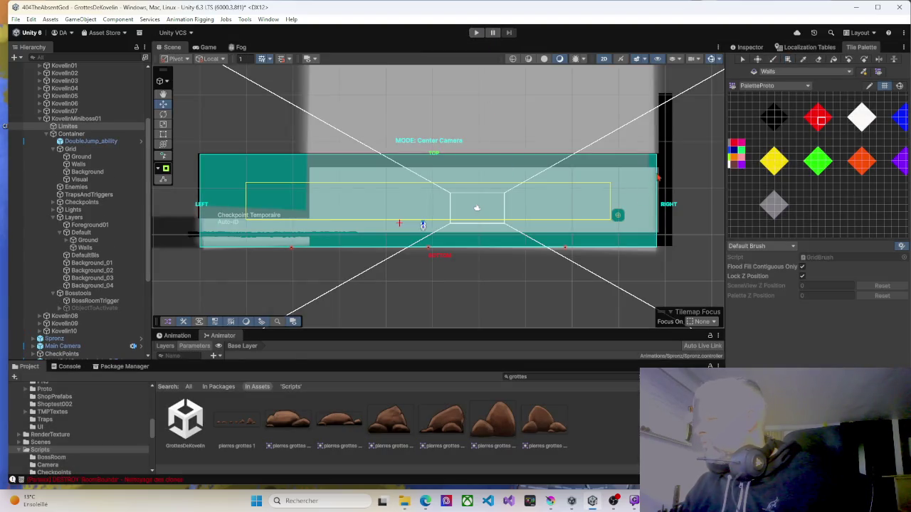
Fill the gap along the right wall with Walls tiles, then enter Play mode to test.
left_click(819, 119)
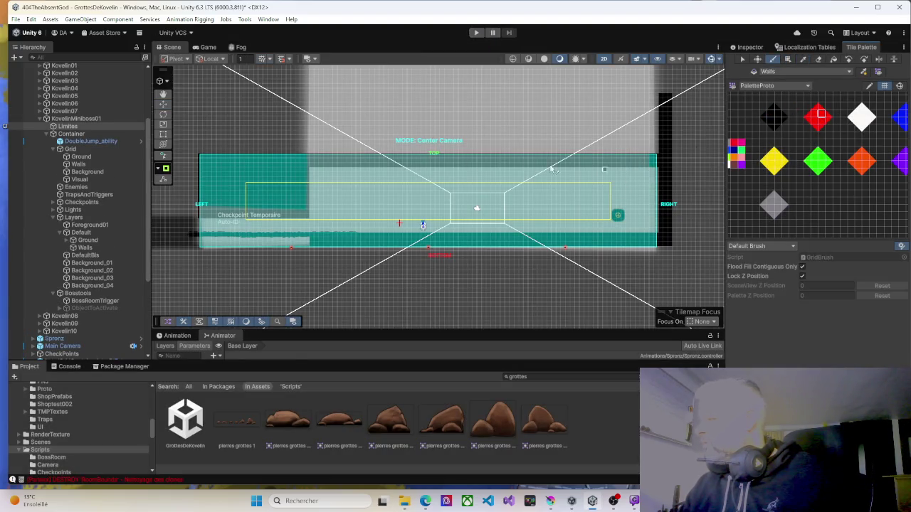
left_click(77, 164)
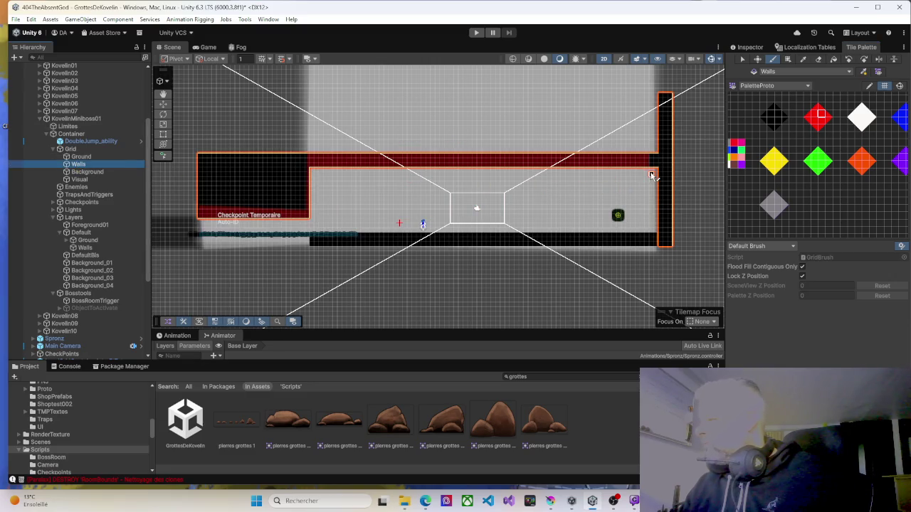
left_click(650, 173)
left_click_drag(658, 182, 656, 231)
left_click(788, 59)
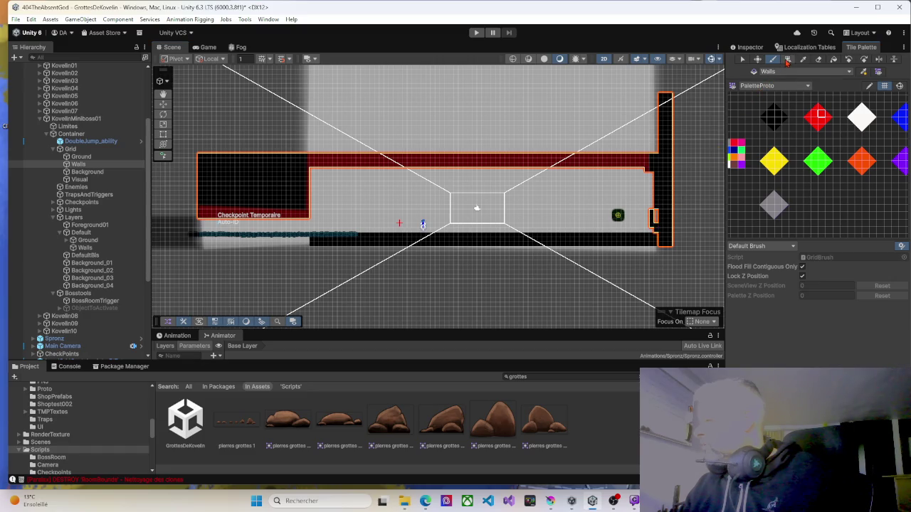
left_click_drag(644, 176, 657, 237)
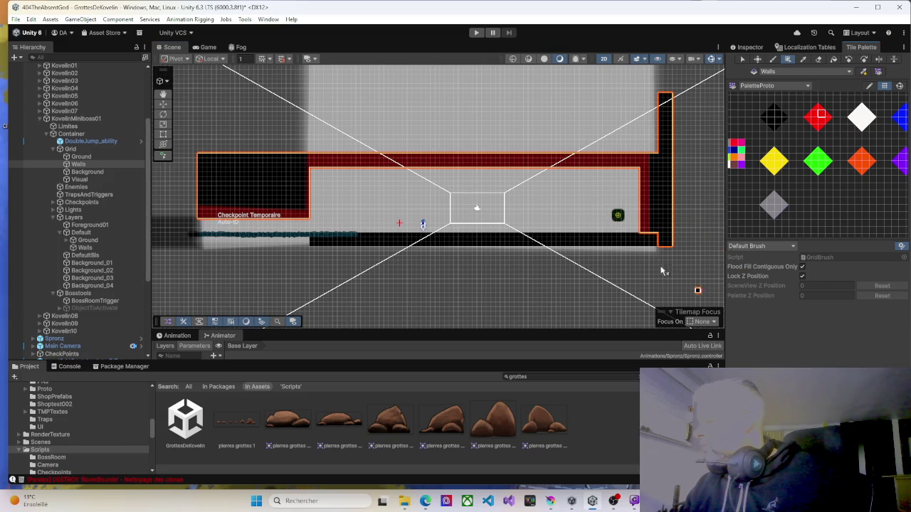
left_click(476, 32)
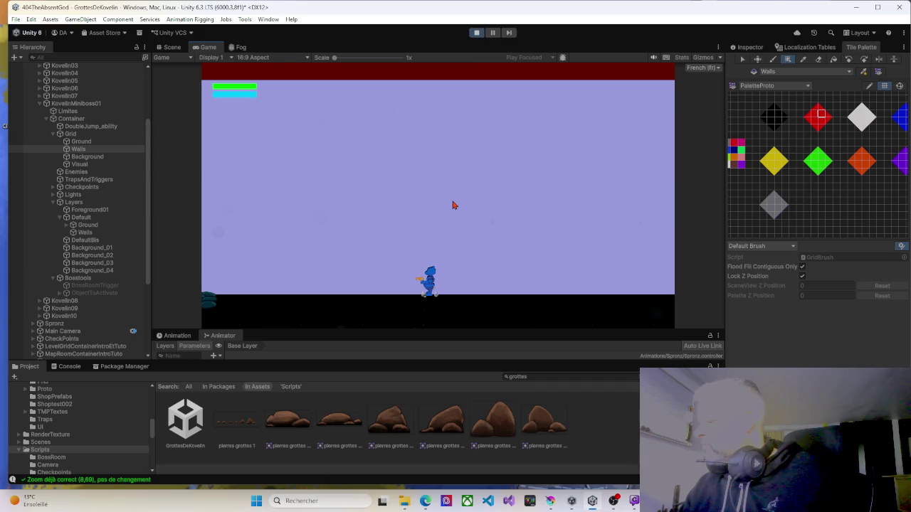
Run right to collect the Double Saut pickup and dismiss its popup.
key("Right")
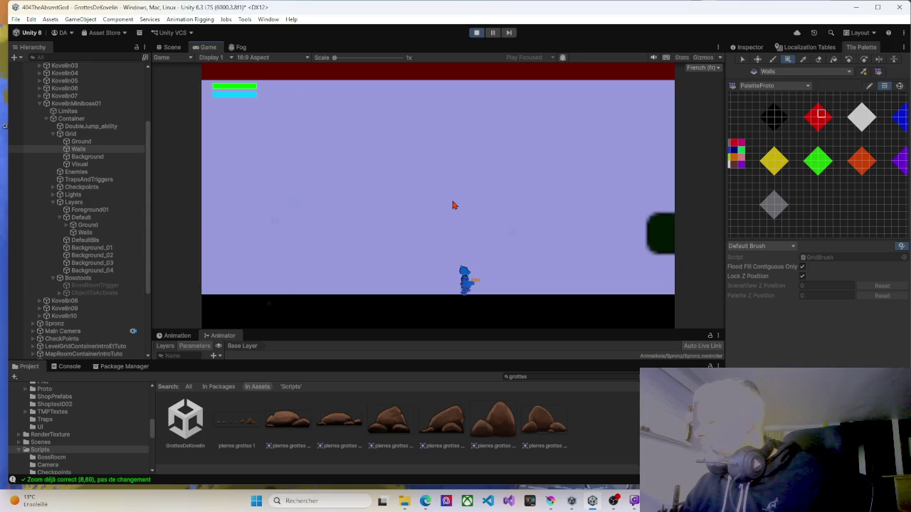
key("Right")
key("Left")
key("space")
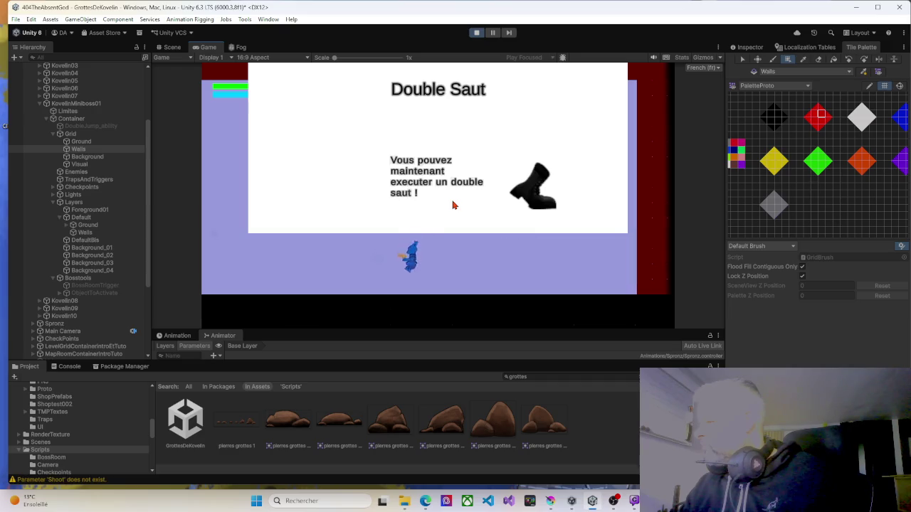
key("space")
key("space")
Head left into the neighbouring room, jumping onto its platforms, then pause the game.
key("space")
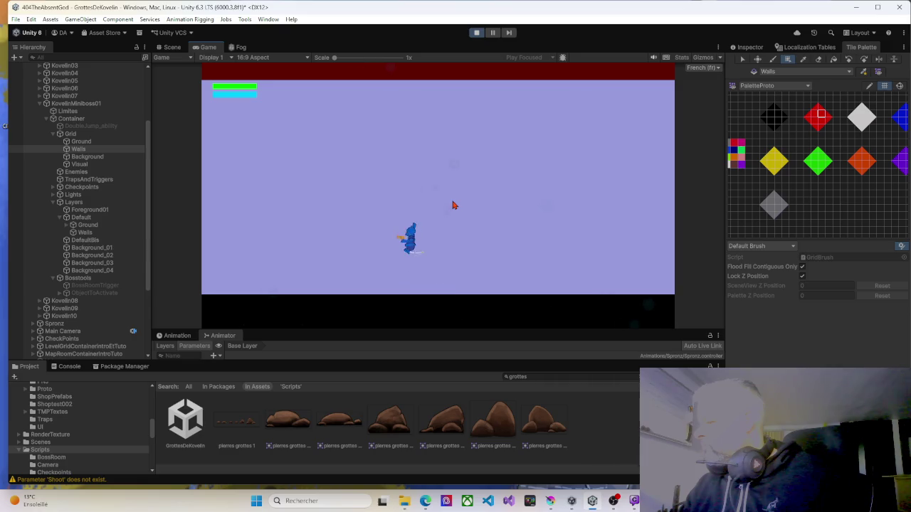
key("Left")
key("space")
key("Left")
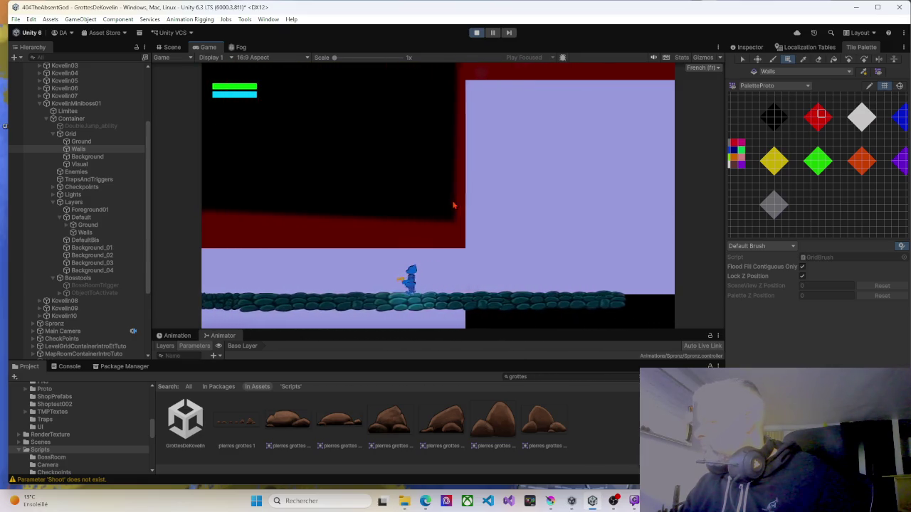
key("Left")
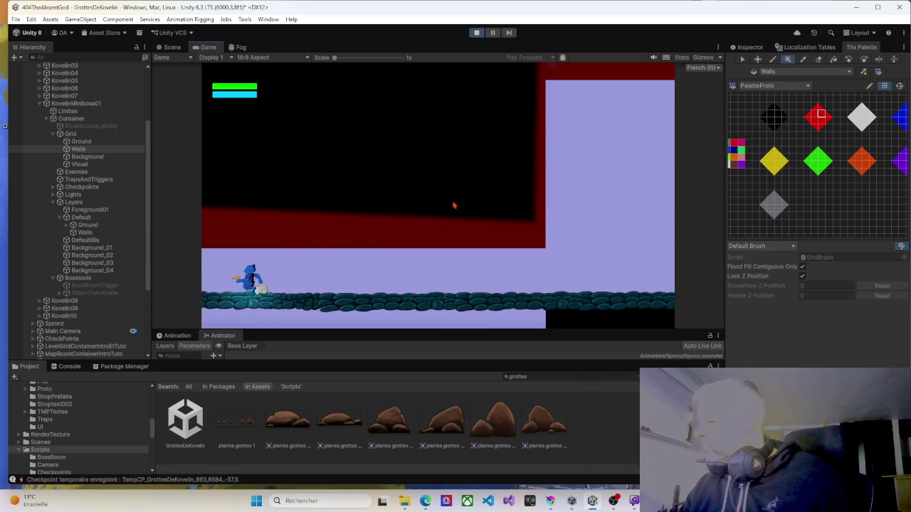
key("Left")
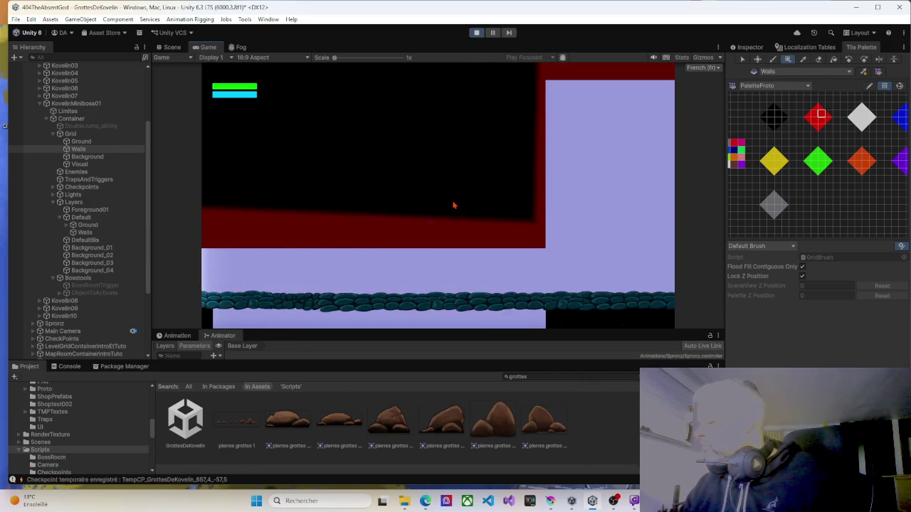
key("Left")
key("Left")
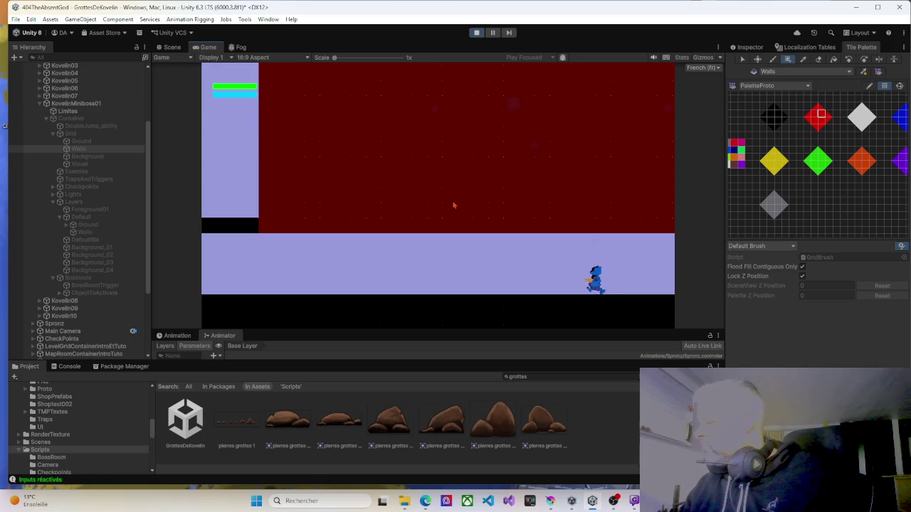
key("Left")
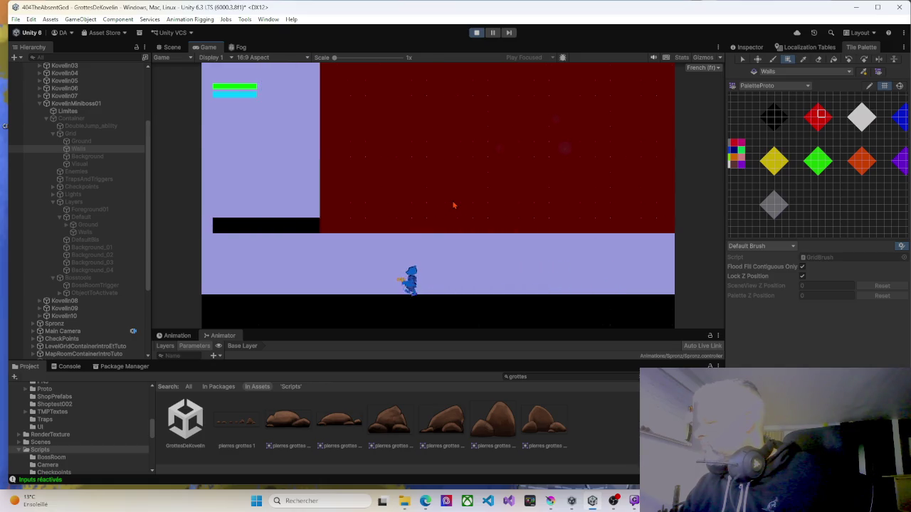
key("space")
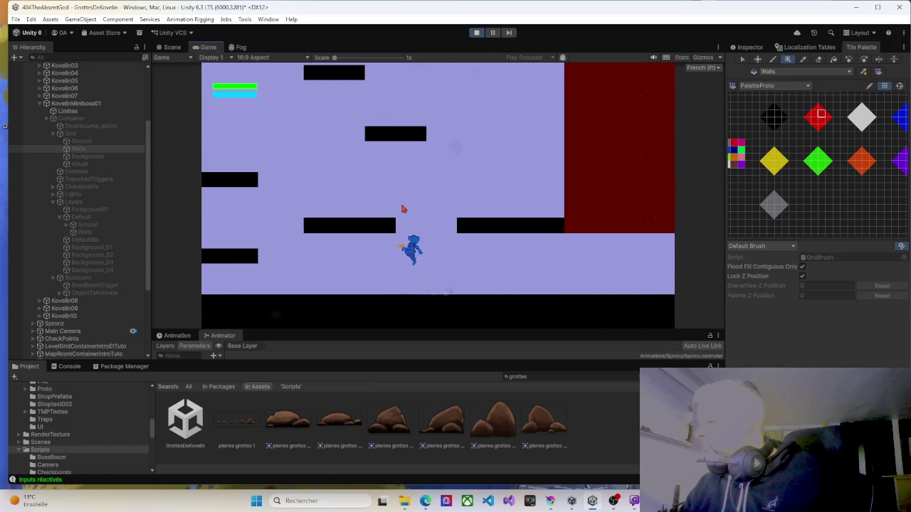
key("Left")
key("space")
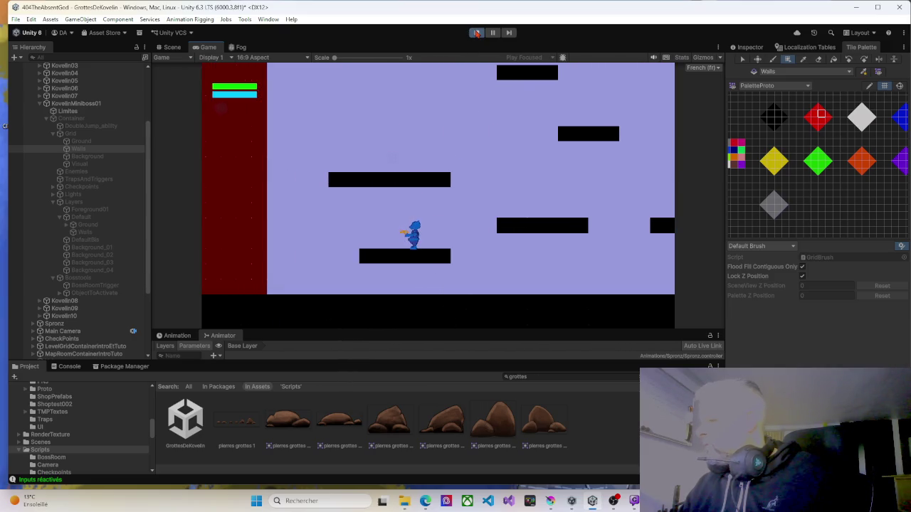
key("Escape")
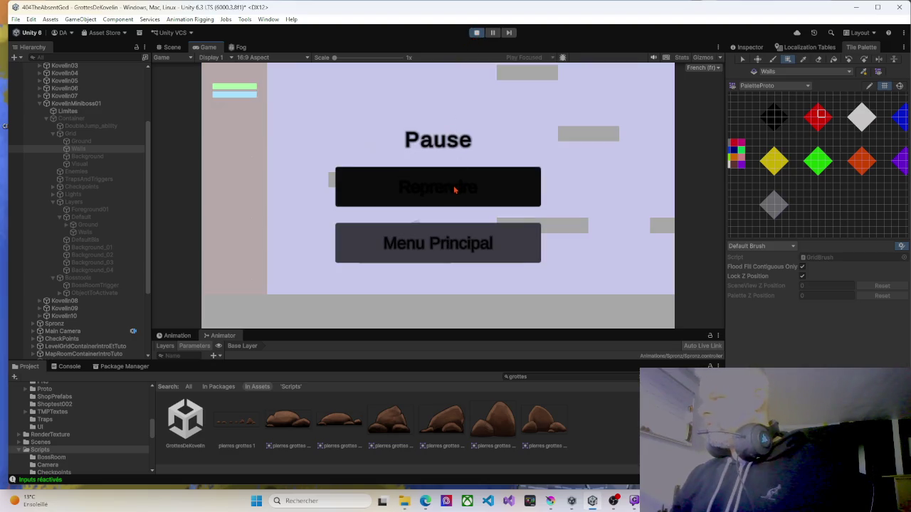
Return to Menu Principal, choose New Game and confirm overwriting the existing save.
left_click(453, 244)
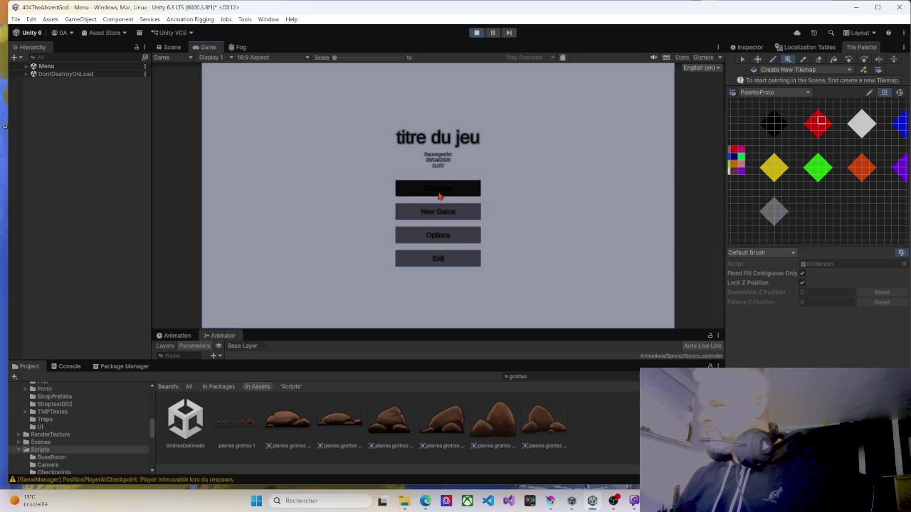
left_click(441, 216)
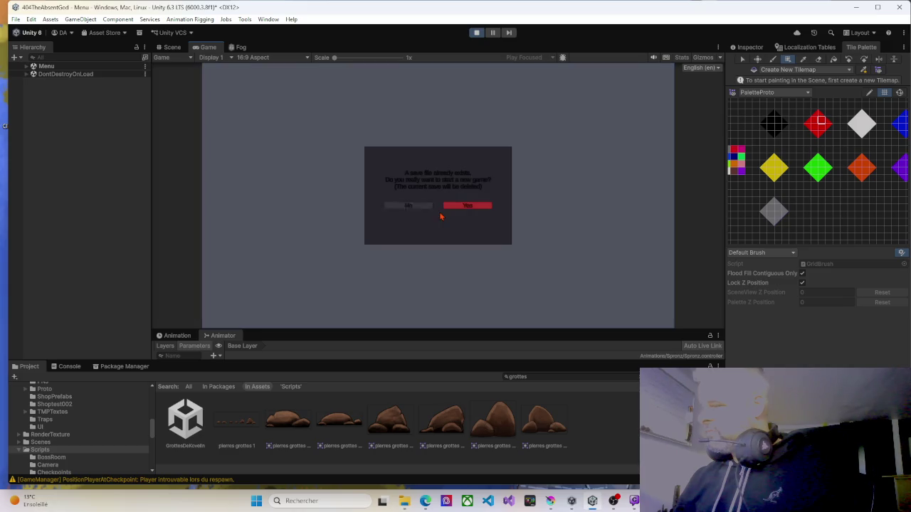
left_click(479, 208)
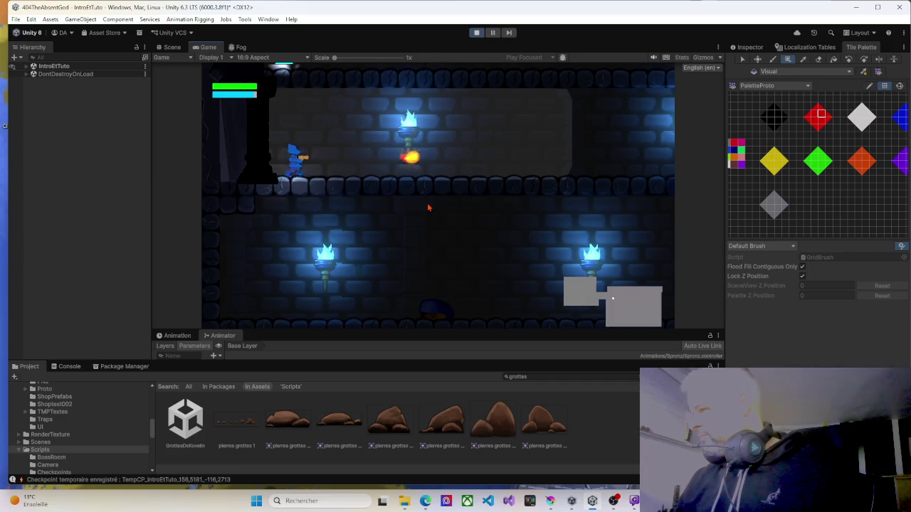
Guide the character right, down and up through the ledges to the next floor.
key("Right")
key("Right")
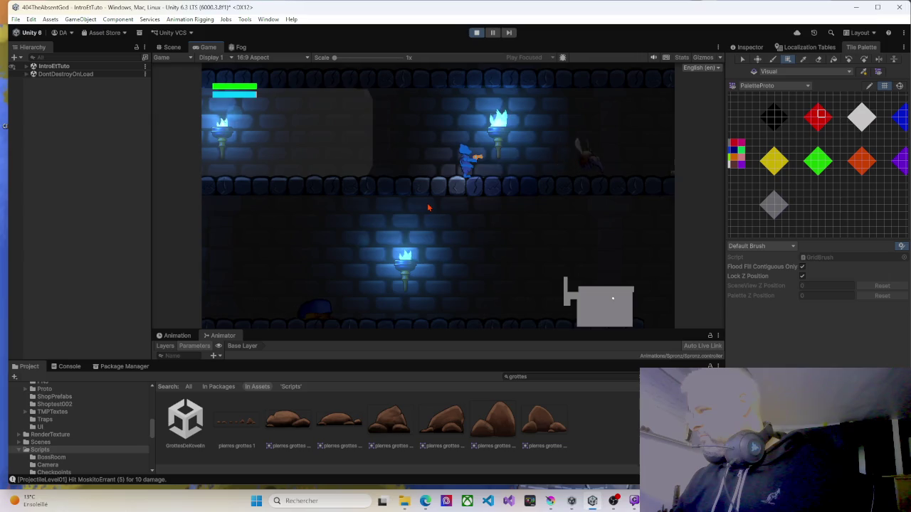
key("Down")
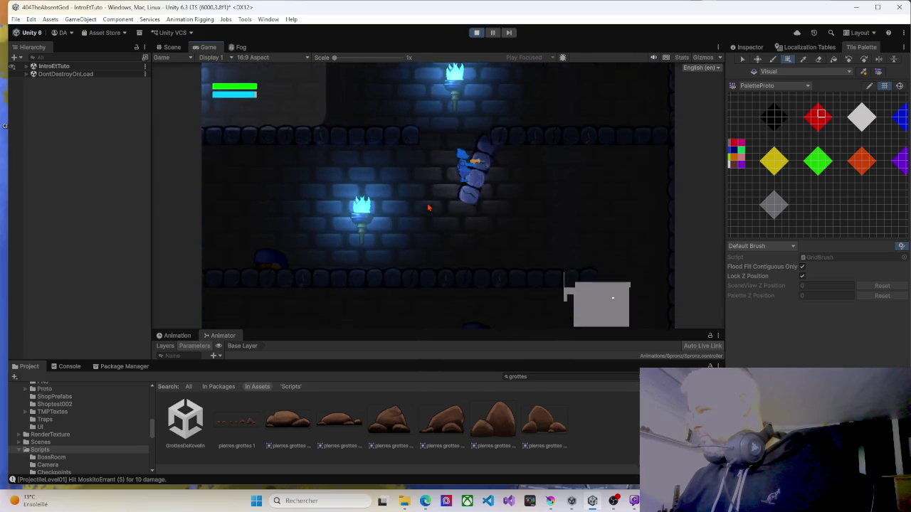
key("space")
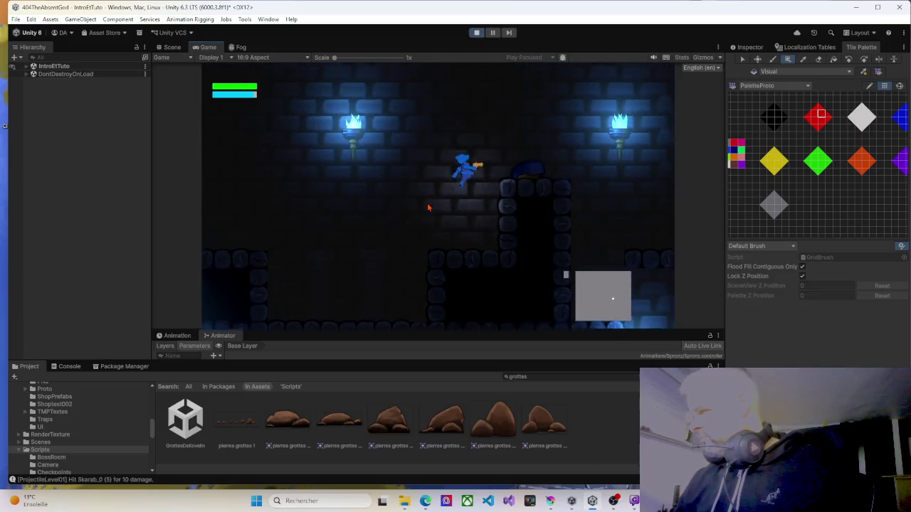
key("Right")
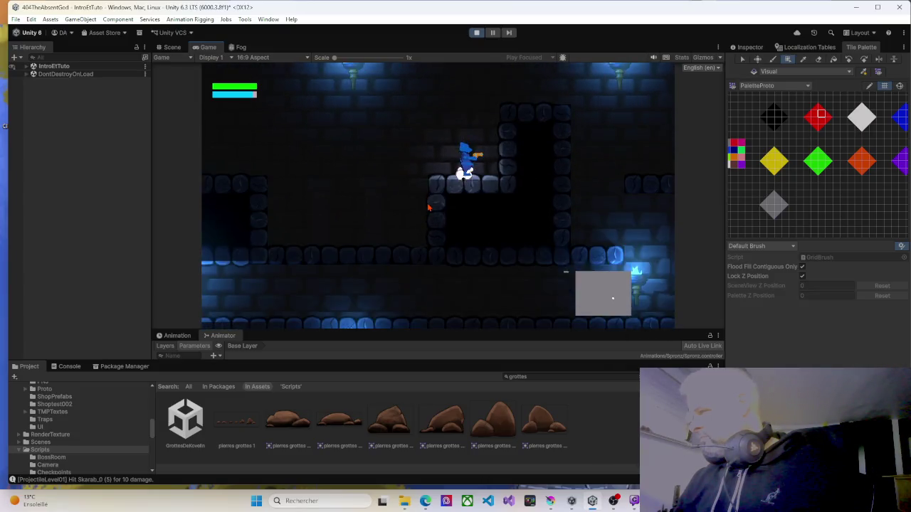
key("space")
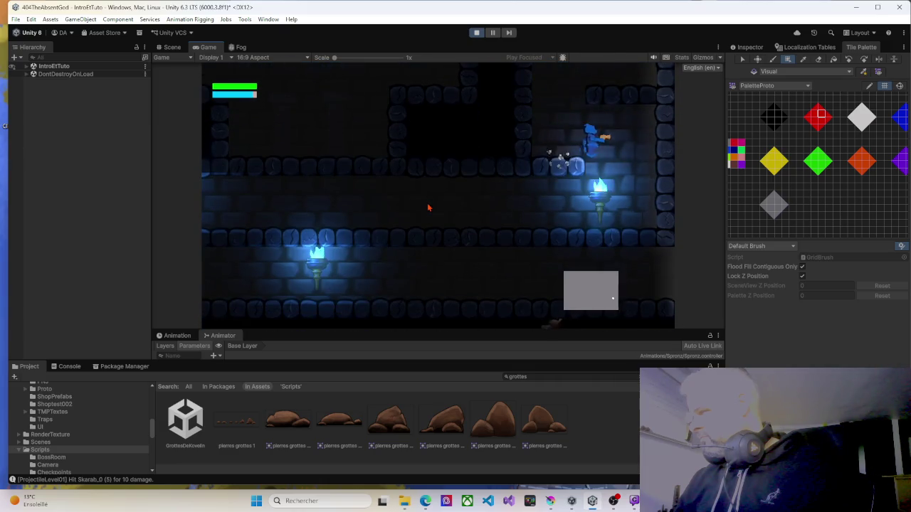
key("Left")
key("Left")
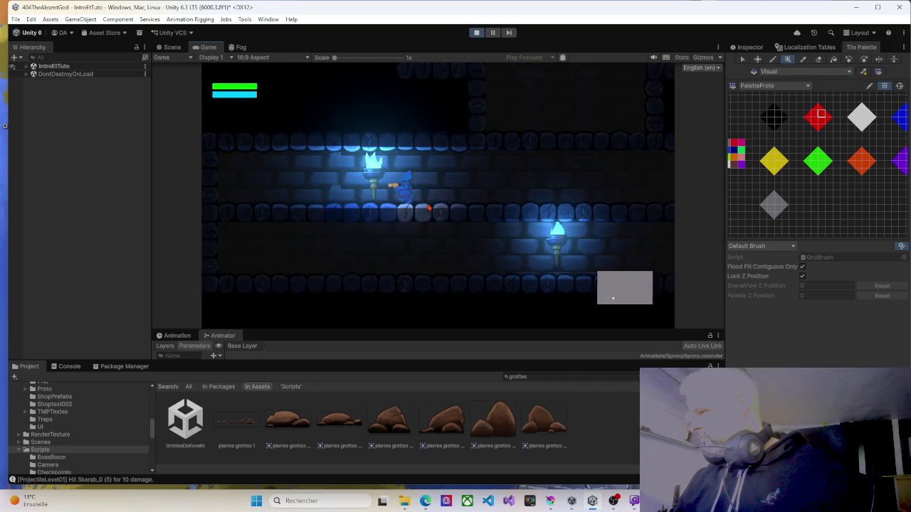
key("Down")
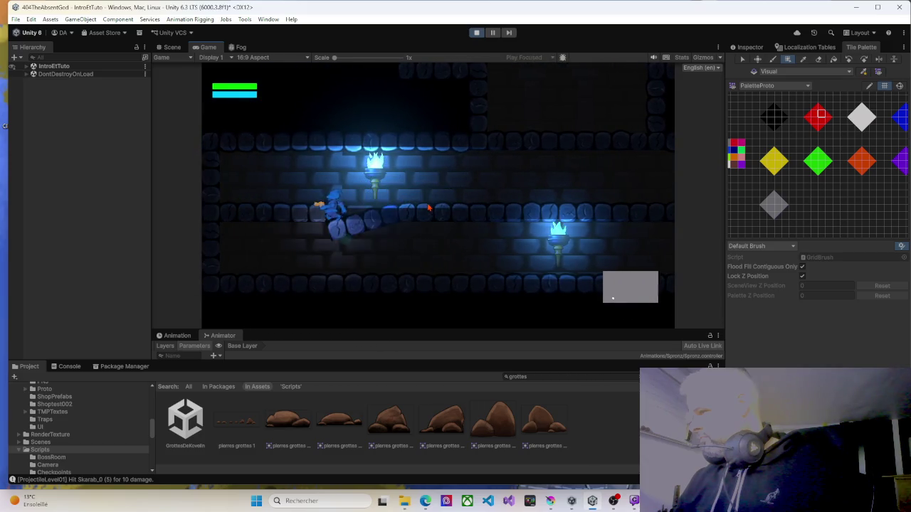
Walk right onto the blue platform and past the grey box to the checkpoint, then stop Play mode.
key("Right")
key("Right")
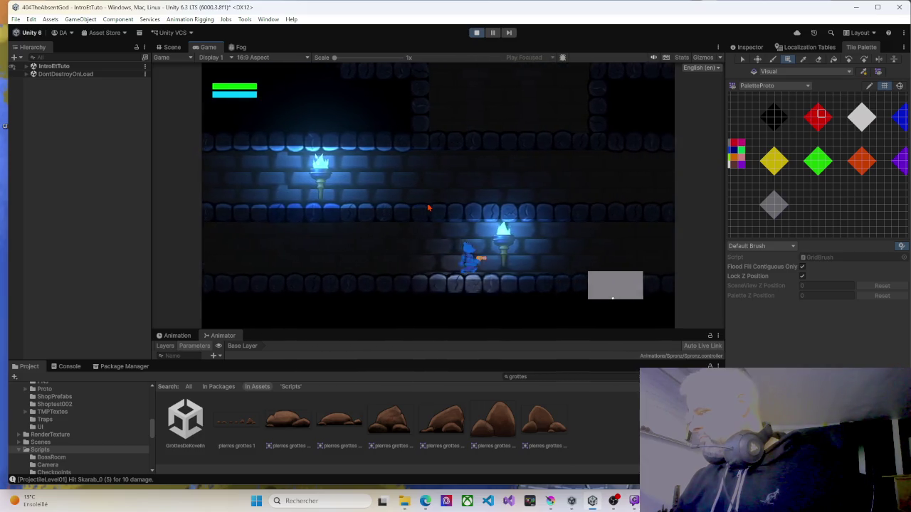
key("Right")
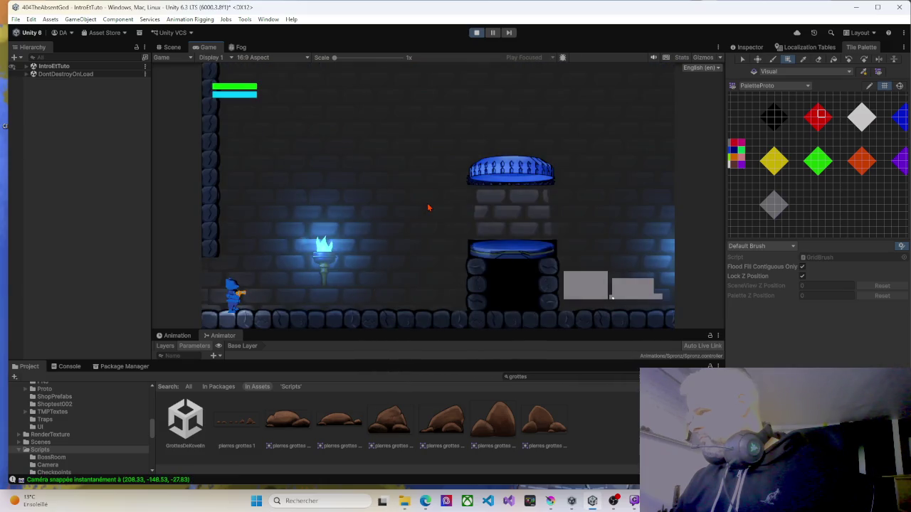
key("Right")
key("space")
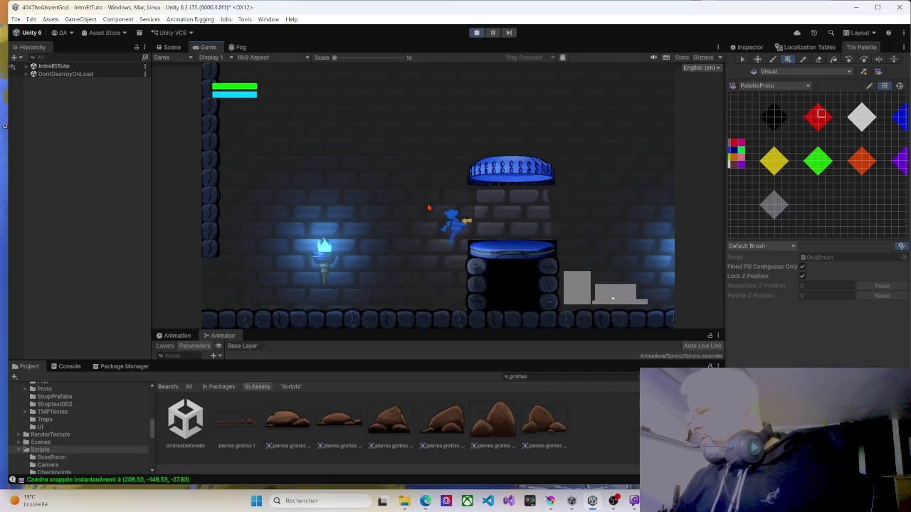
key("Right")
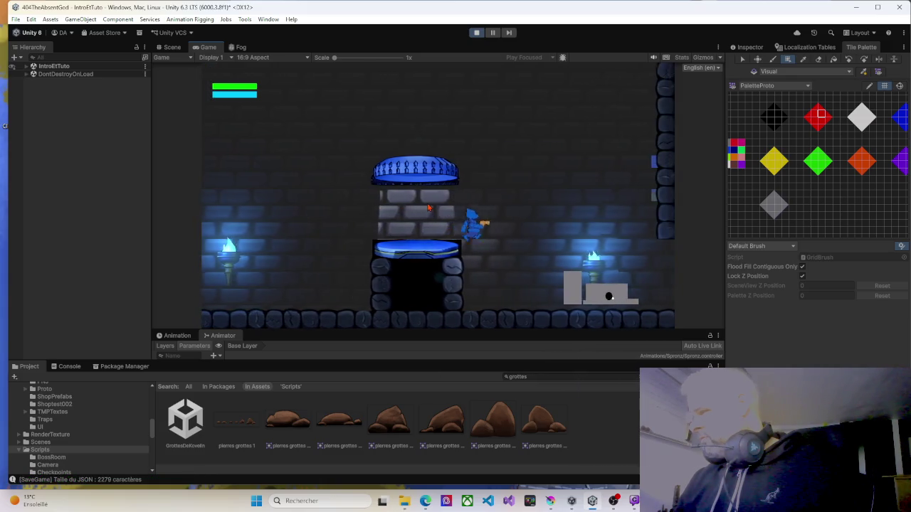
key("Right")
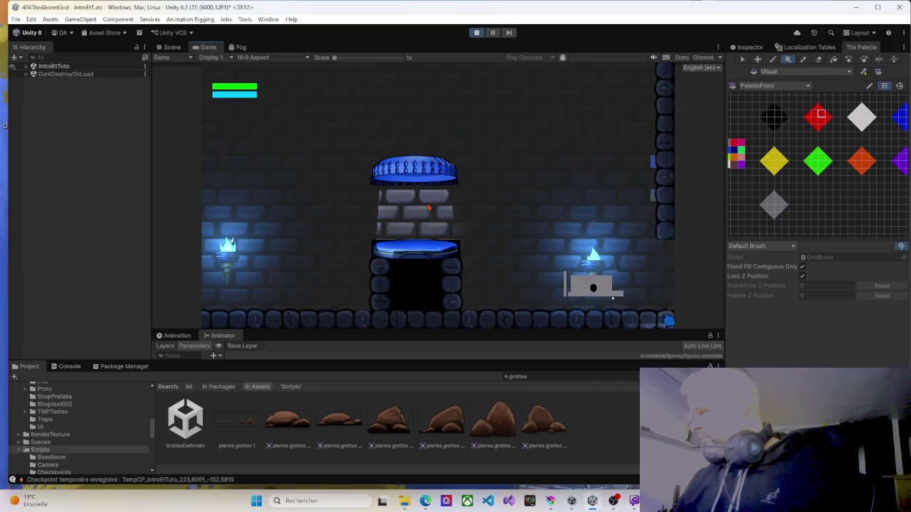
key("Left")
key("Right")
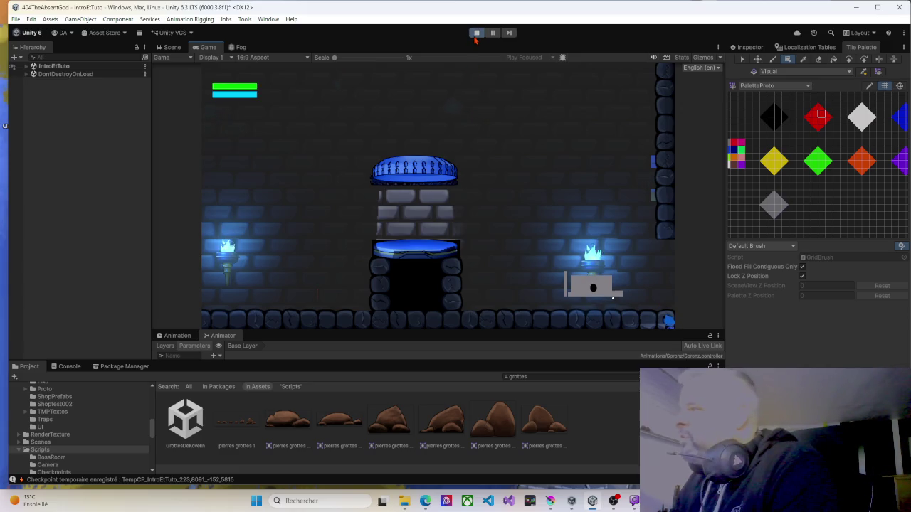
left_click(476, 33)
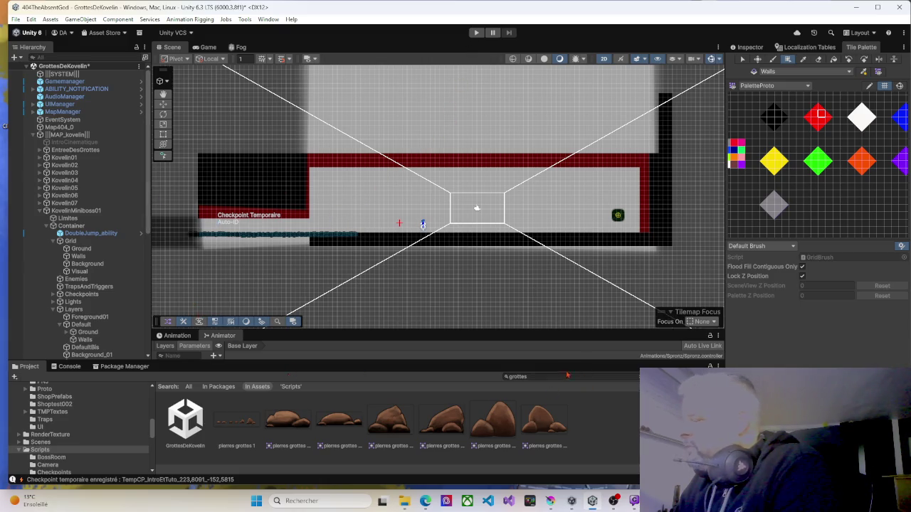
Search 'Intro' in the Project window, open IntroEtTuto and save the GrottesDeKovelin changes.
left_click(508, 376)
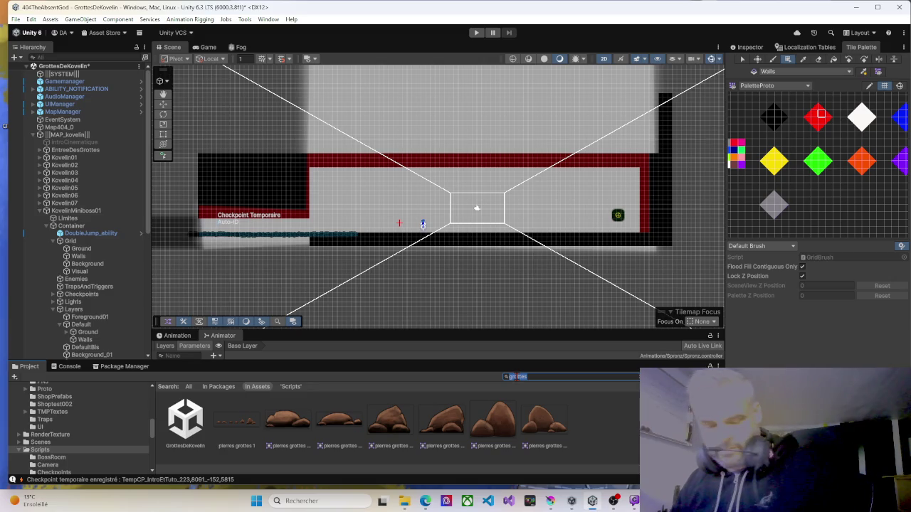
type("Intro")
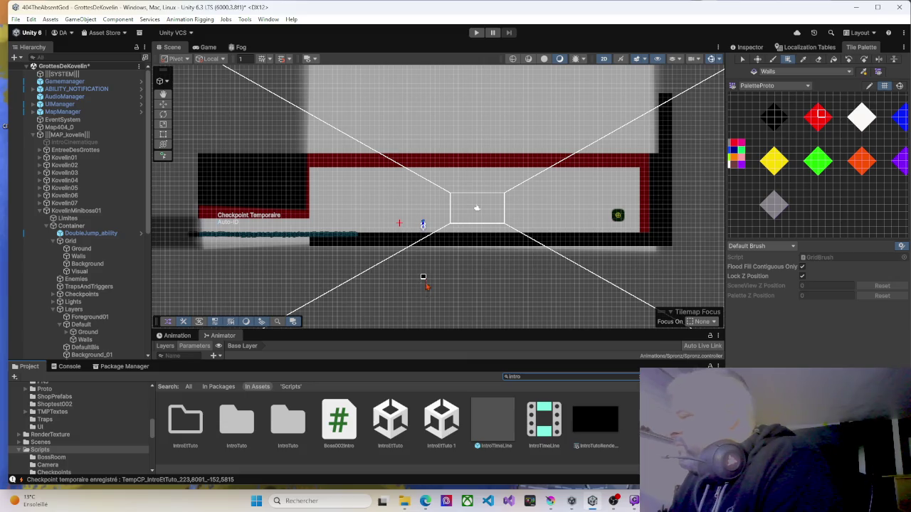
double_click(378, 426)
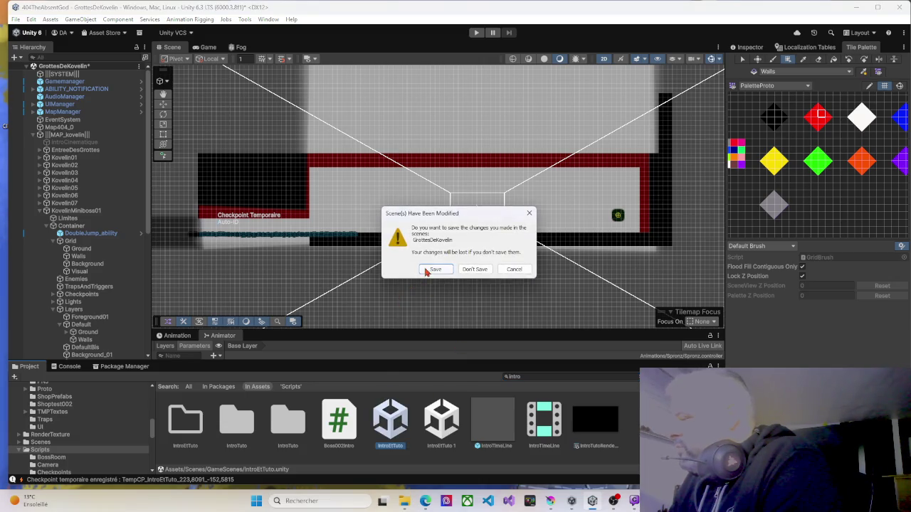
left_click(425, 270)
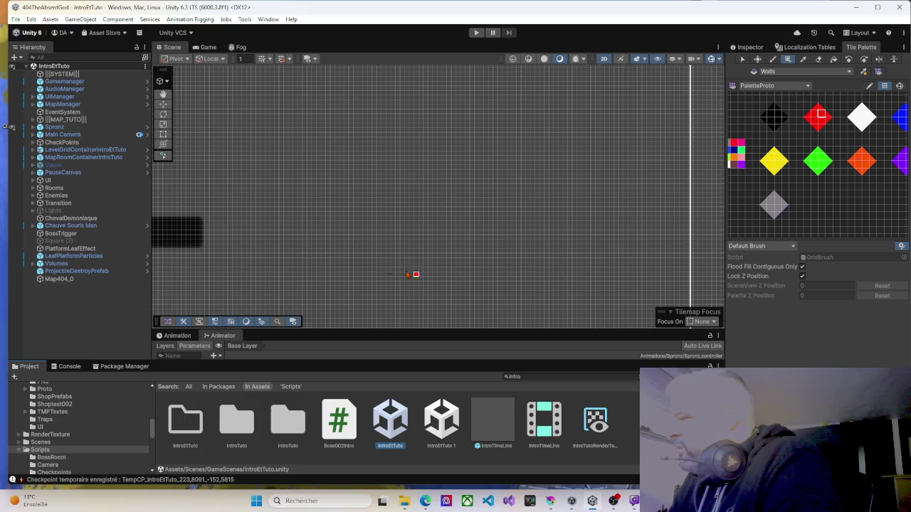
Expand MAP_TUTO and SalleDeLaRelique, inspect its Limites, and centre the view on the checkpoint area.
scroll(264, 272, "down", 3)
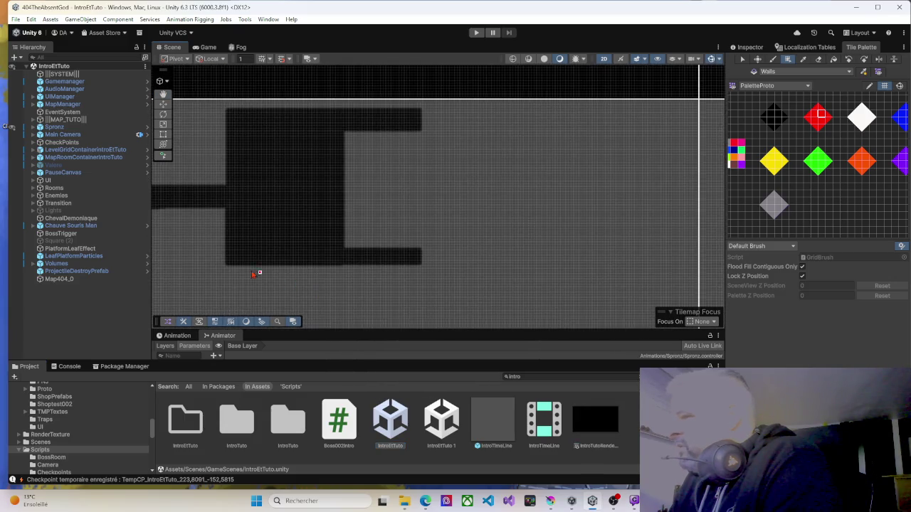
scroll(288, 261, "down", 3)
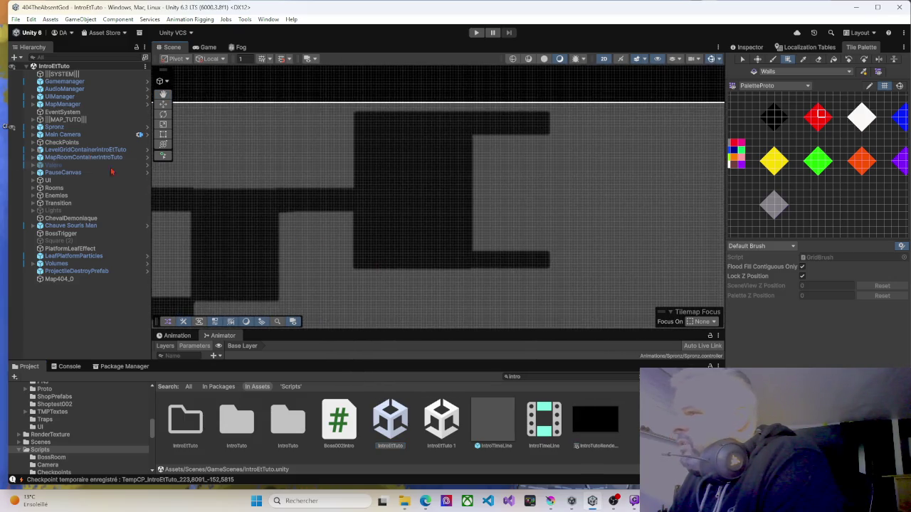
left_click(32, 120)
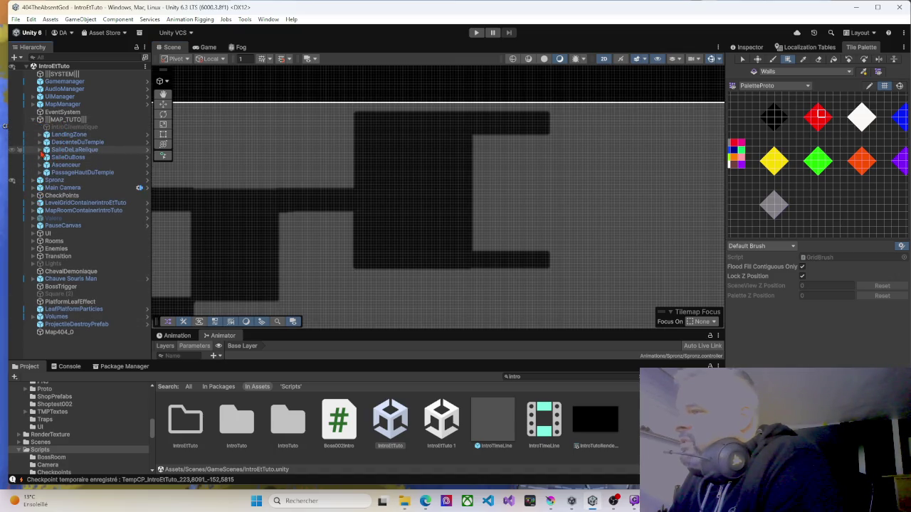
left_click(40, 150)
left_click(65, 158)
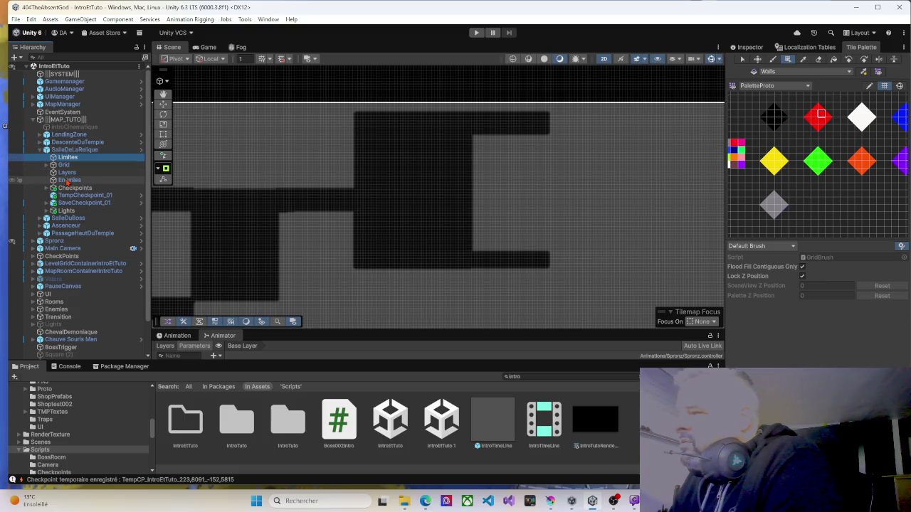
left_click(250, 240)
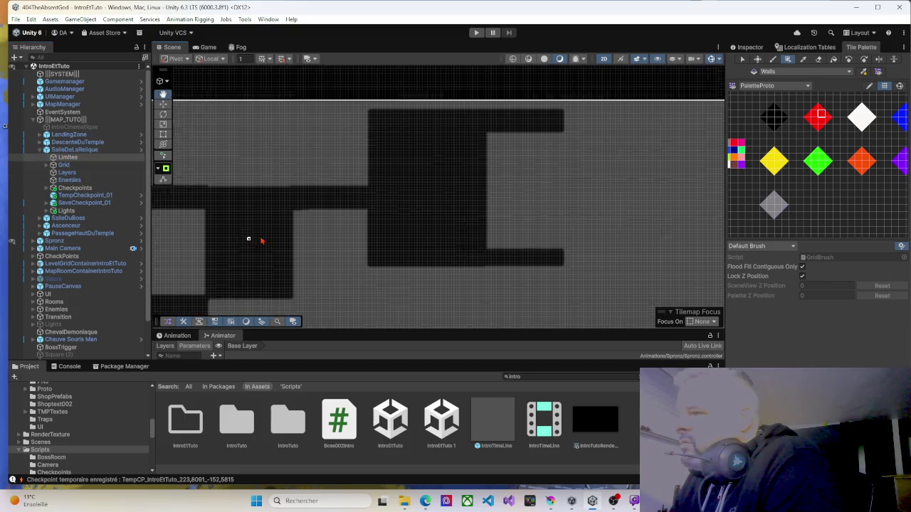
scroll(435, 235, "up", 5)
scroll(435, 234, "down", 6)
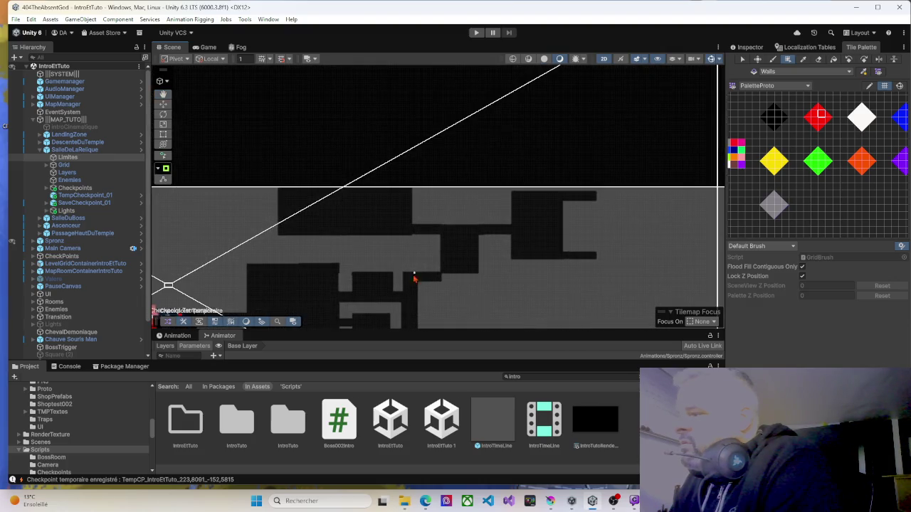
scroll(479, 225, "down", 3)
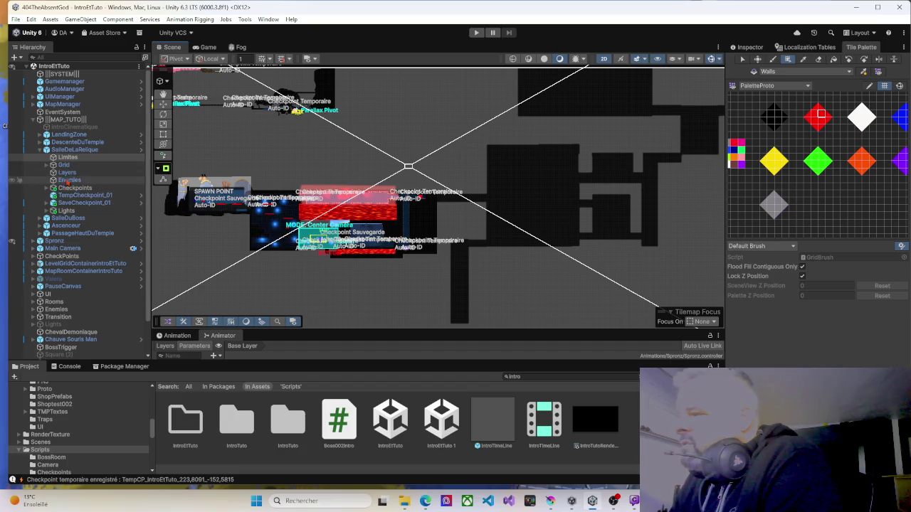
scroll(321, 256, "up", 2)
scroll(321, 256, "up", 5)
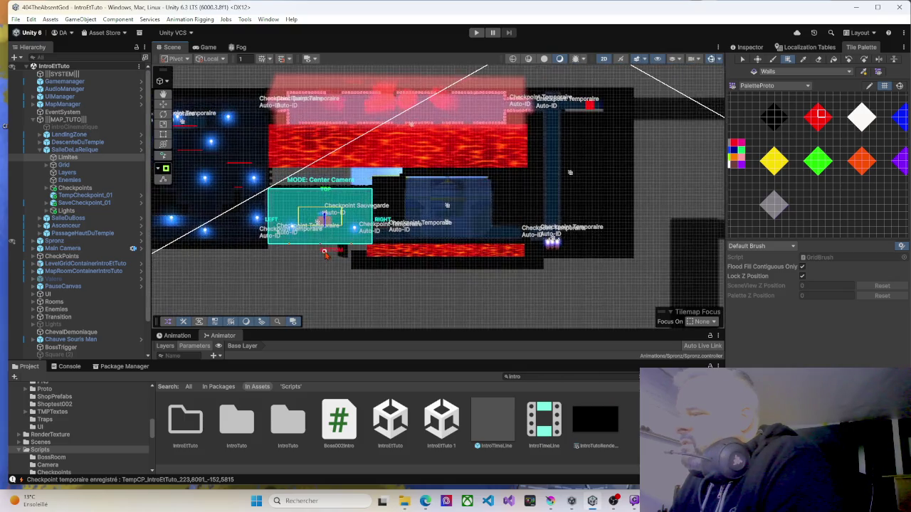
scroll(340, 252, "up", 5)
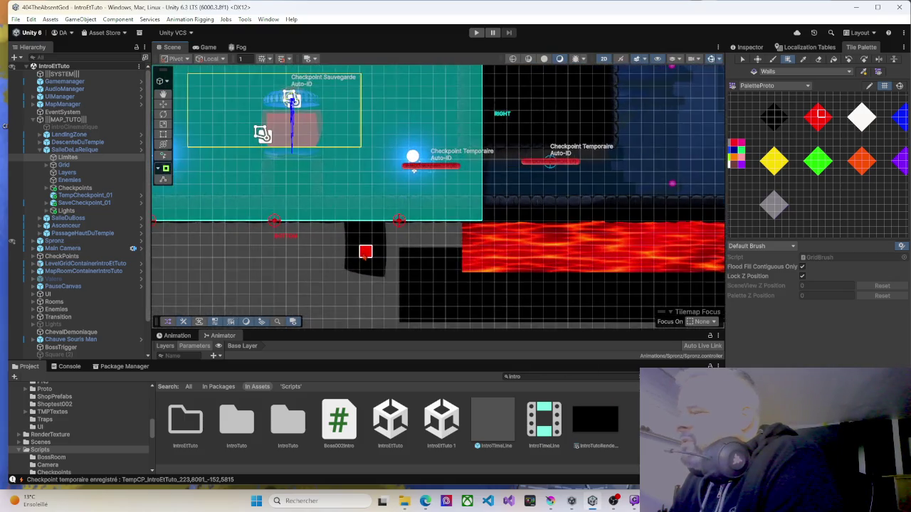
left_click_drag(411, 237, 331, 234)
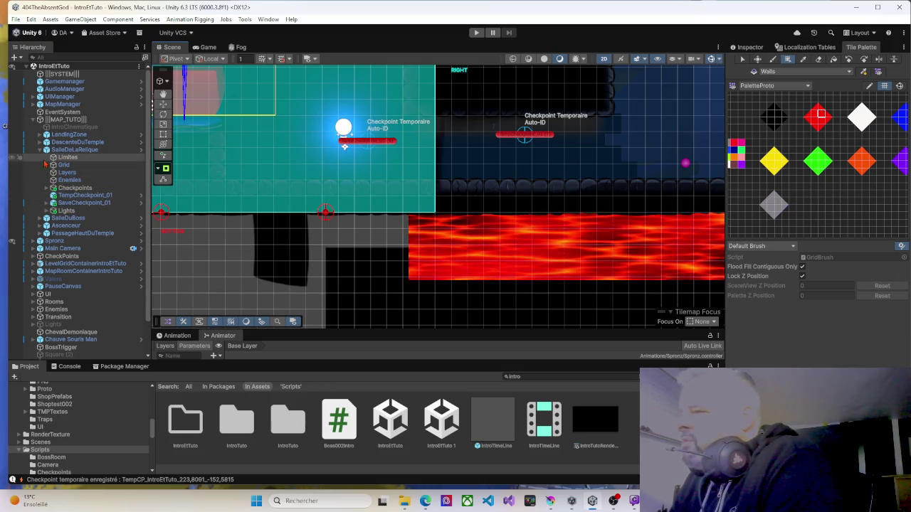
Browse DescenteDuTemple's children, then re-expand and select the SalleDeLaRelique room object.
left_click(41, 156)
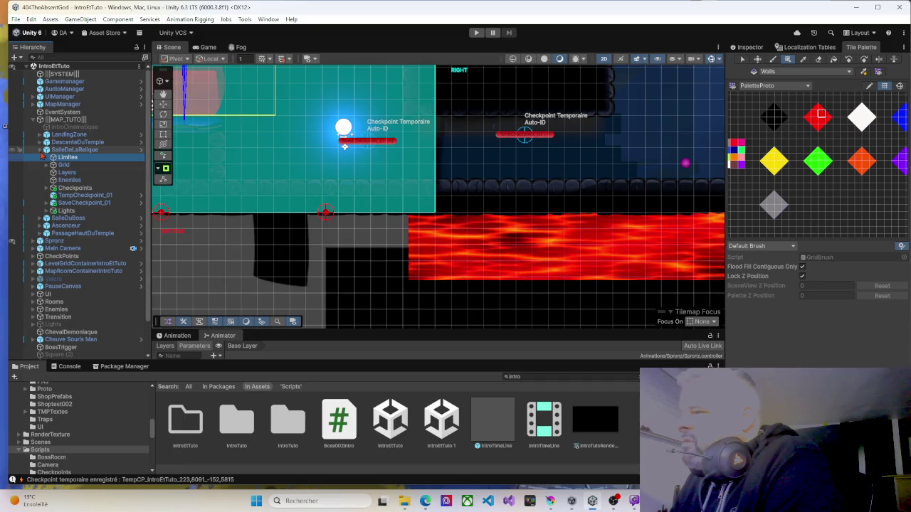
left_click(41, 150)
left_click(40, 143)
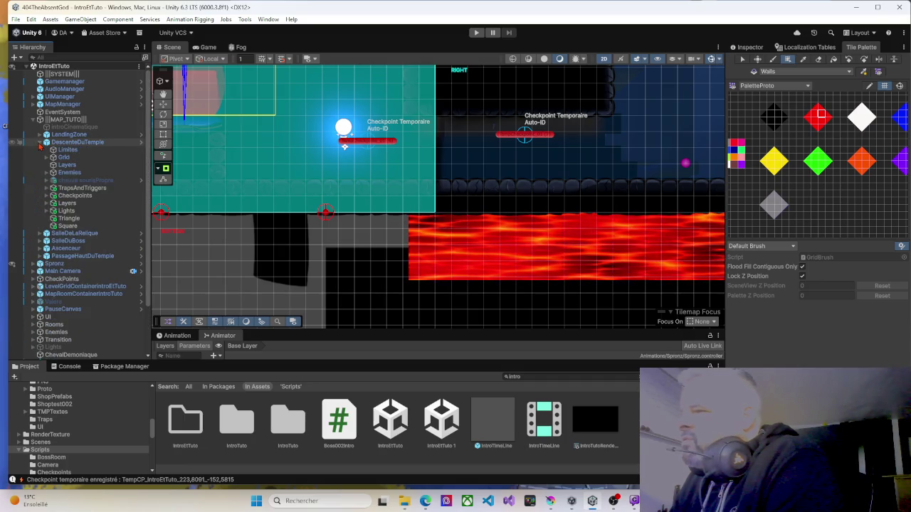
left_click(40, 143)
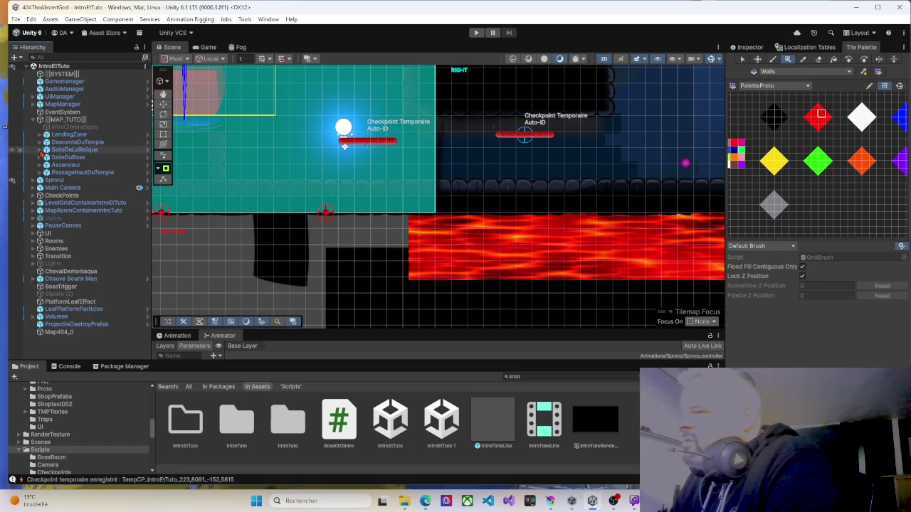
left_click(41, 150)
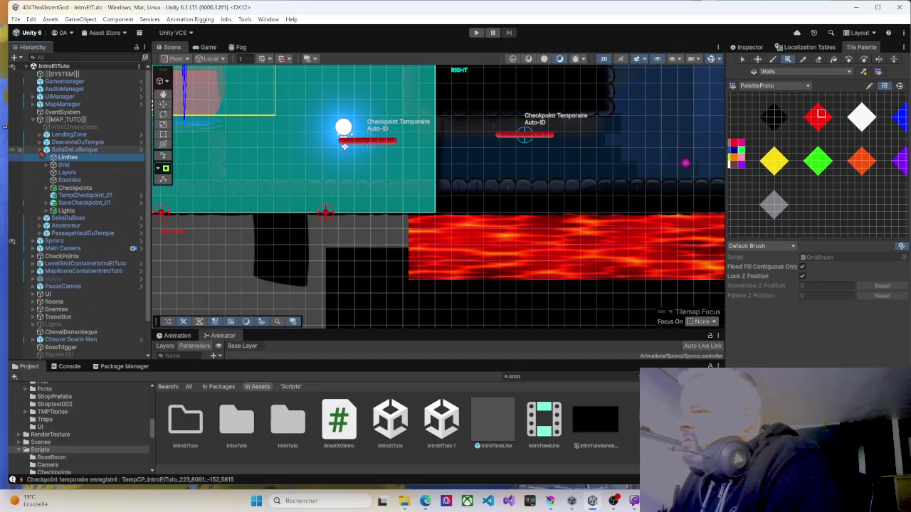
left_click(67, 149)
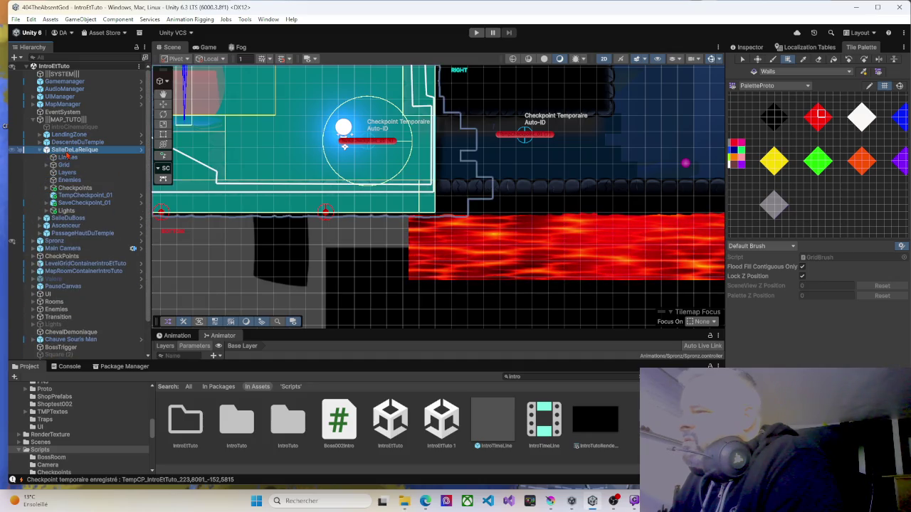
Add an empty Container under SalleDeLaRelique and try moving Lights, checkpoints and Checkpoints into it.
right_click(66, 150)
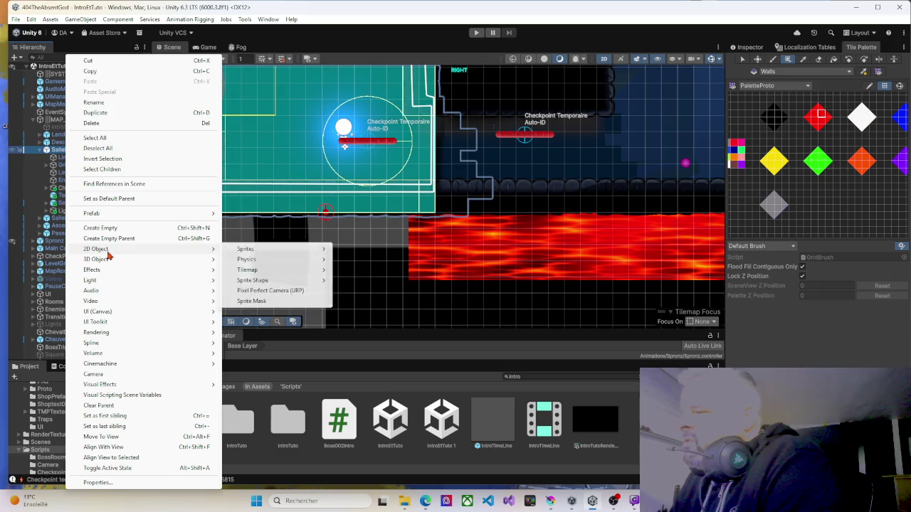
left_click(102, 229)
type("Container")
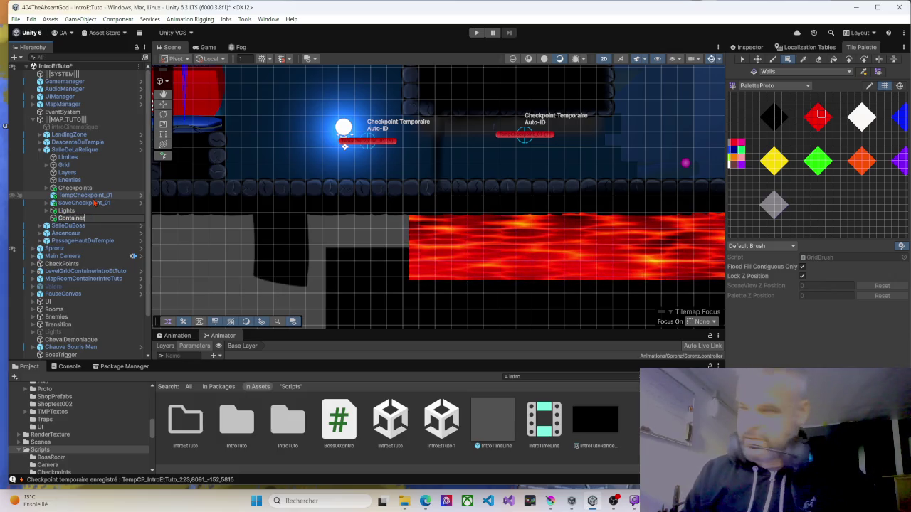
key("Return")
left_click(70, 211)
left_click_drag(72, 222, 78, 210)
left_click(74, 206)
key("Up")
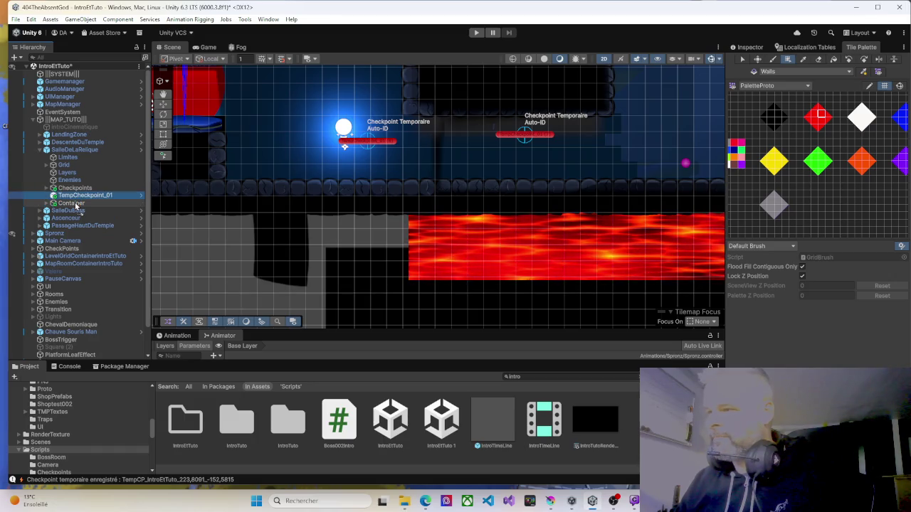
key("Delete")
left_click(73, 188)
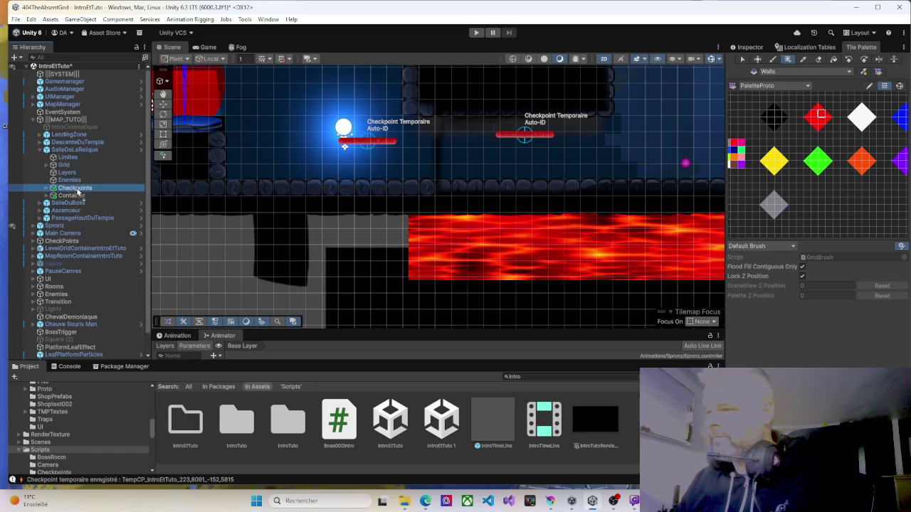
left_click_drag(73, 199, 71, 188)
left_click(69, 180)
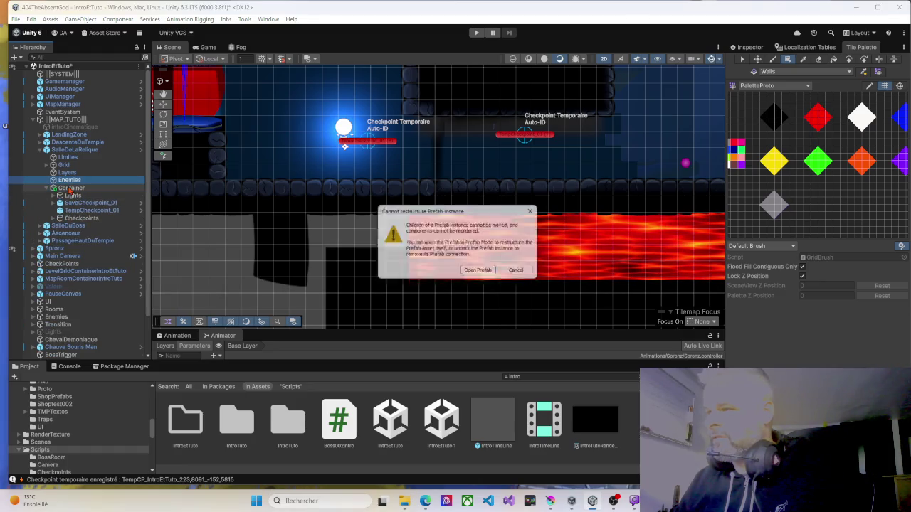
left_click(536, 214)
Undo the three moves into Container after the prefab restructure warning.
left_click(76, 189)
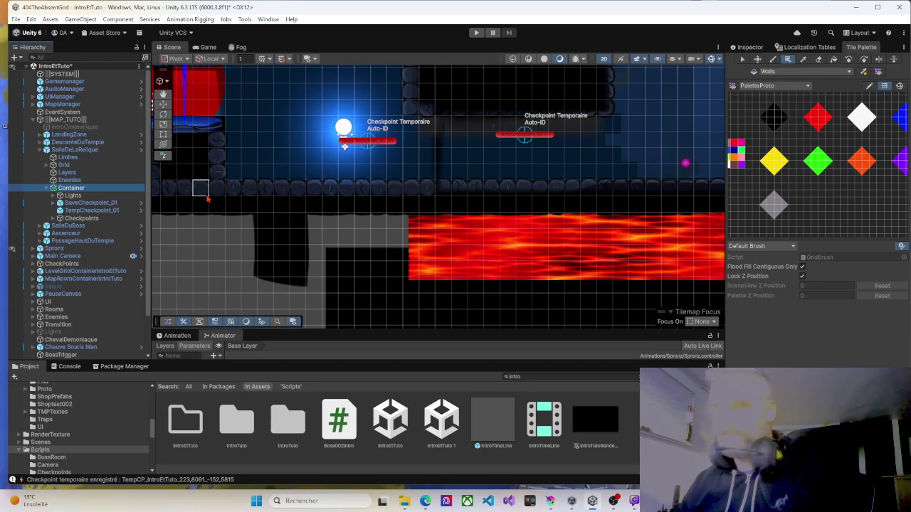
key("ctrl+z")
key("ctrl+z")
key("ctrl+z")
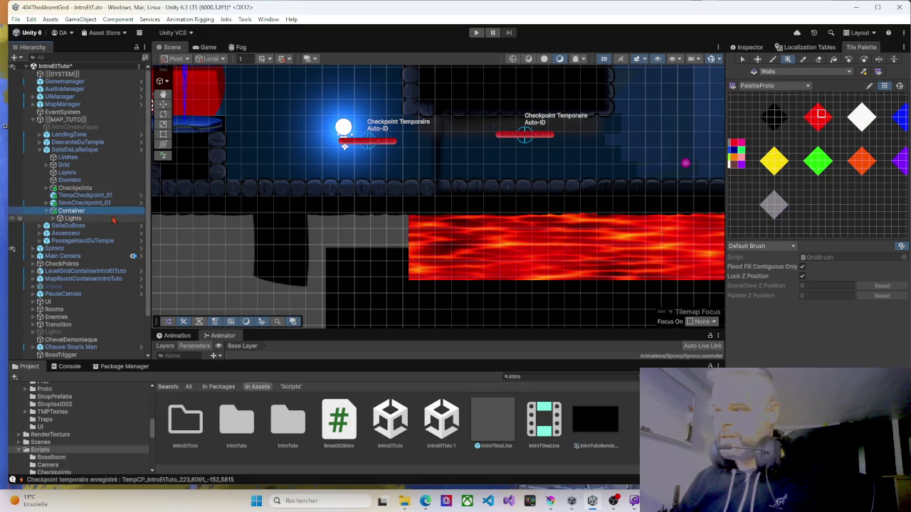
key("ctrl+z")
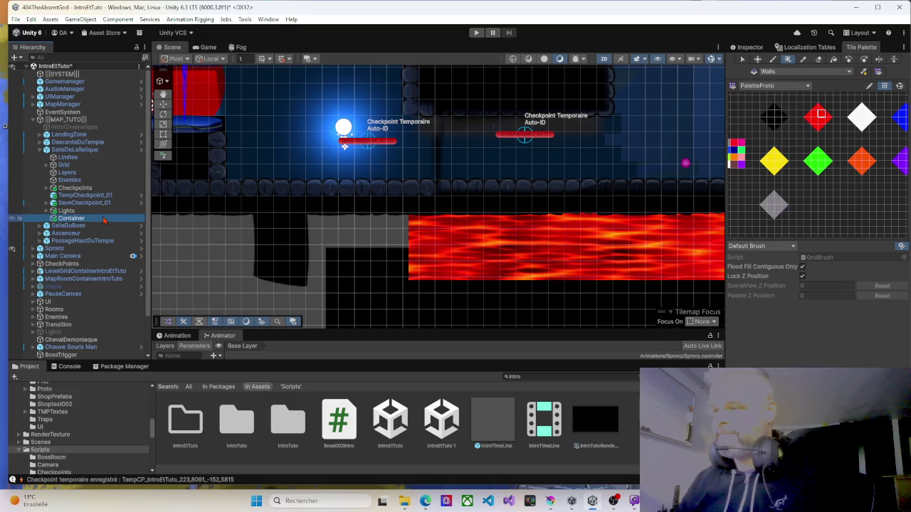
key("ctrl+z")
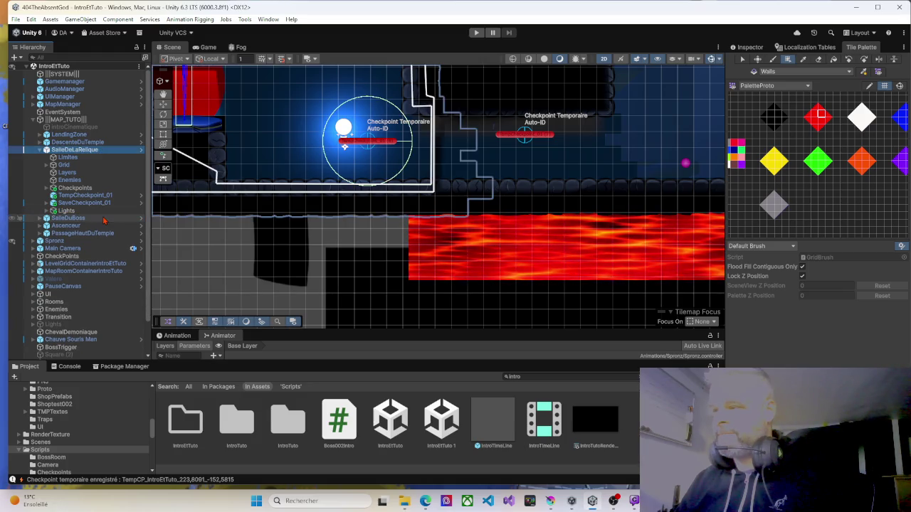
Unpack the SalleDeLaRelique prefab instance.
right_click(71, 152)
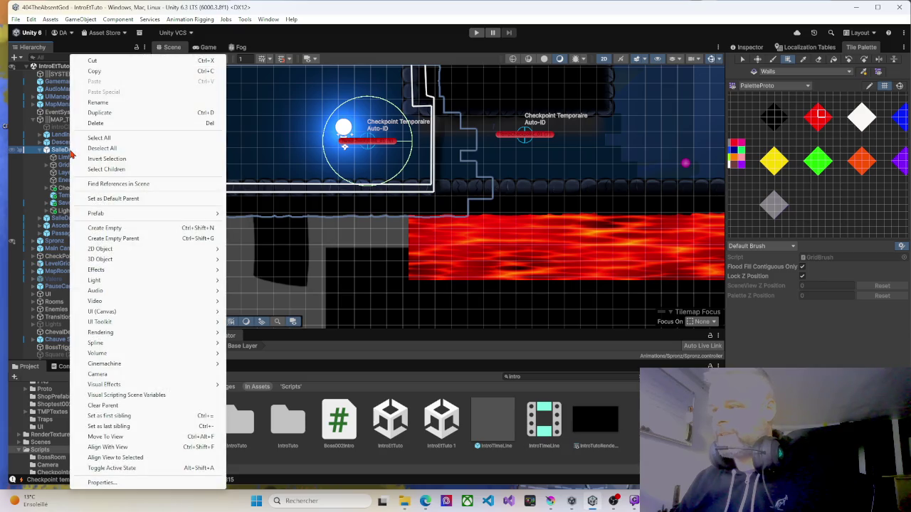
mouse_move(97, 215)
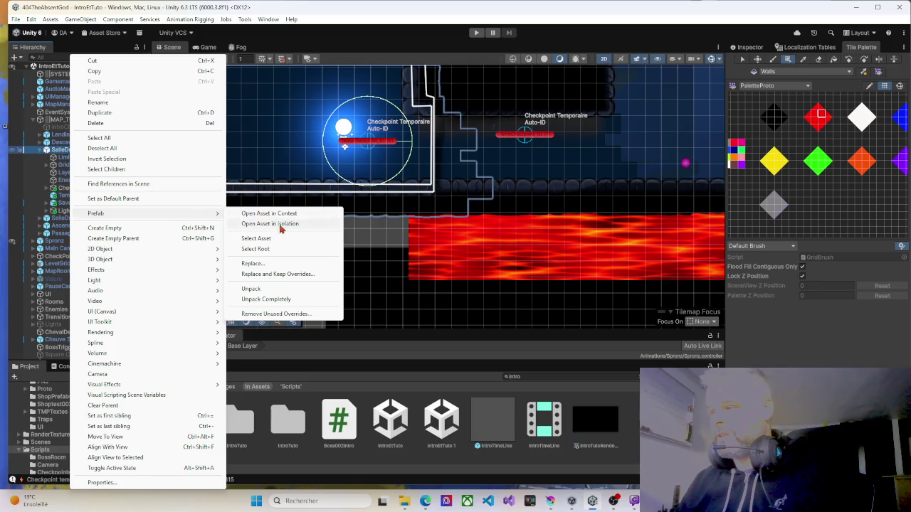
left_click(263, 290)
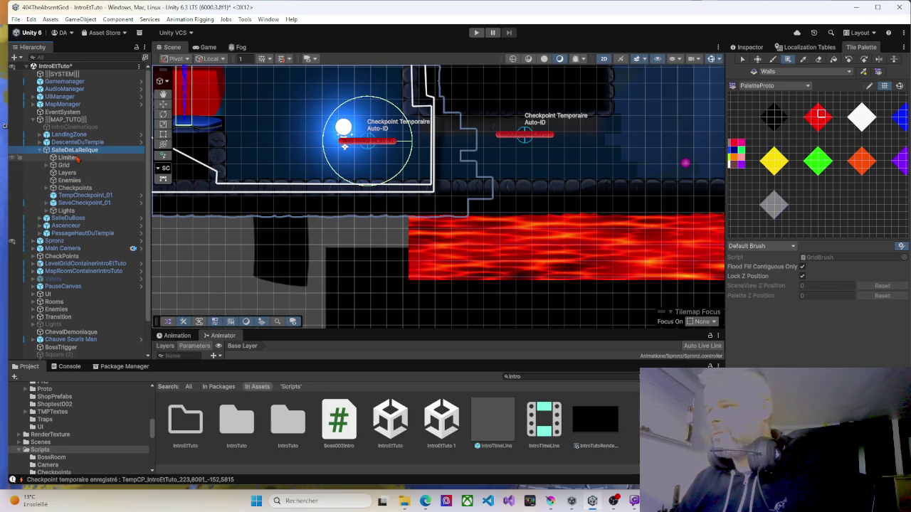
Create an empty child named Container and move Grid through Lights inside it.
right_click(74, 151)
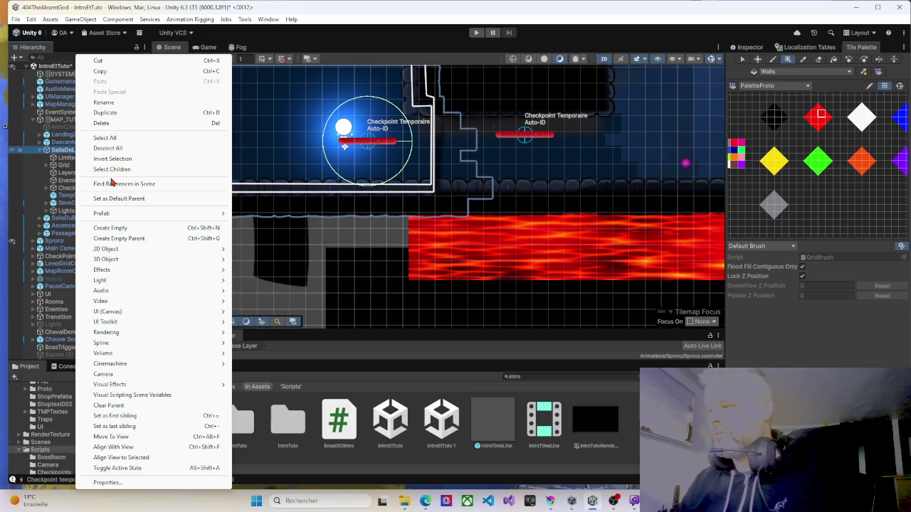
left_click(110, 228)
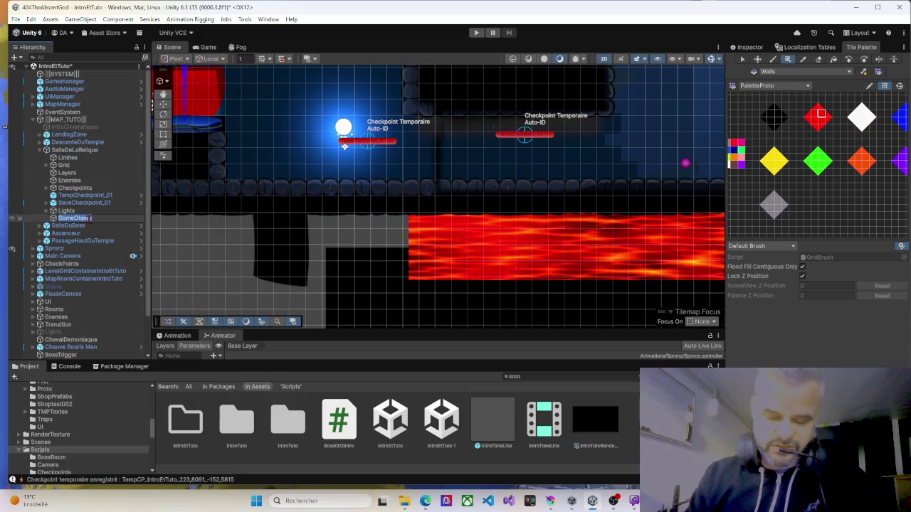
type("do")
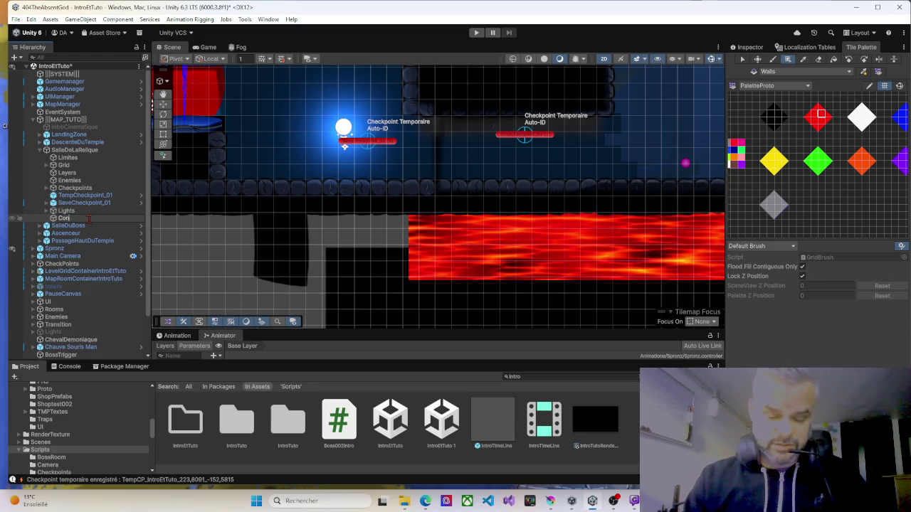
type("er")
key("Return")
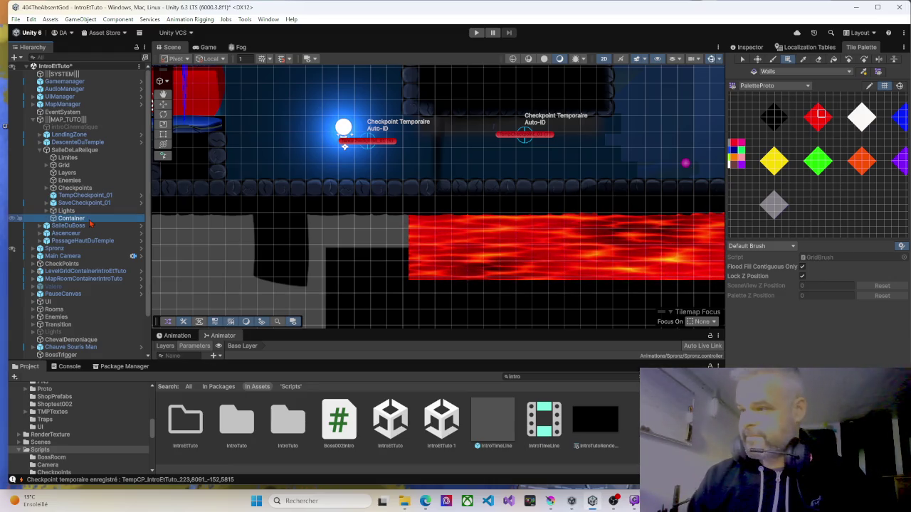
left_click(64, 166)
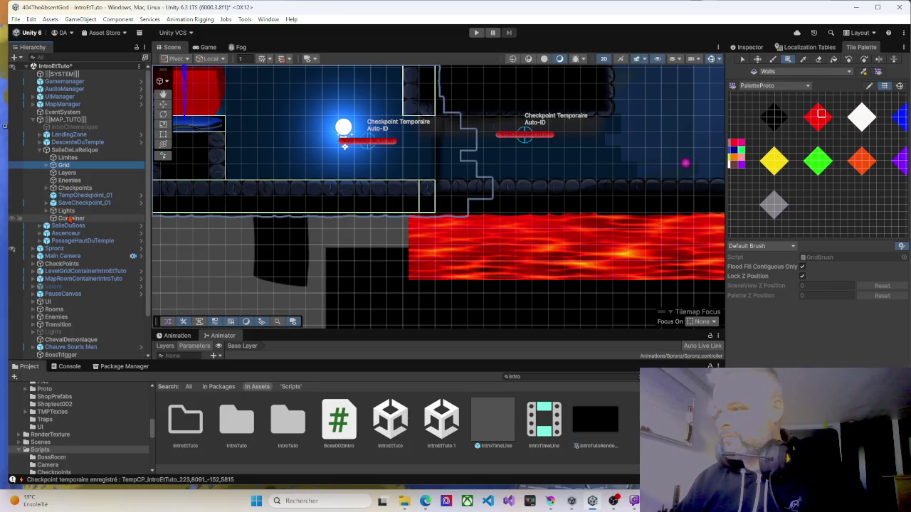
left_click(66, 211, "shift")
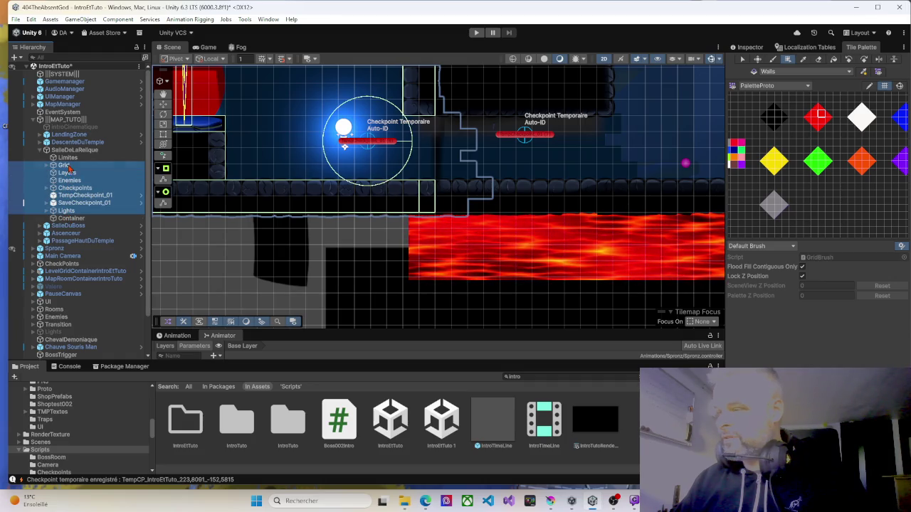
left_click_drag(77, 220, 77, 221)
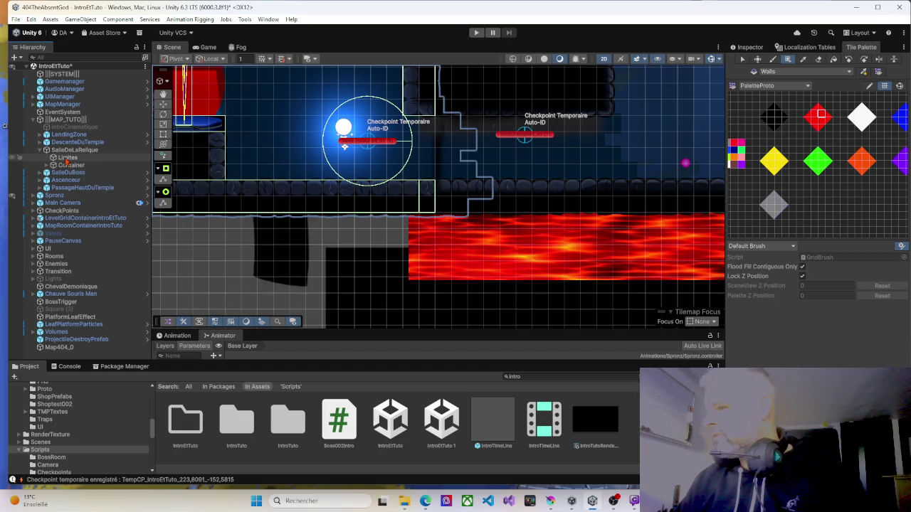
Select the Ground tilemap in Container's Grid and paint one more black tile at the floor's end.
left_click(67, 158)
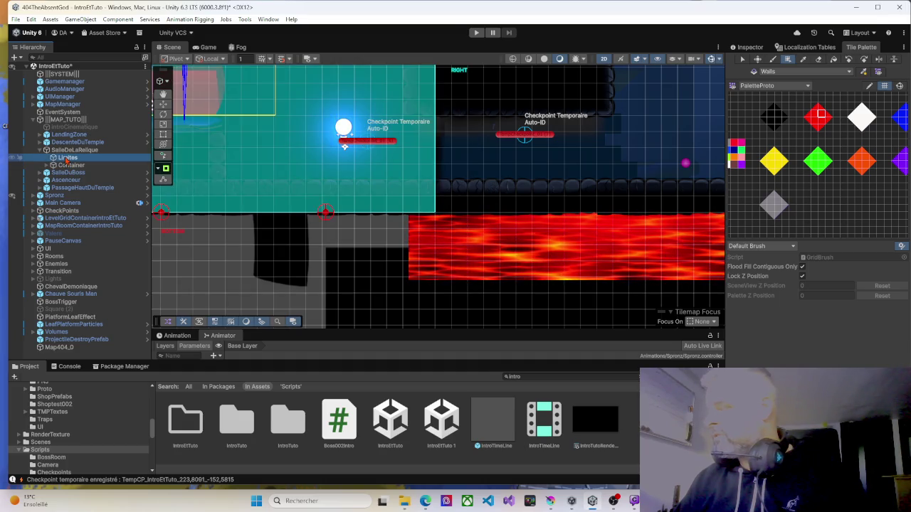
left_click(68, 165)
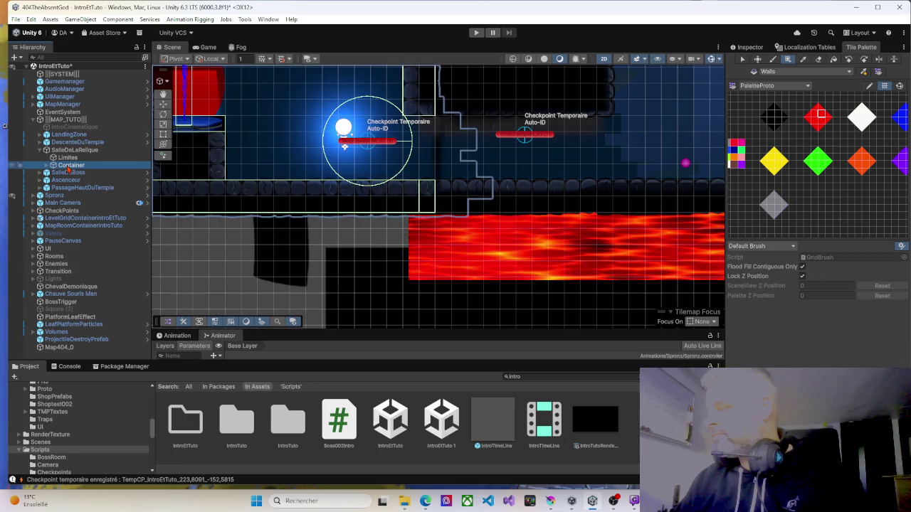
scroll(424, 189, "up", 3)
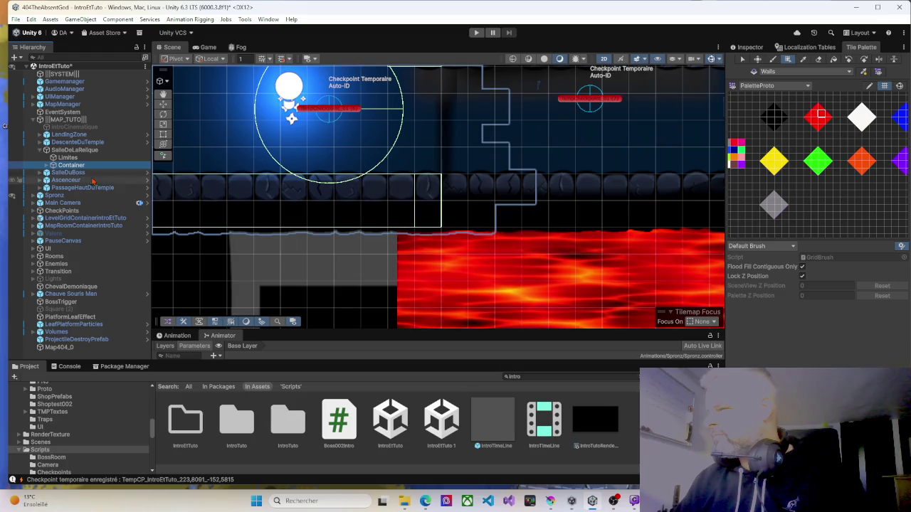
left_click(47, 165)
left_click(52, 173)
left_click(72, 174)
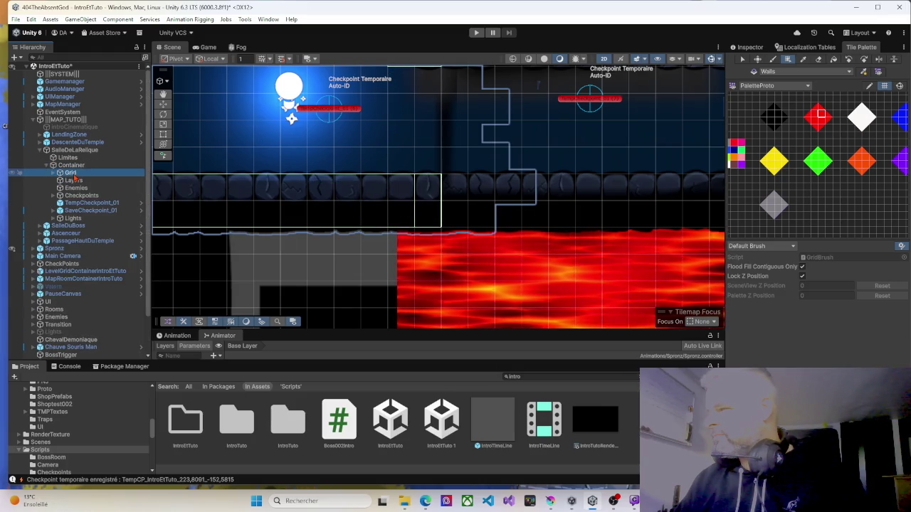
left_click(52, 173)
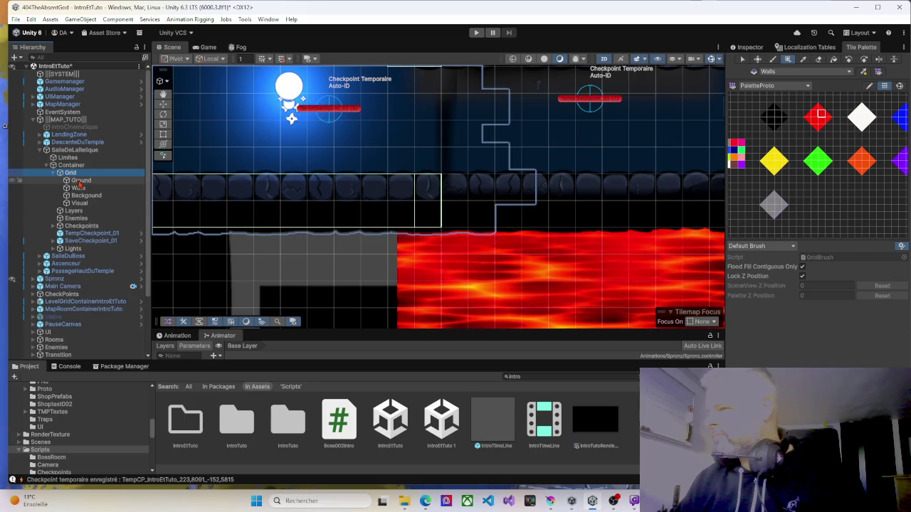
left_click(80, 180)
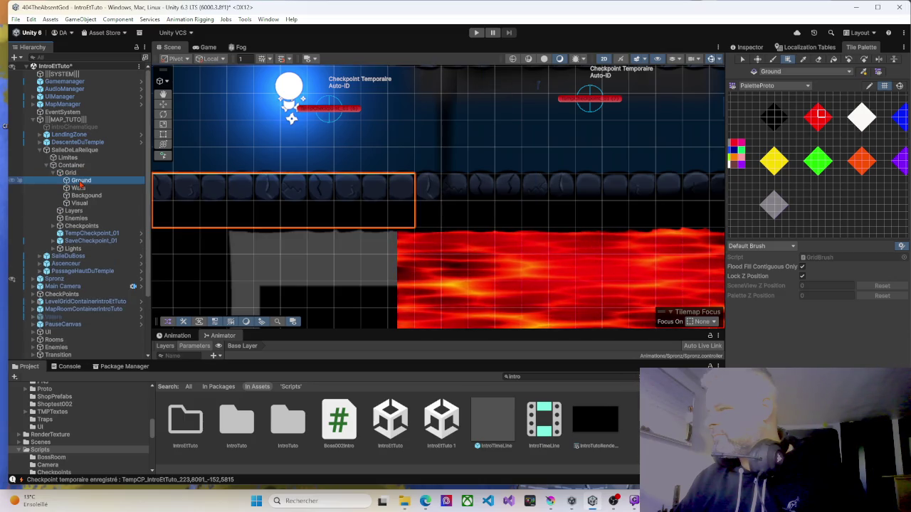
scroll(235, 174, "down", 3)
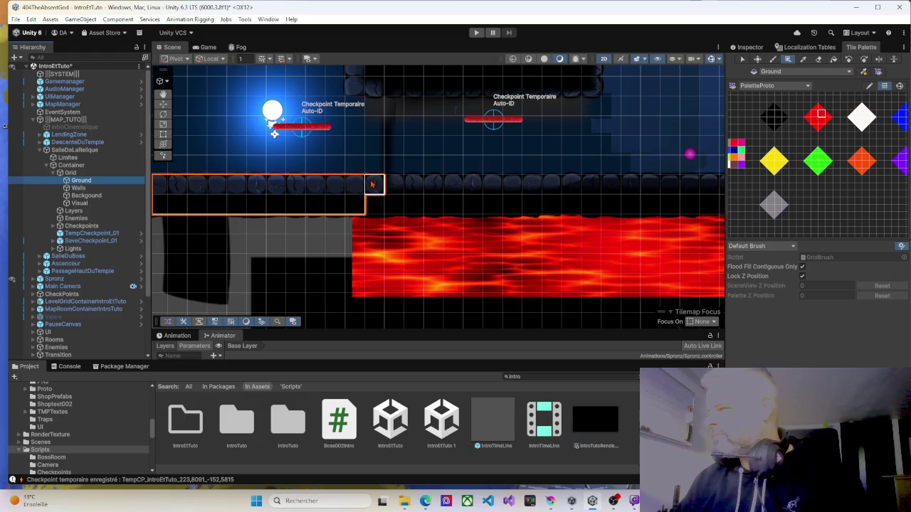
left_click(772, 116)
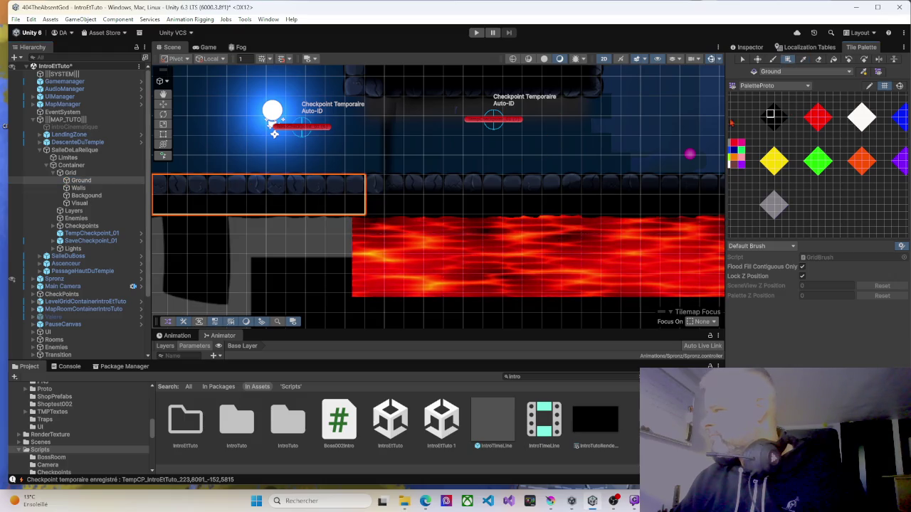
left_click(378, 189)
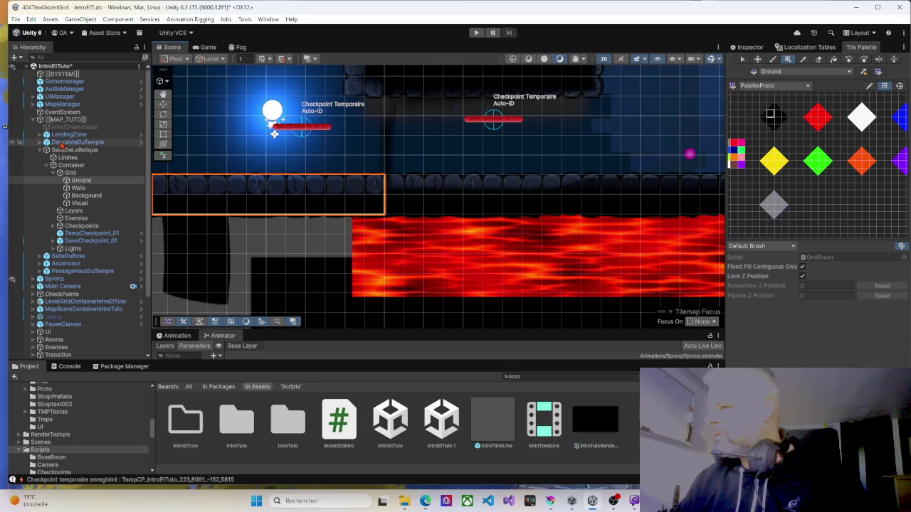
Select the Spronz player object and pan the Scene view to the right.
scroll(63, 203, "down", 3)
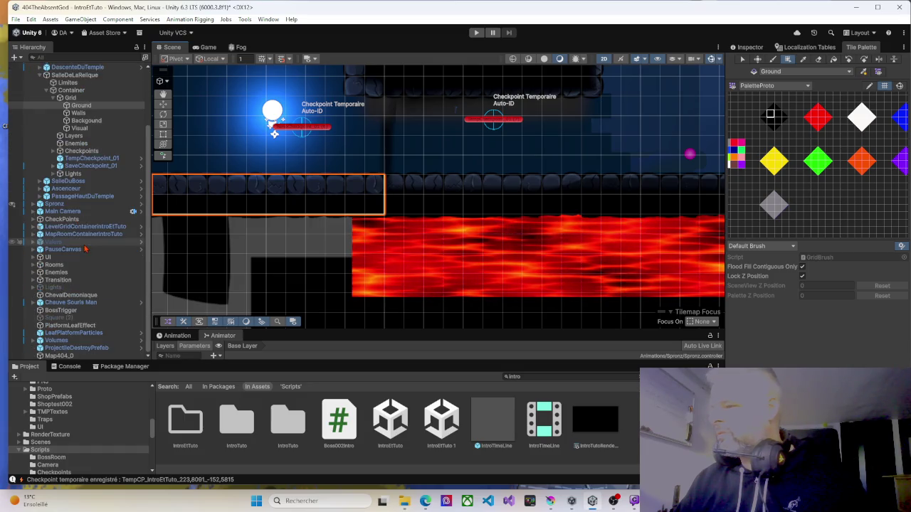
left_click(55, 204)
left_click_drag(254, 161, 427, 173)
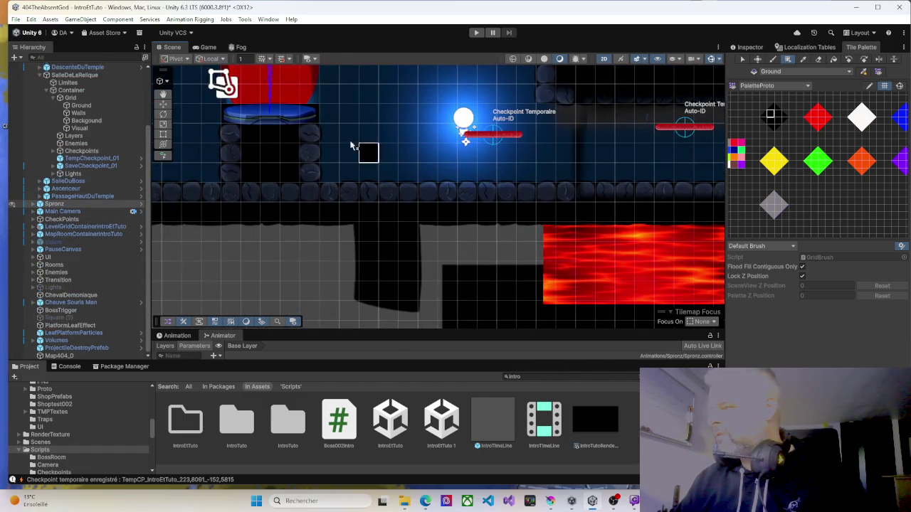
Move Spronz to the view centre, raise it slightly above the floor, and start Play mode.
right_click(400, 145)
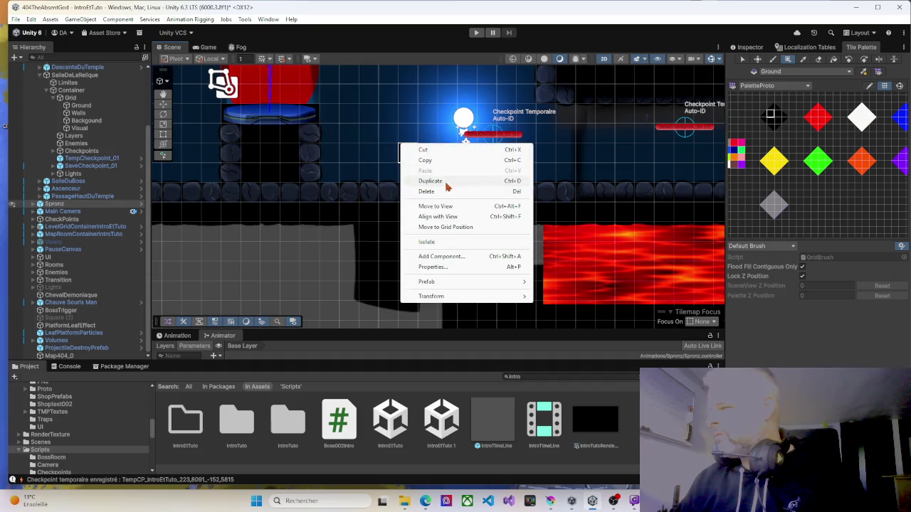
left_click(447, 208)
left_click(163, 104)
left_click_drag(438, 162, 438, 127)
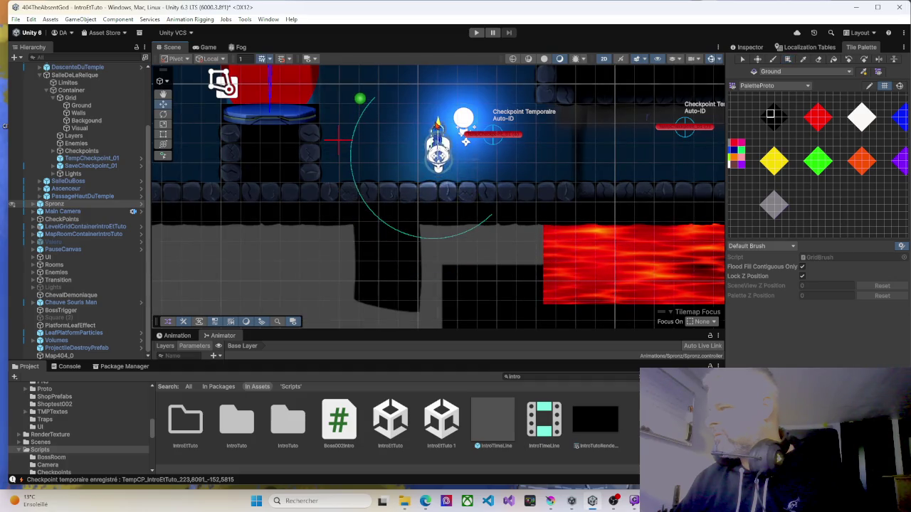
left_click(476, 32)
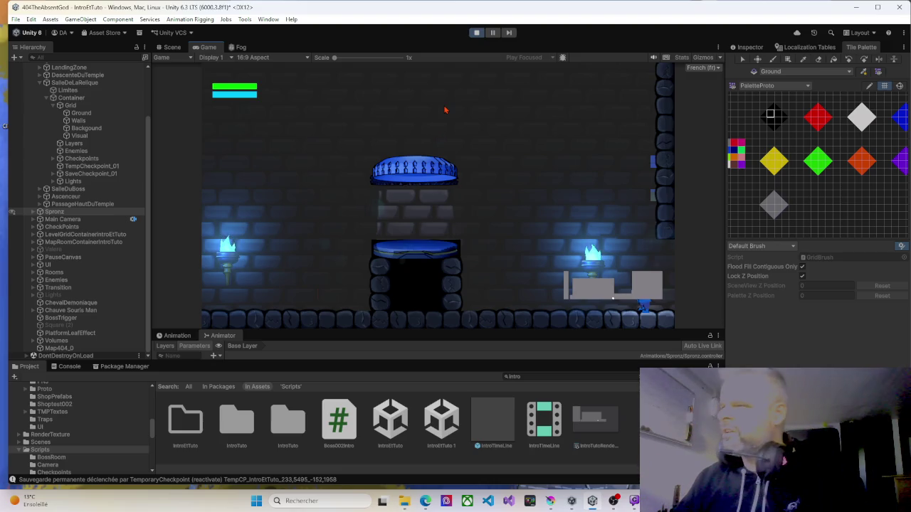
Deactivate the relic room's Container in the Inspector while the game is playing.
left_click(46, 97)
left_click(65, 159)
scroll(729, 122, "up", 4)
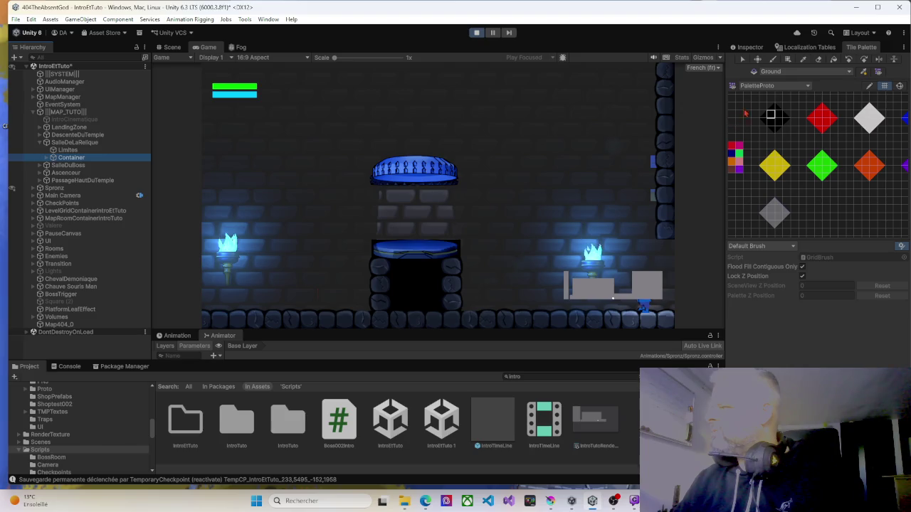
left_click(751, 50)
left_click(751, 62)
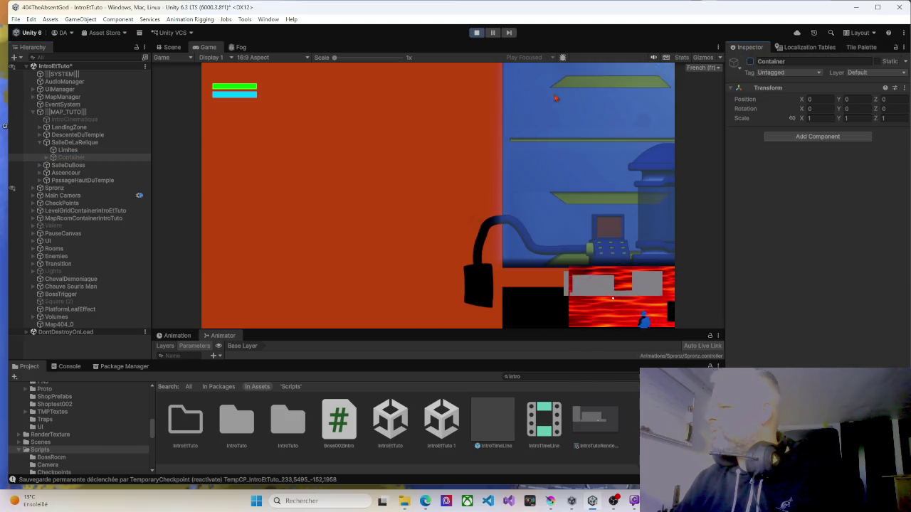
Stop the playtest and select the relic room's Limites zone, after briefly toggling SalleDuBoss.
left_click(476, 33)
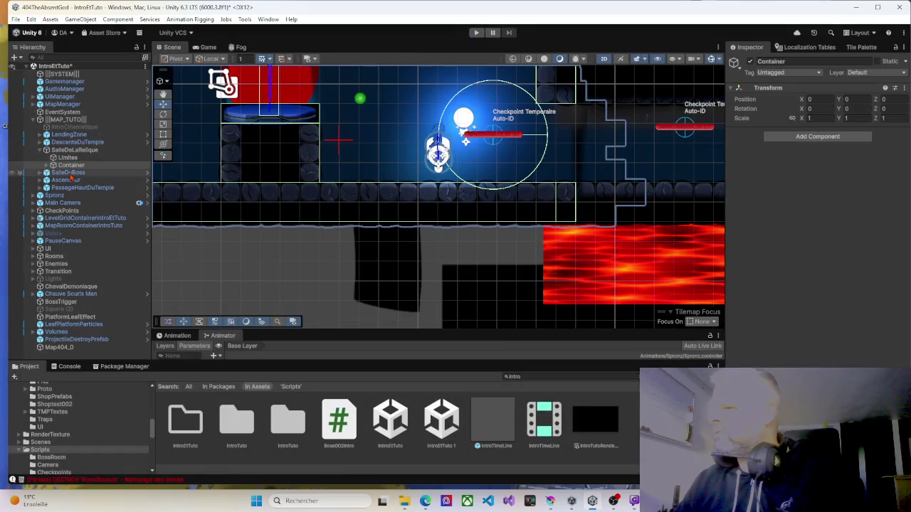
left_click(70, 175)
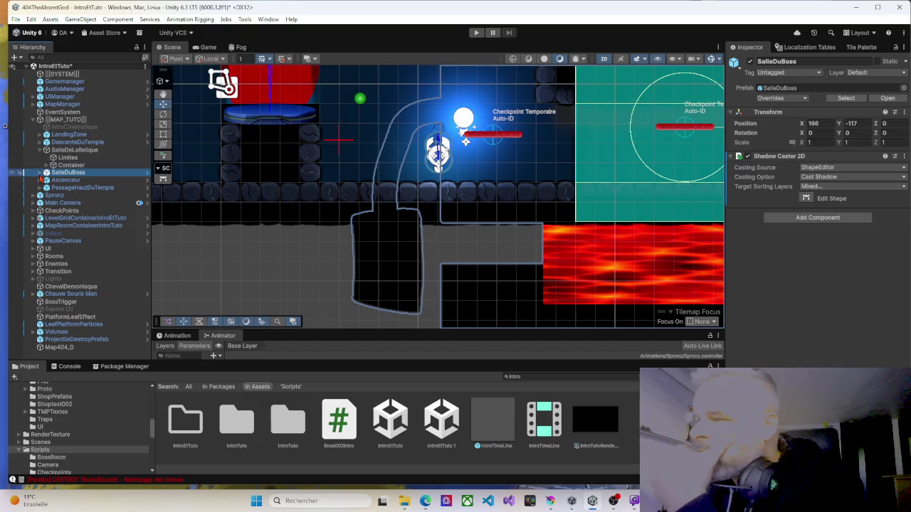
left_click(41, 174)
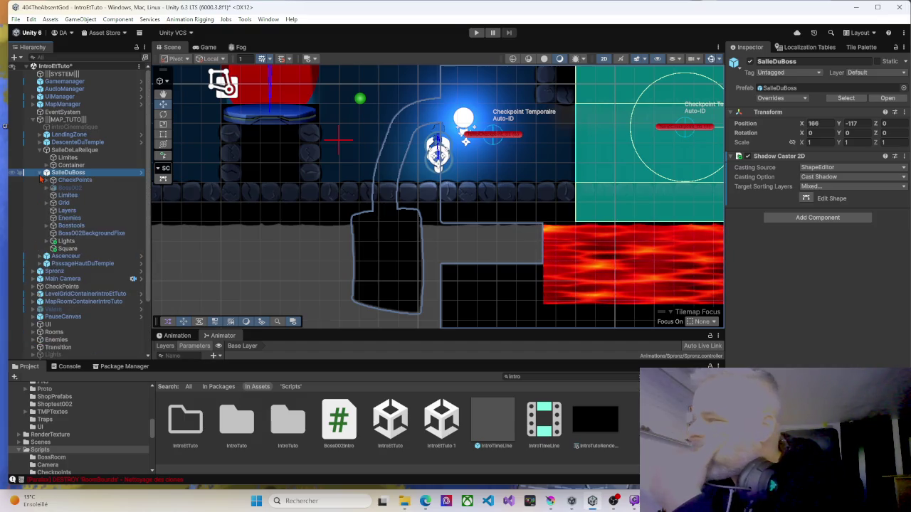
left_click(41, 173)
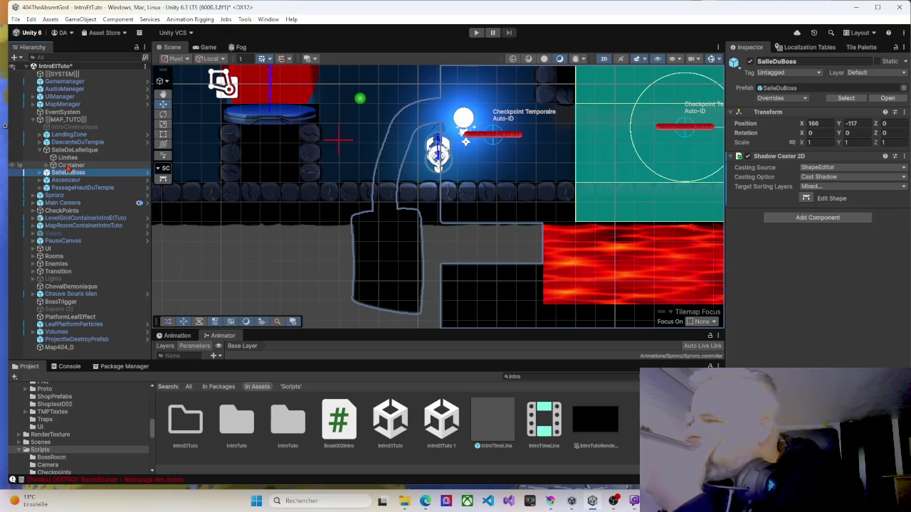
left_click(67, 157)
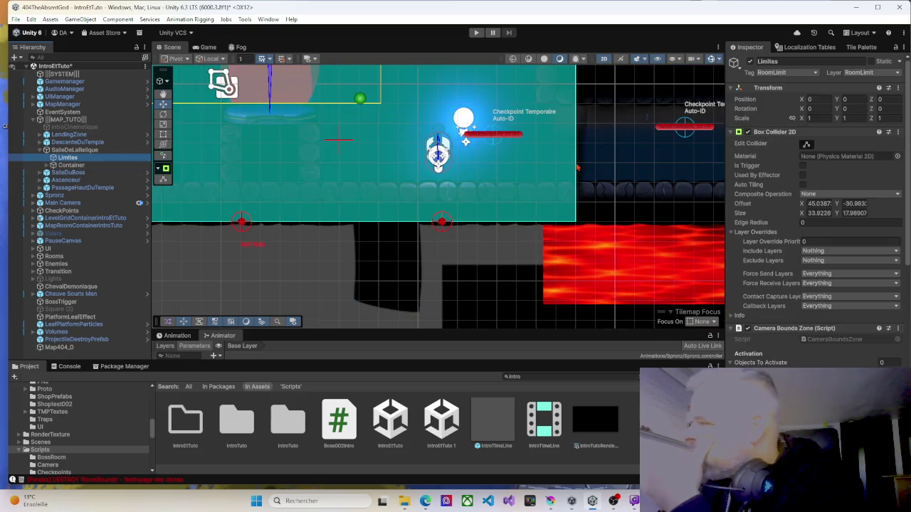
Add Container to the Limites zone's Objects To Activate, then deactivate Container so it starts hidden.
left_click_drag(725, 168, 603, 184)
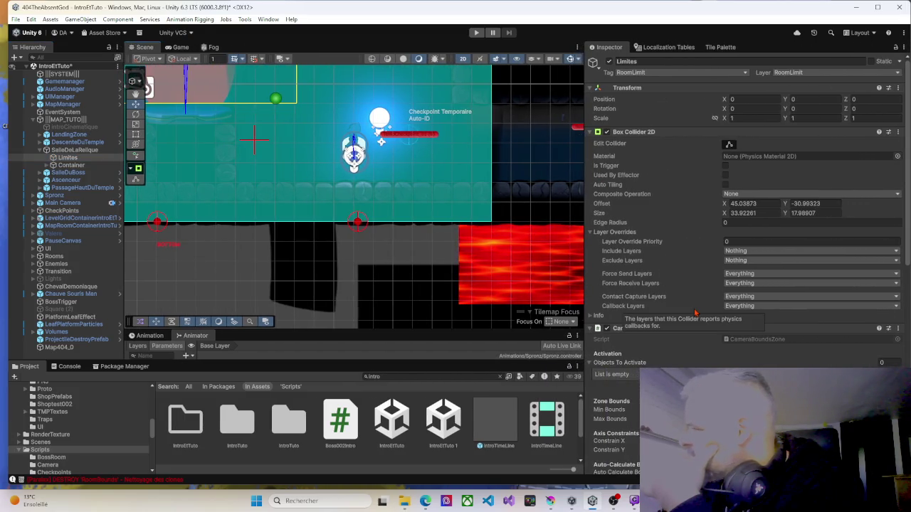
scroll(695, 312, "down", 10)
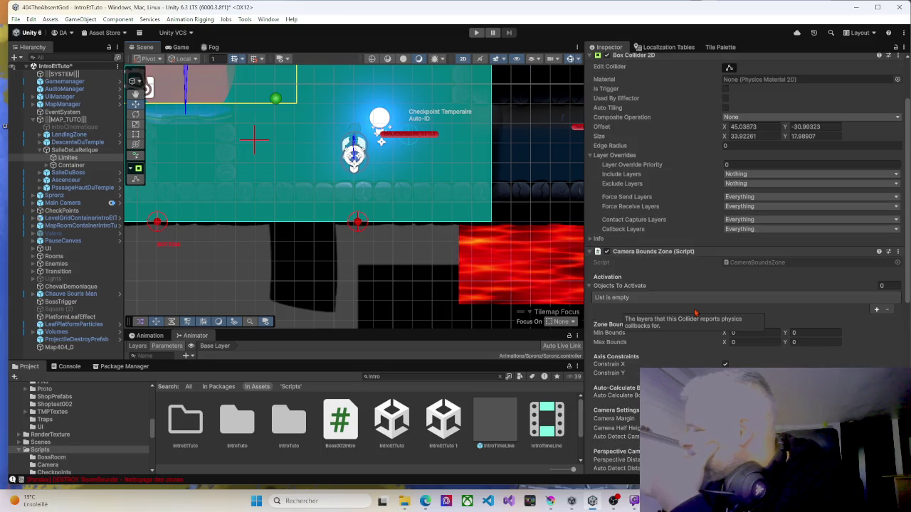
scroll(695, 312, "down", 3)
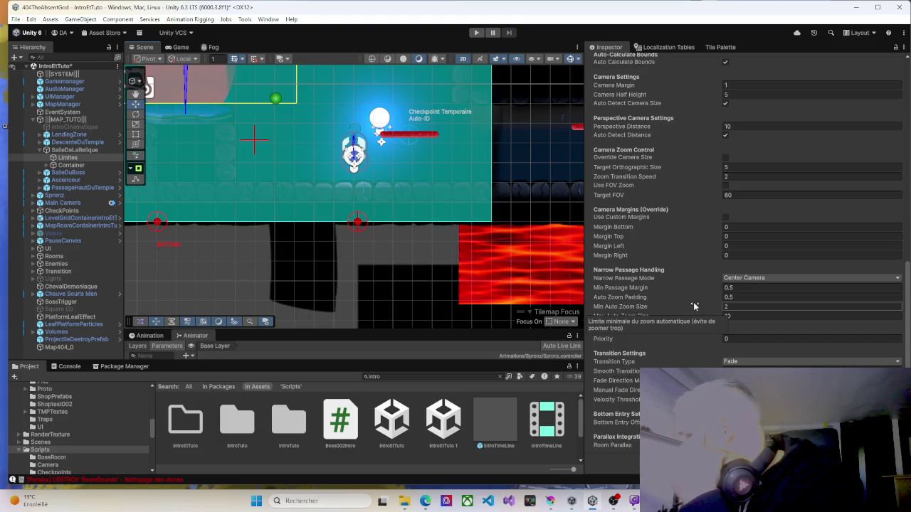
scroll(695, 285, "up", 10)
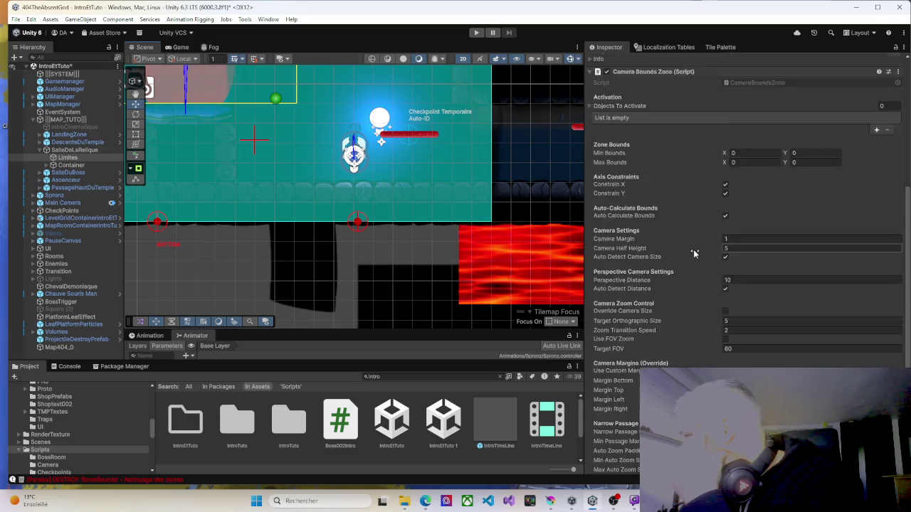
scroll(694, 254, "up", 3)
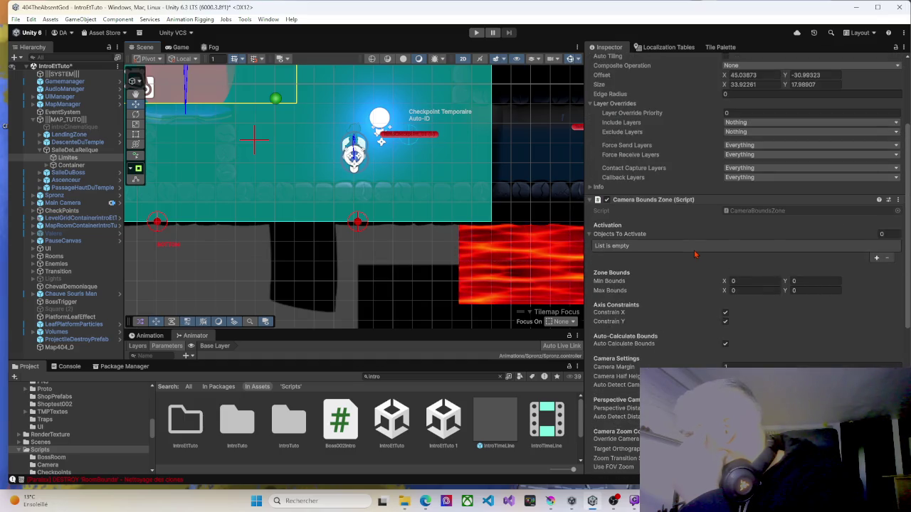
scroll(695, 254, "up", 4)
scroll(694, 254, "down", 4)
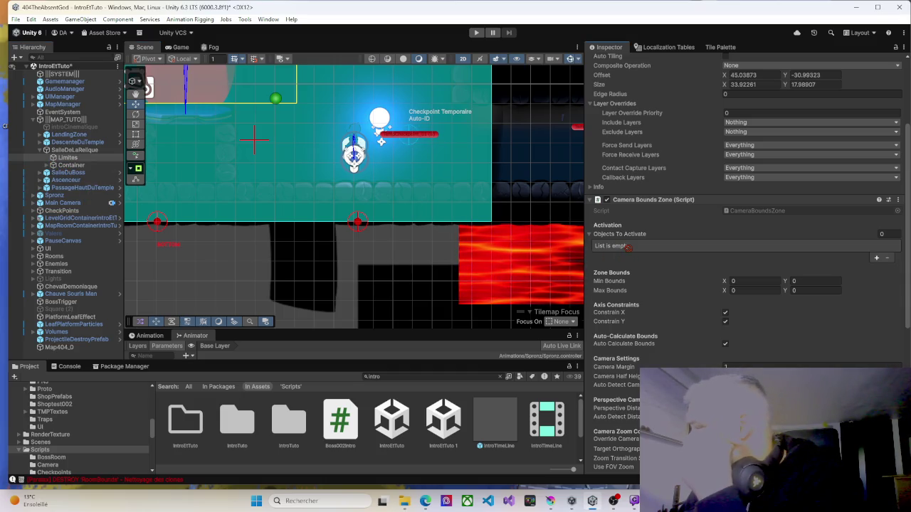
mouse_move(832, 246)
left_mouse_down()
mouse_move(846, 247)
mouse_move(629, 237)
left_mouse_up()
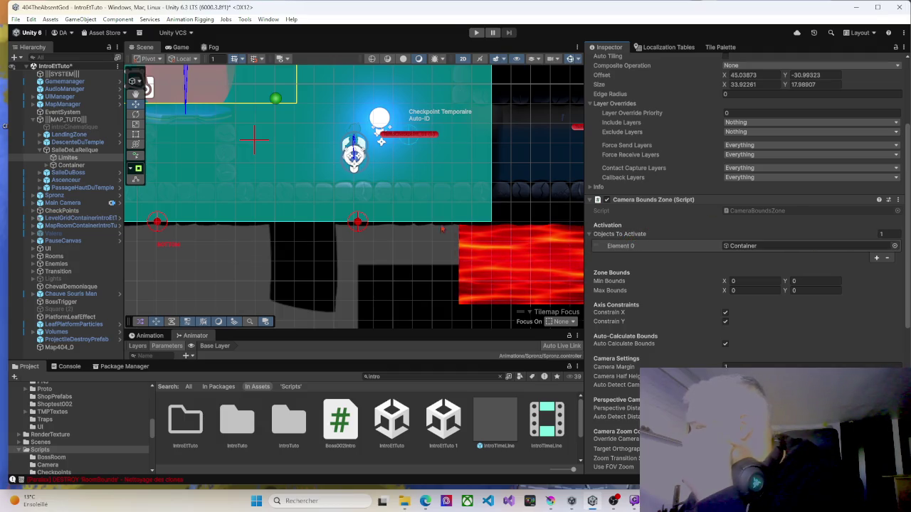
left_click(71, 165)
left_click(608, 61)
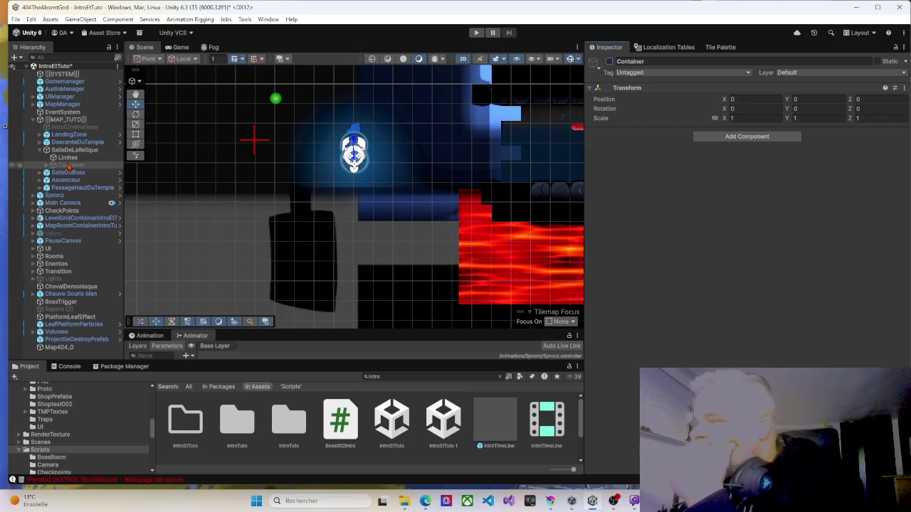
Select LandingZone, unpack its 001PrefabRoomType prefab instance, and begin renaming it.
left_click(40, 137)
left_click(41, 135)
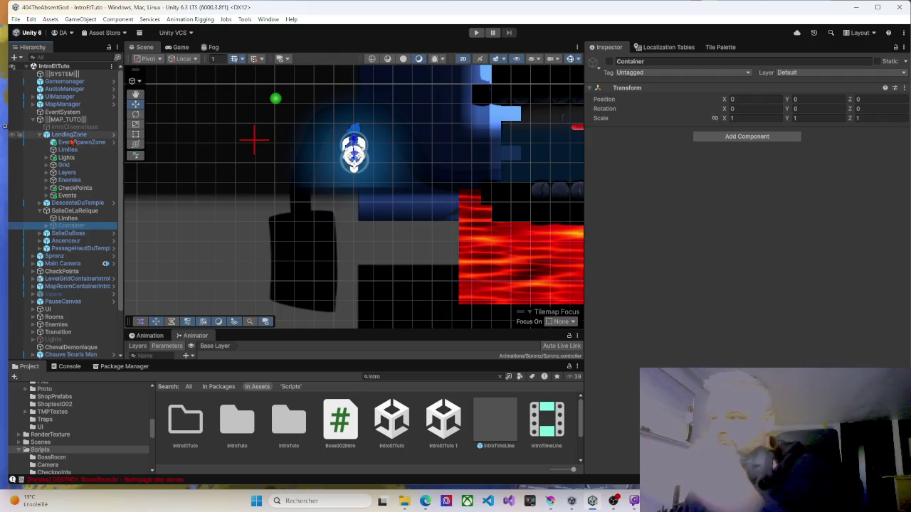
left_click(71, 135)
right_click(71, 134)
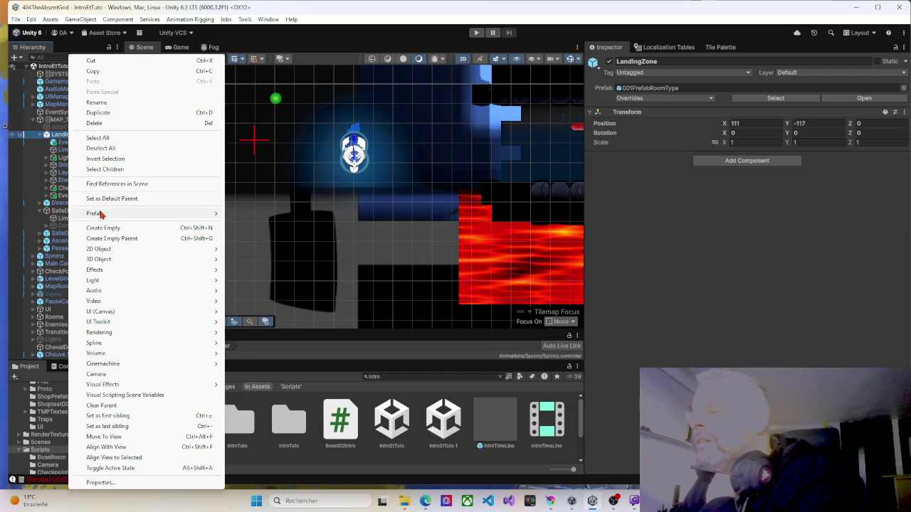
mouse_move(121, 215)
left_click(249, 288)
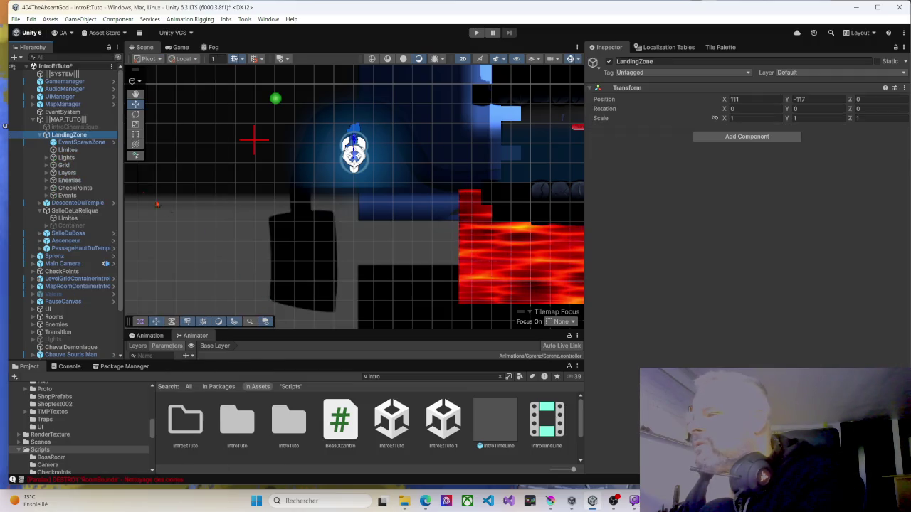
left_click(69, 135)
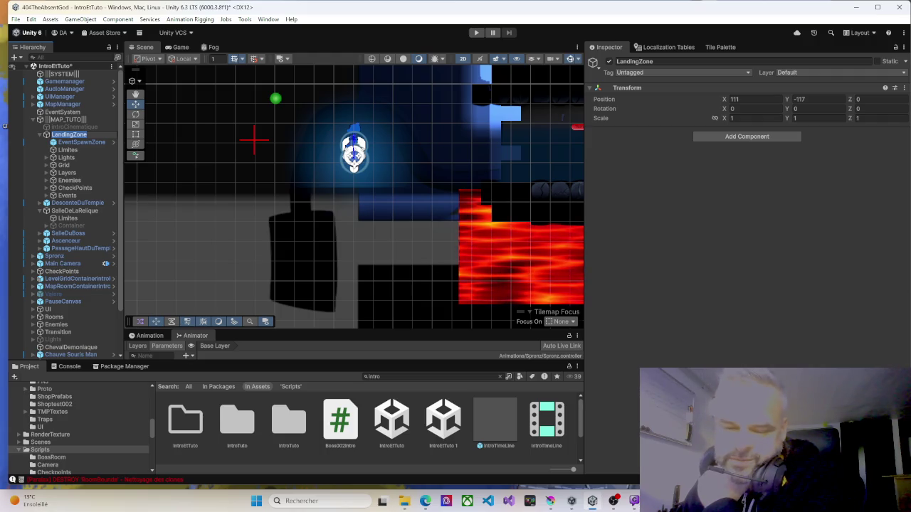
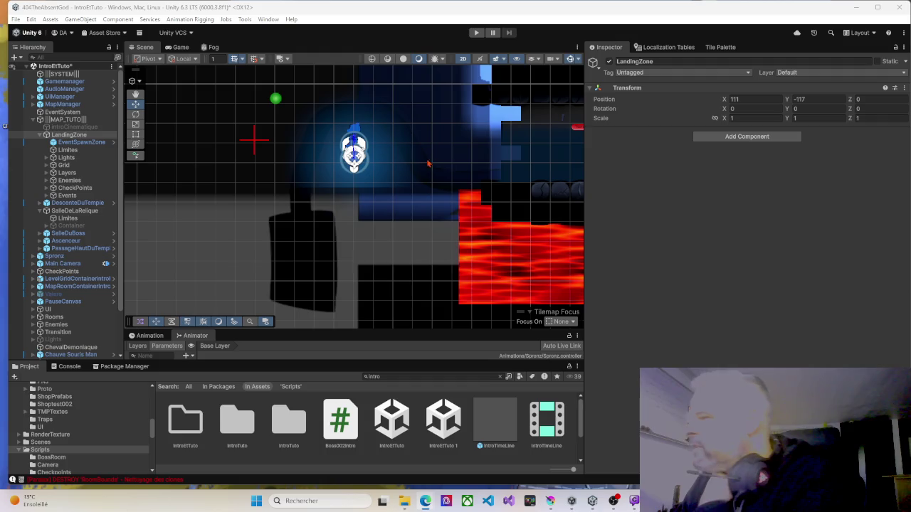
Frame LandingZone and add an empty child under it named Container.
scroll(399, 164, "down", 2)
scroll(399, 164, "down", 3)
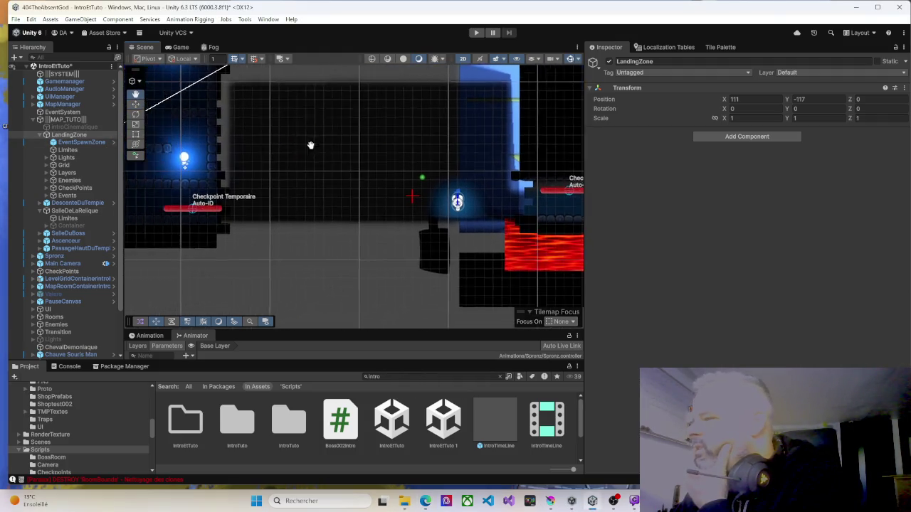
scroll(306, 146, "up", 3)
scroll(417, 249, "down", 2)
key("f")
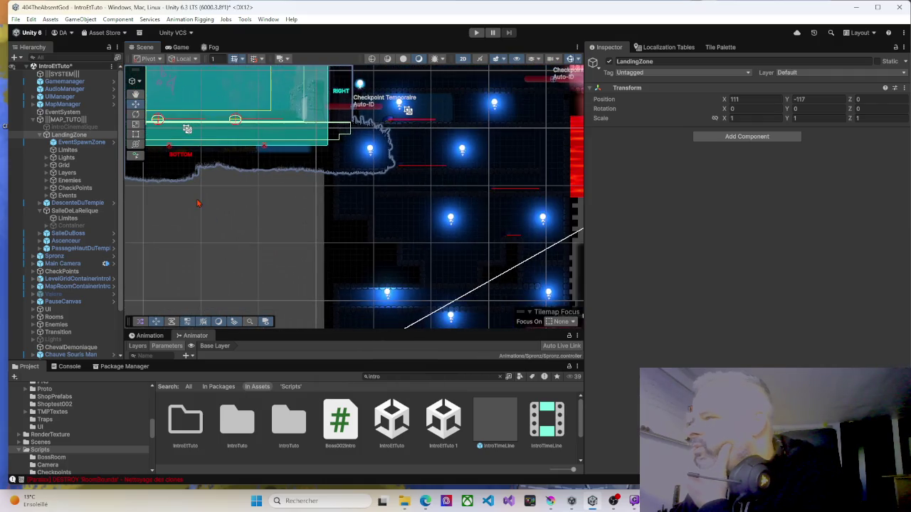
right_click(74, 138)
mouse_move(117, 214)
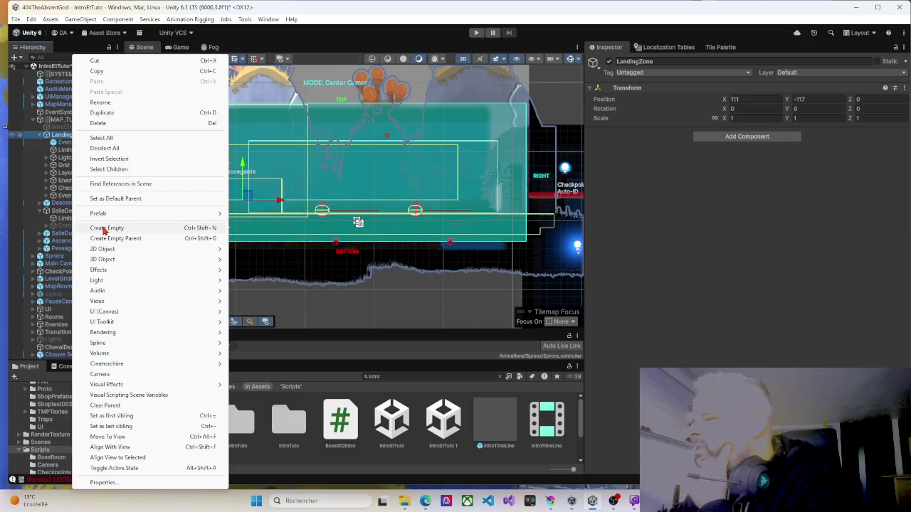
left_click(104, 229)
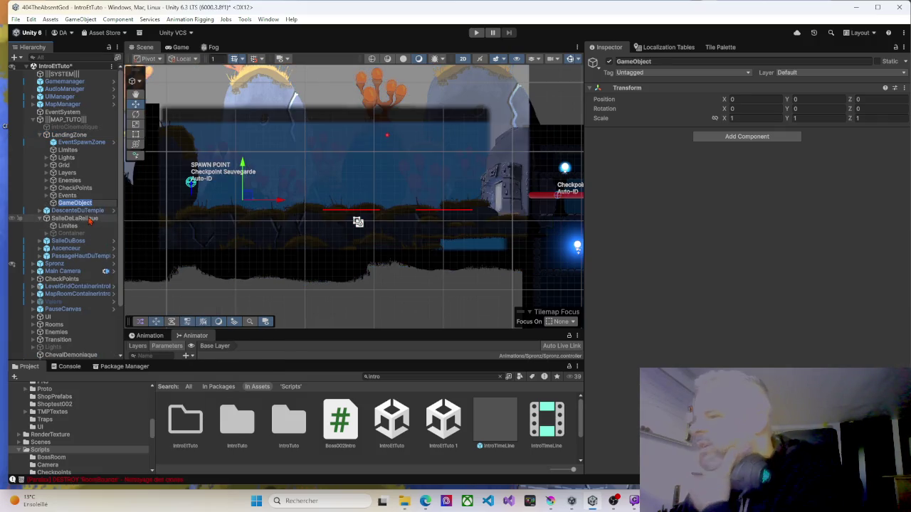
type("Container")
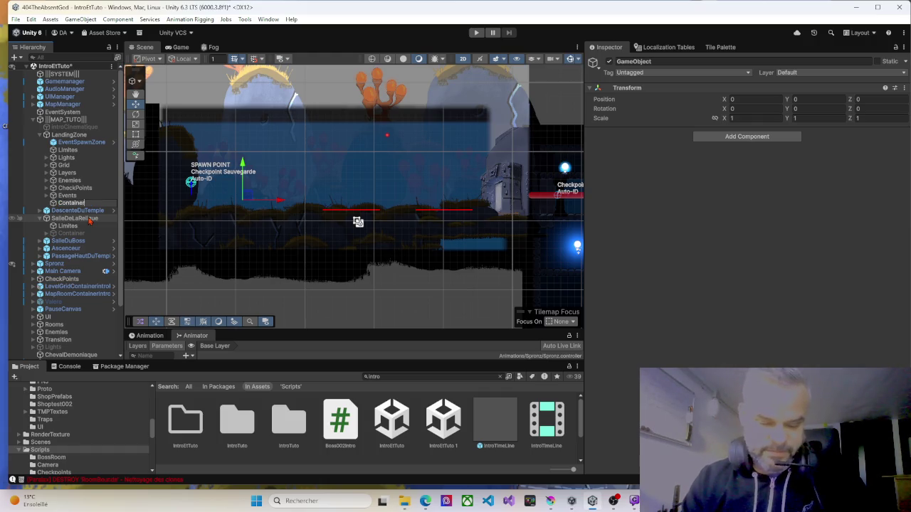
key("Return")
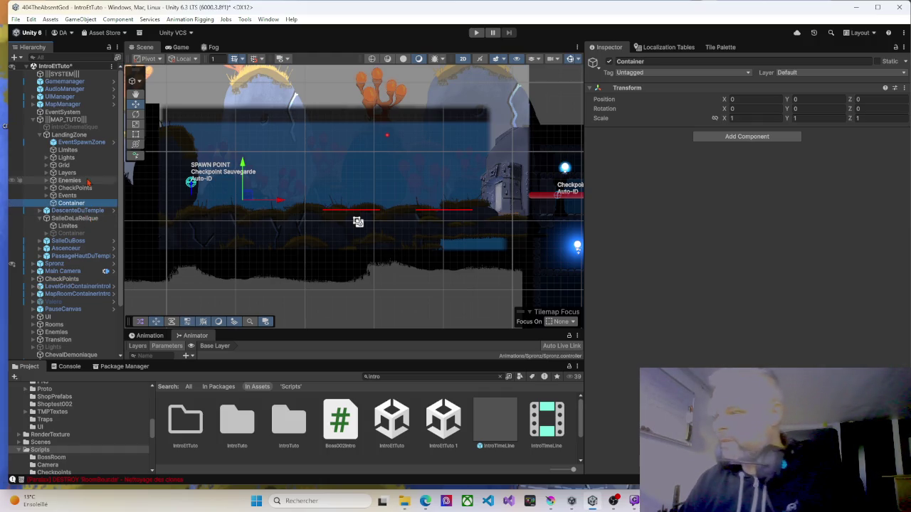
Move Lights through Events into LandingZone's Container.
left_click(74, 159)
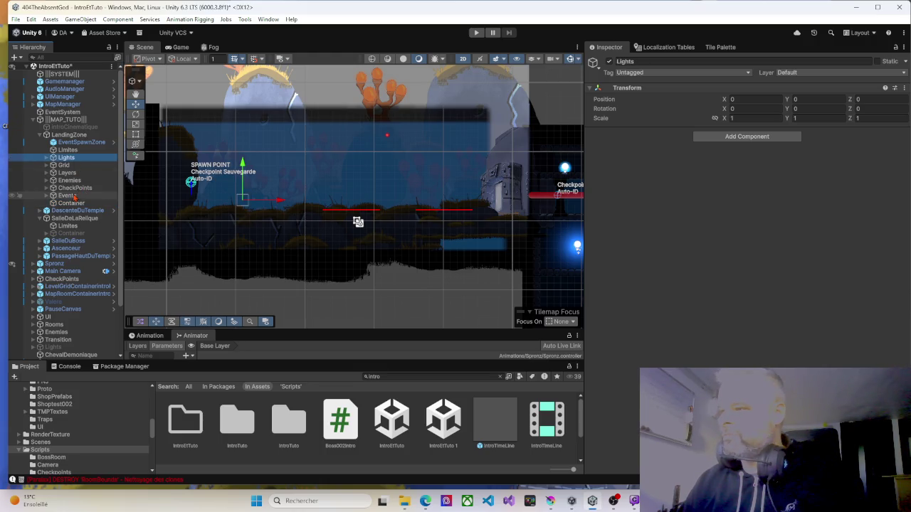
left_click(73, 196, "shift")
left_click_drag(65, 162, 73, 207)
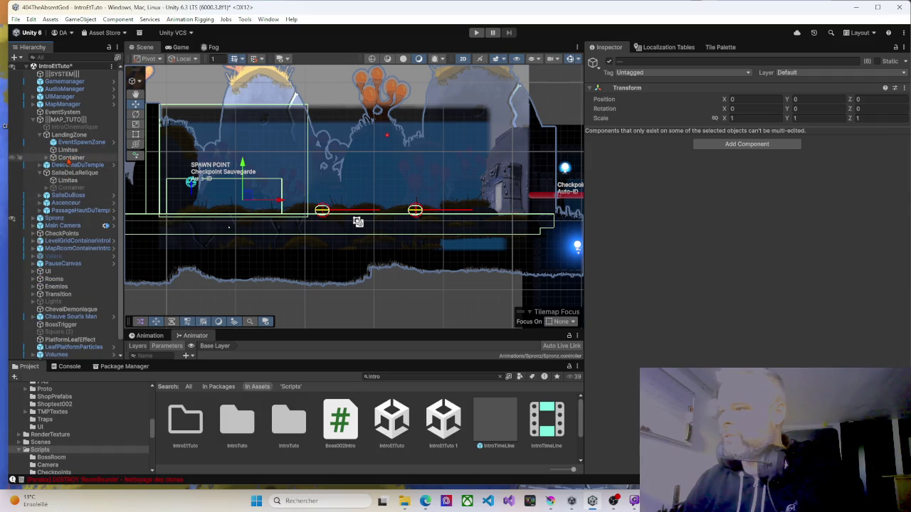
Move EventSpawnZone into LandingZone's Container.
left_click(70, 144)
key("f")
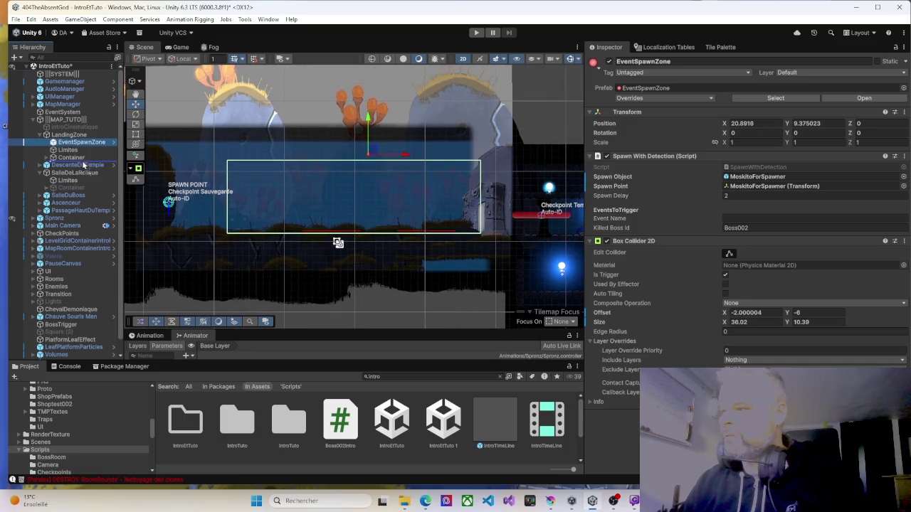
left_click_drag(74, 161, 74, 159)
left_click(54, 150)
Add one object to Limites' Objects To Activate and deactivate the Container.
left_click(65, 143)
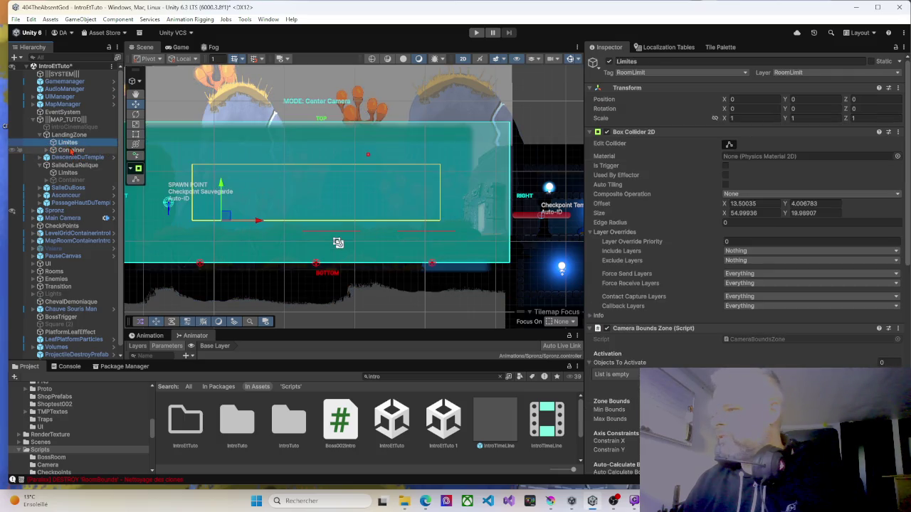
left_click(617, 365)
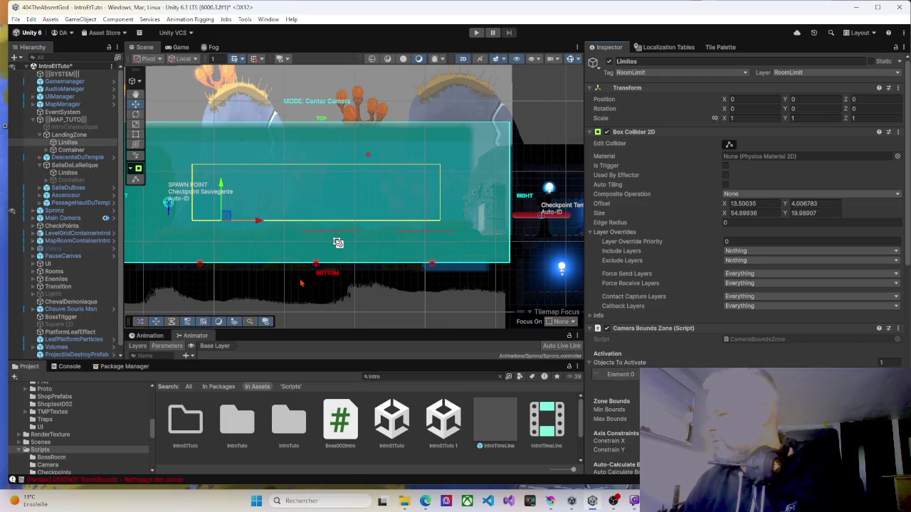
left_click(71, 151)
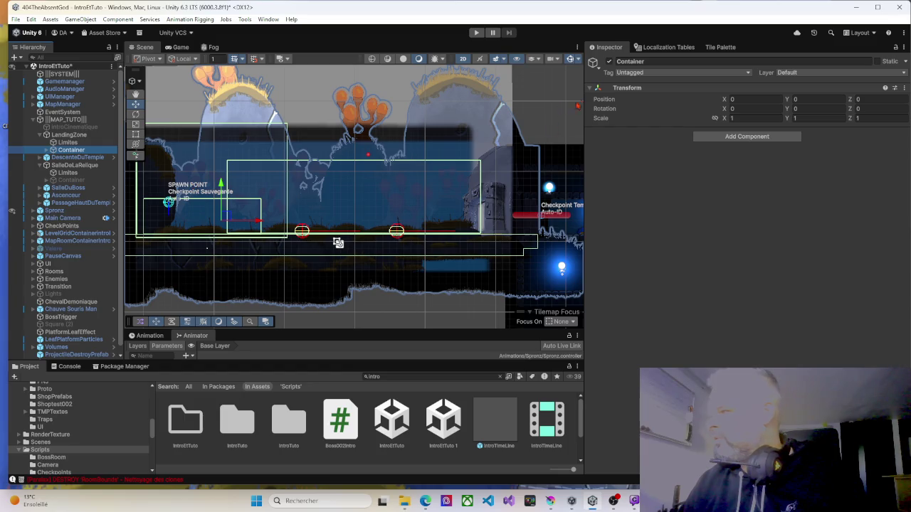
left_click(609, 61)
left_click_drag(445, 199, 179, 169)
left_click(418, 178)
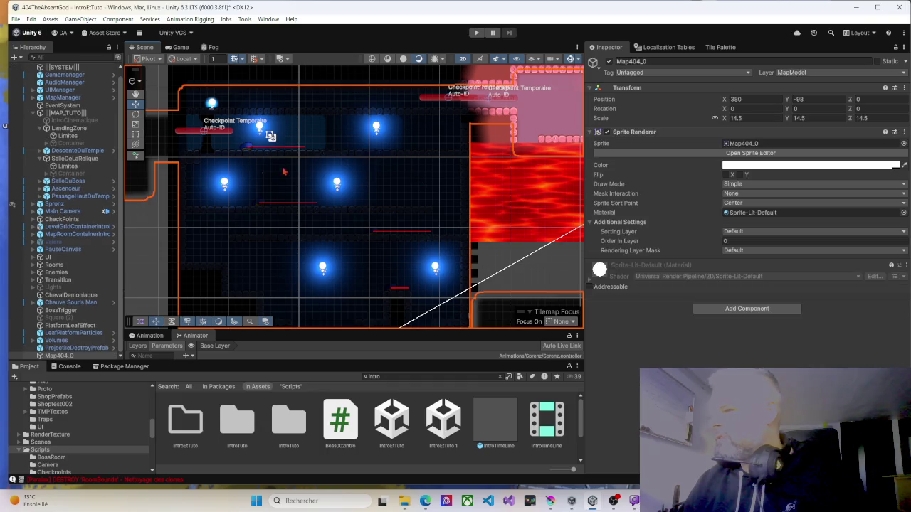
Expand DescenteDuTemple and unpack its 001PrefabRoomType prefab instance.
left_click(41, 128)
left_click(41, 143)
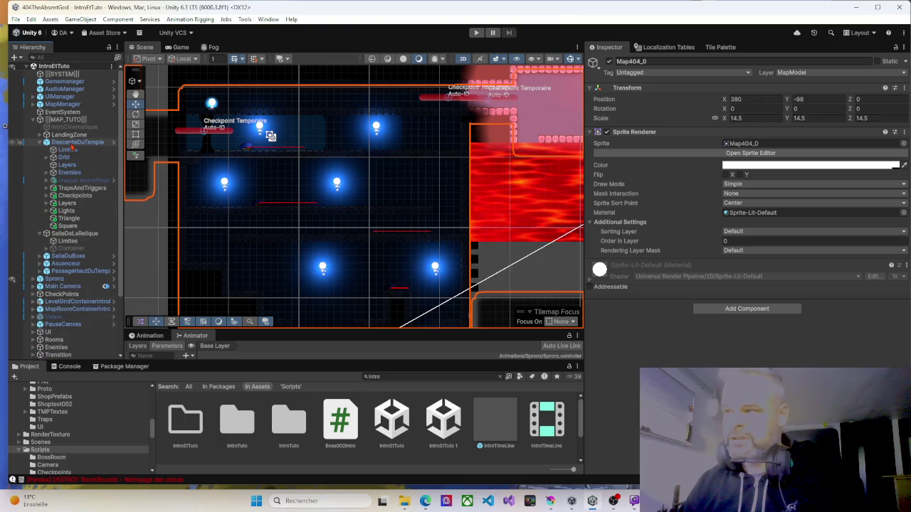
right_click(71, 144)
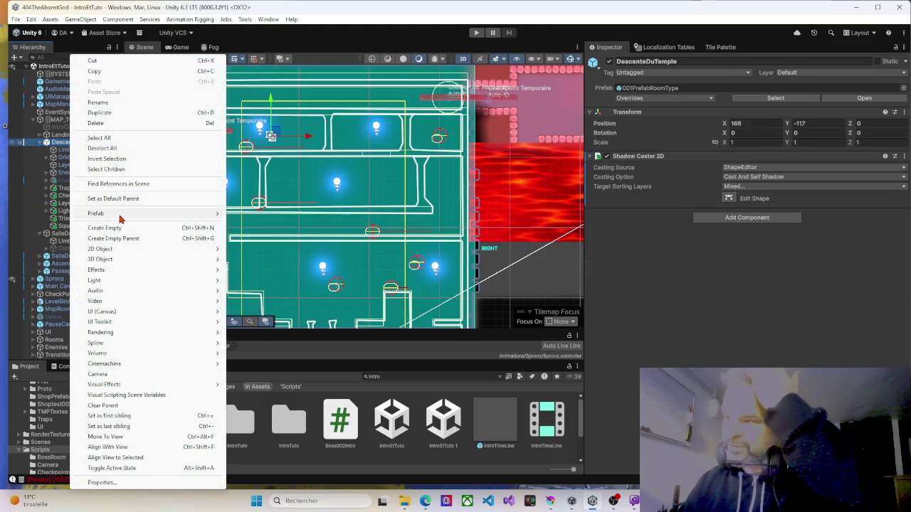
mouse_move(123, 215)
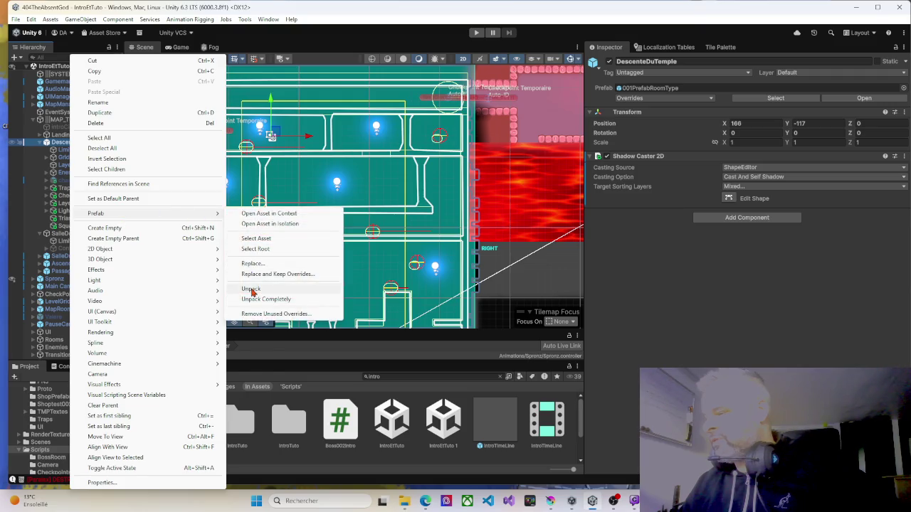
left_click(253, 289)
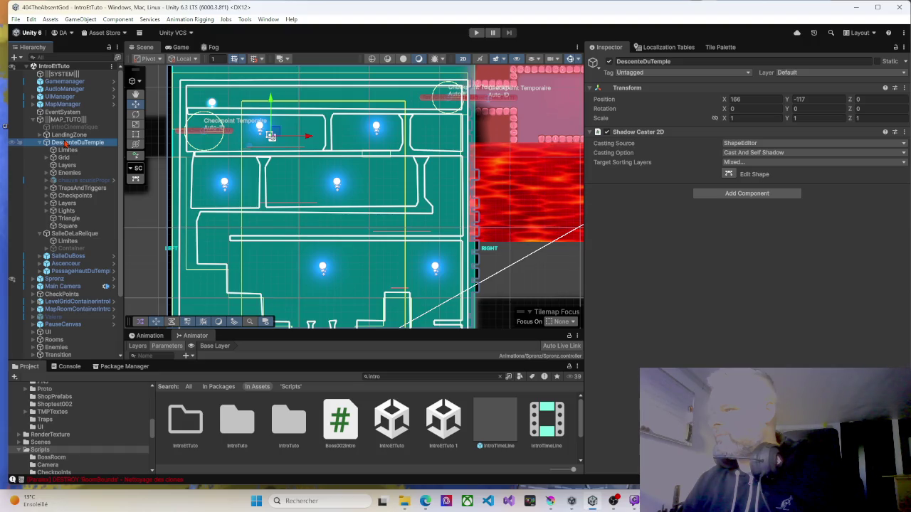
Create an empty Container under DescenteDuTemple and move Grid through Square into it.
right_click(68, 145)
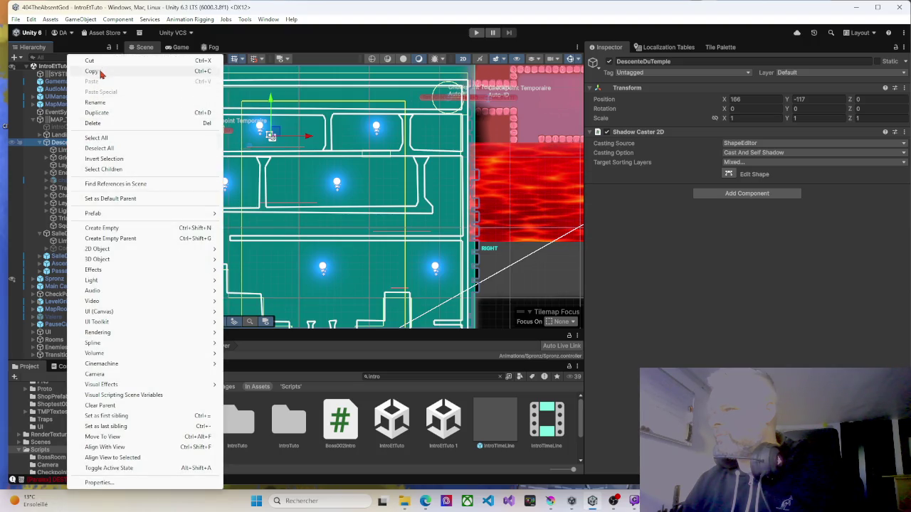
left_click(101, 228)
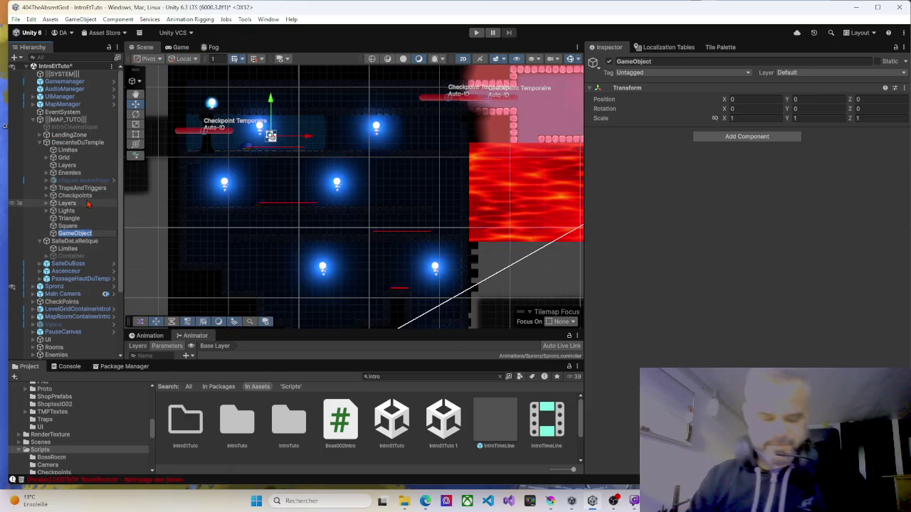
type("Container")
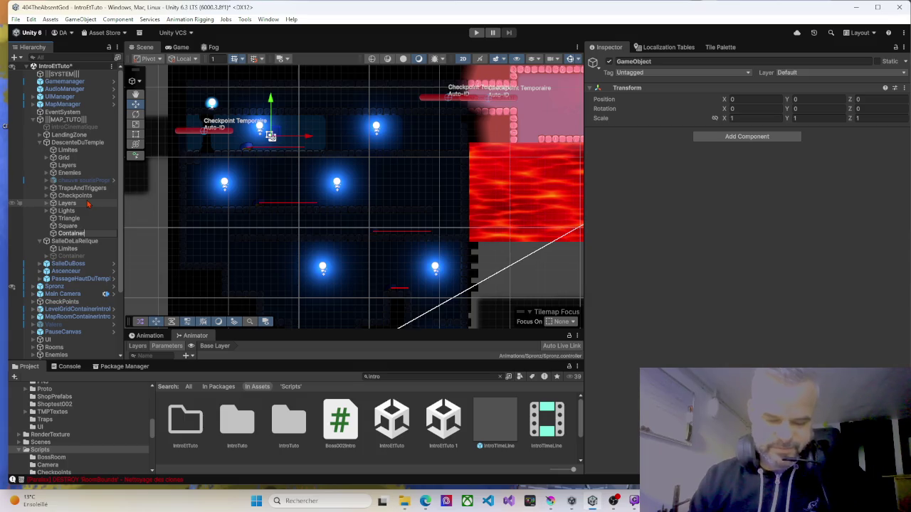
key("Return")
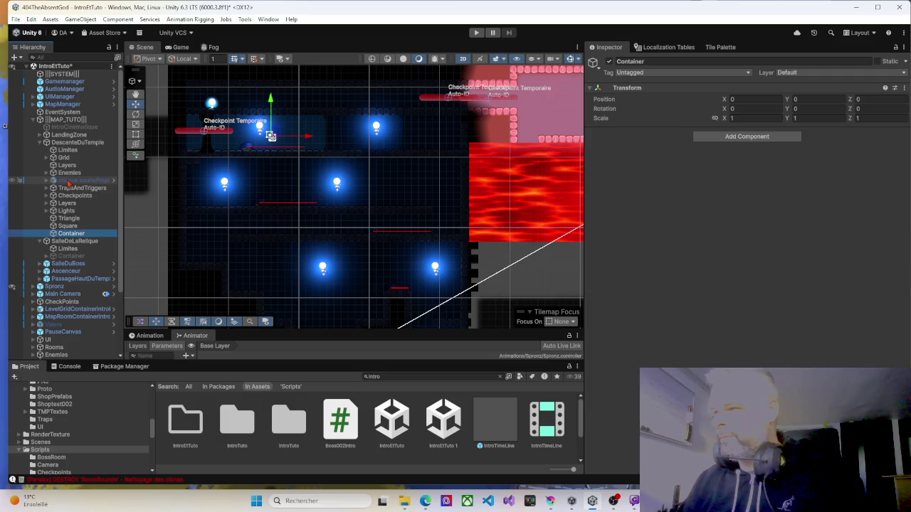
left_click(63, 157)
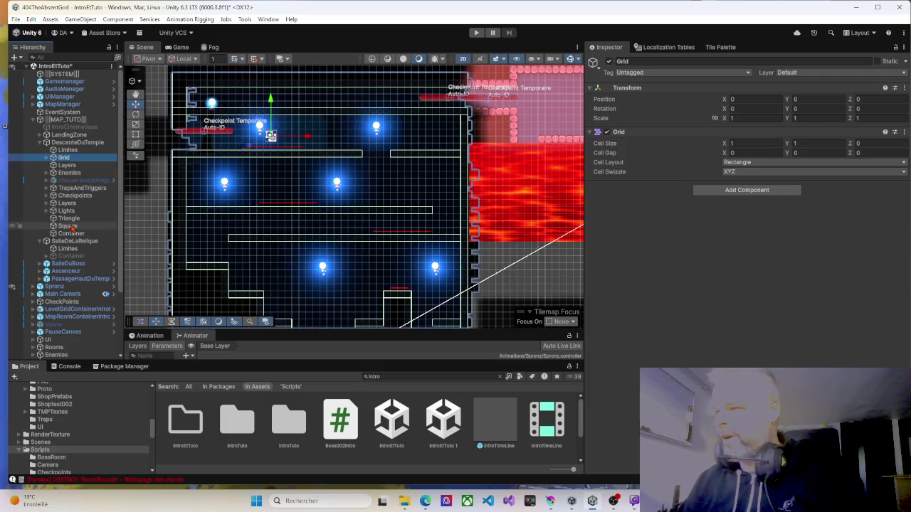
left_click(68, 226, "shift")
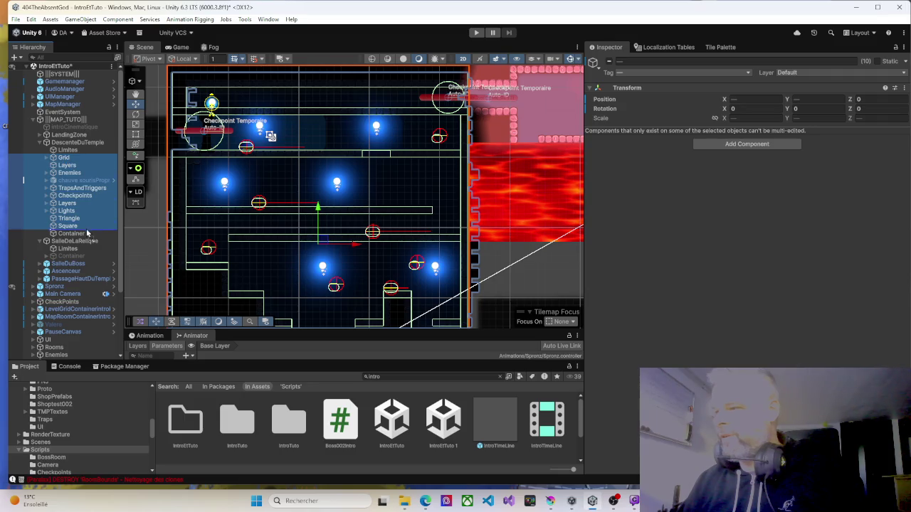
left_click_drag(81, 237, 81, 234)
Add one entry to Limites' Objects To Activate and deactivate DescenteDuTemple's Container.
left_click(65, 150)
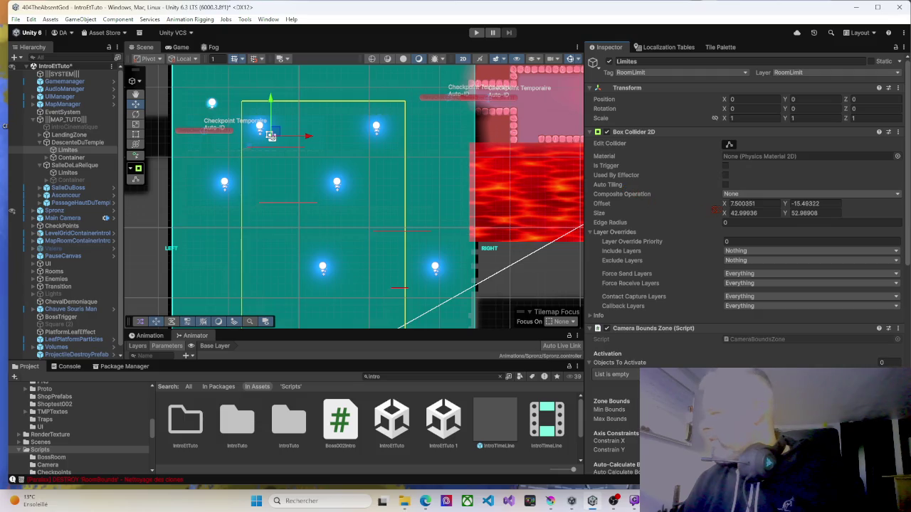
left_click(622, 370)
left_click(75, 158)
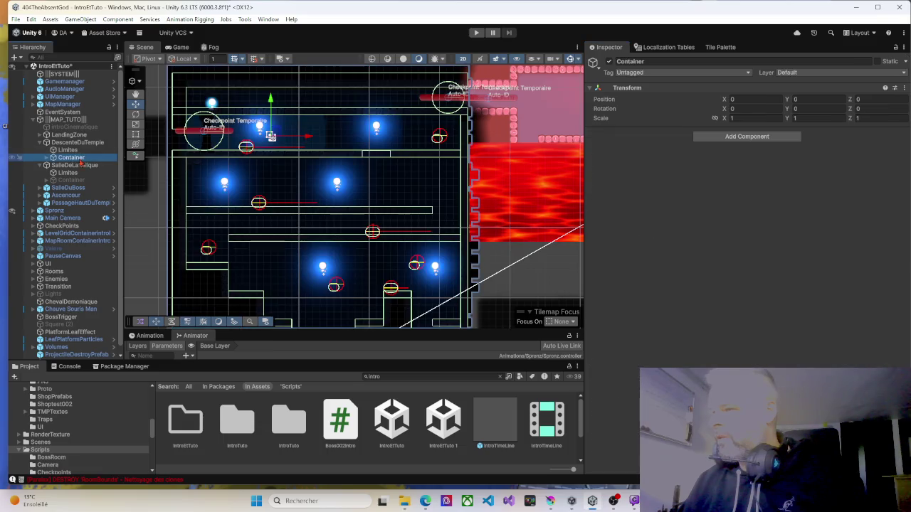
left_click(610, 61)
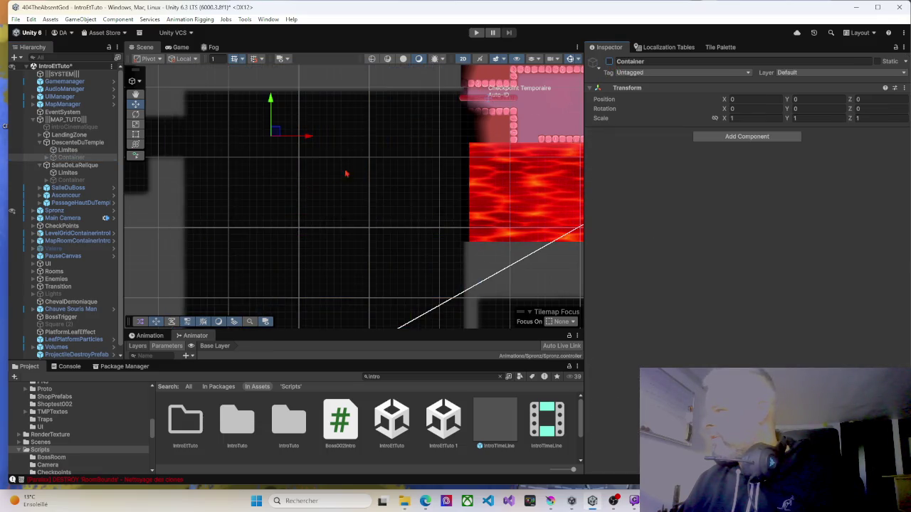
Pan to the neighbouring rooms and collapse DescenteDuTemple and SalleDeLaRelique in the Hierarchy.
mouse_move(276, 196)
left_mouse_down()
mouse_move(307, 203)
mouse_move(284, 169)
mouse_move(355, 173)
mouse_move(171, 167)
left_mouse_up()
scroll(284, 169, "down", 3)
left_click_drag(250, 166, 229, 166)
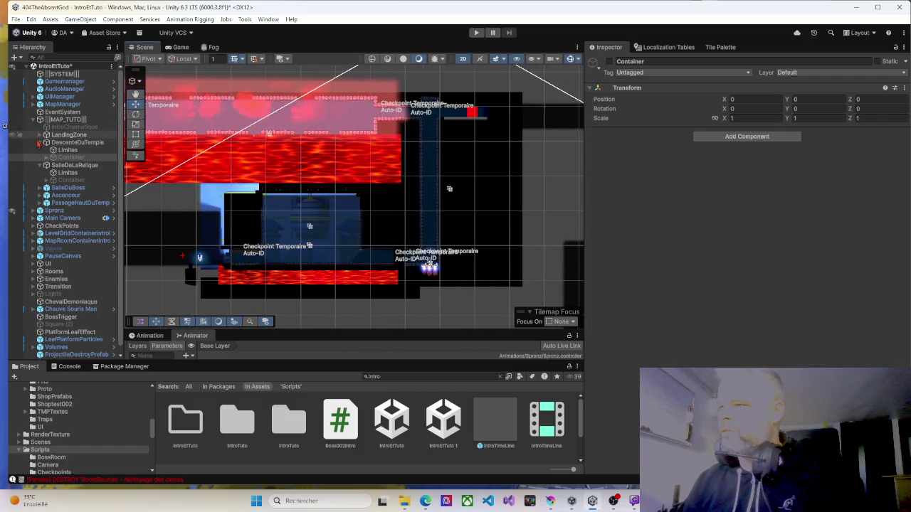
left_click(42, 156)
left_click(40, 143)
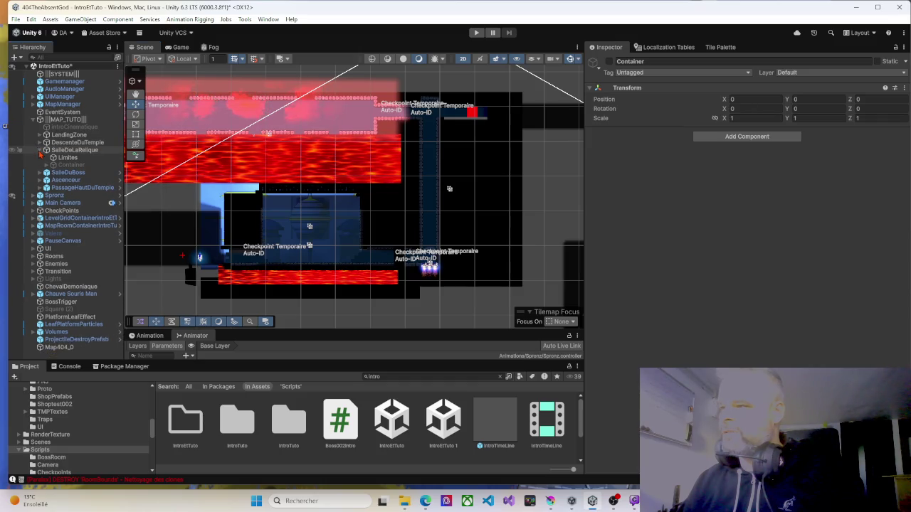
left_click(40, 150)
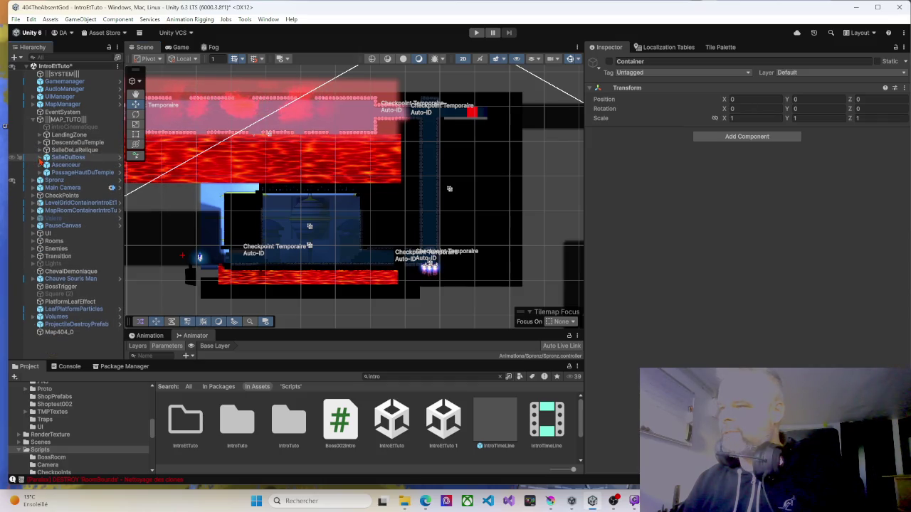
Expand SalleDuBoss and unpack its room prefab instance.
left_click(41, 157)
left_click(40, 158)
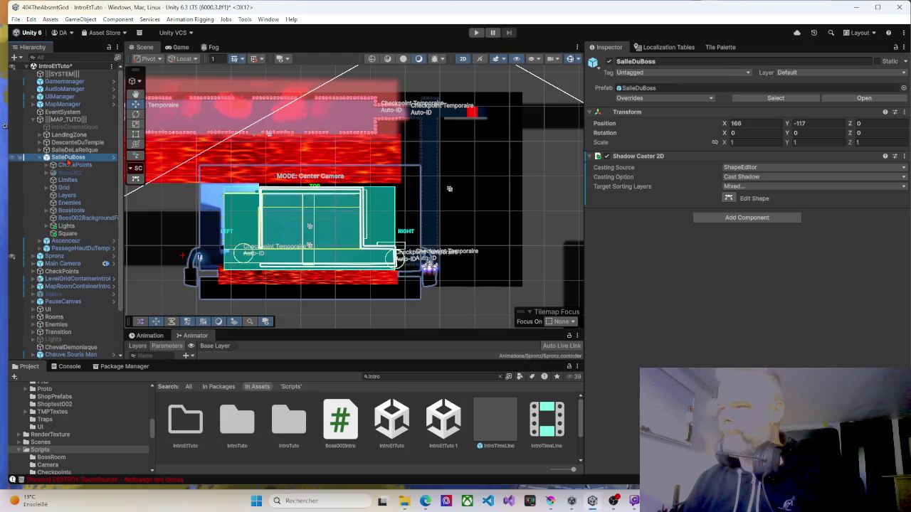
right_click(67, 158)
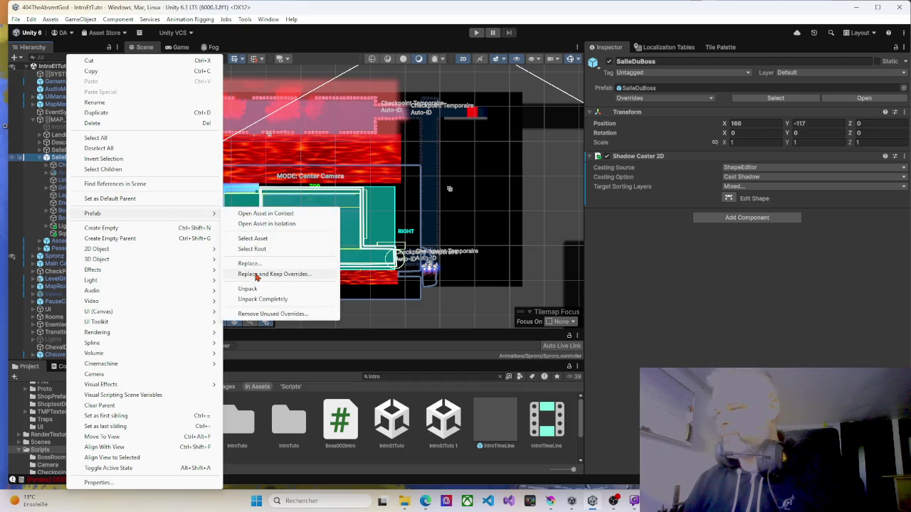
left_click(256, 288)
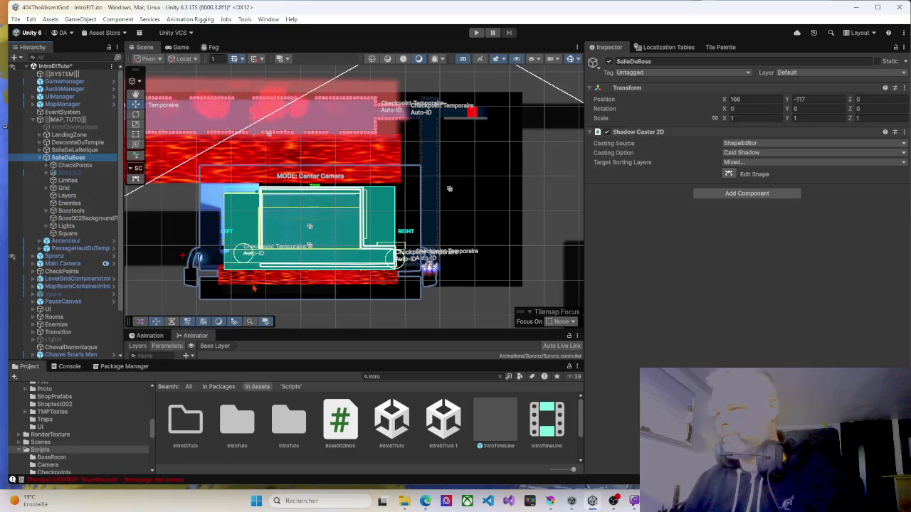
right_click(69, 161)
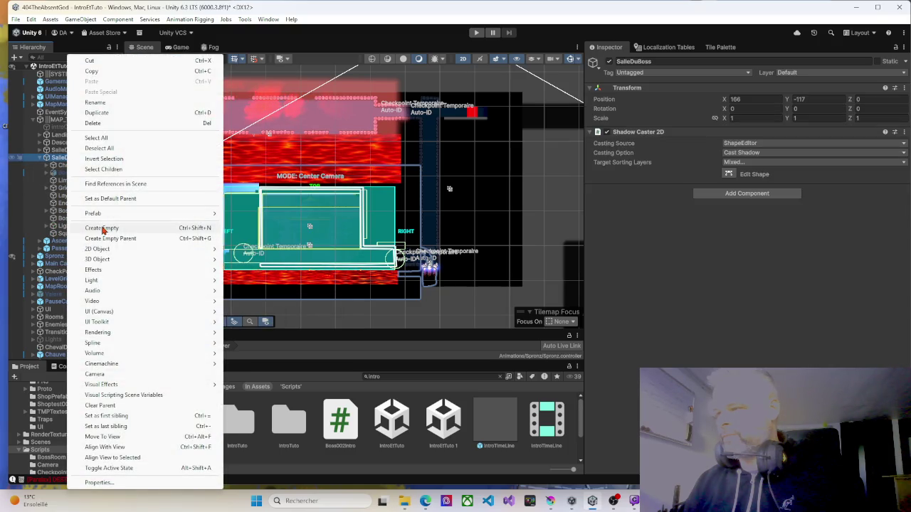
Create a Container under SalleDuBoss and move Grid through Square plus Boss002 into it.
left_click(102, 228)
type("Co")
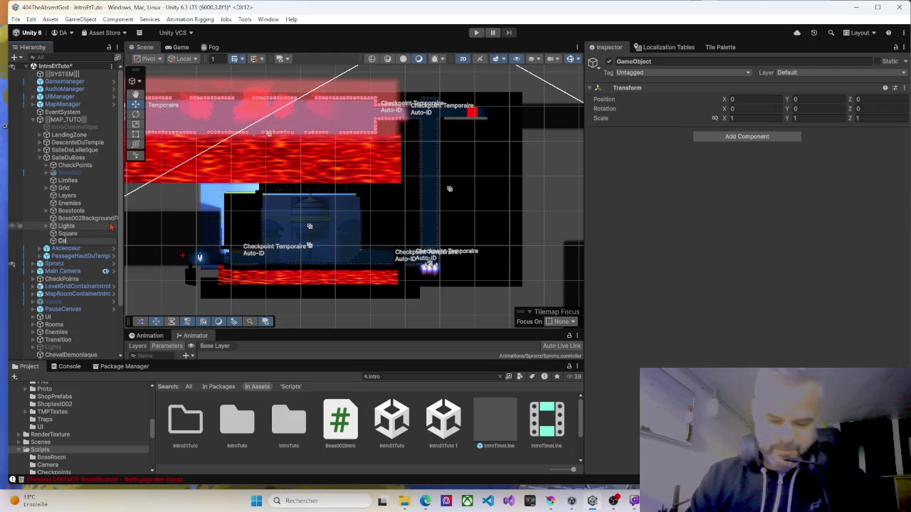
type("ntainer")
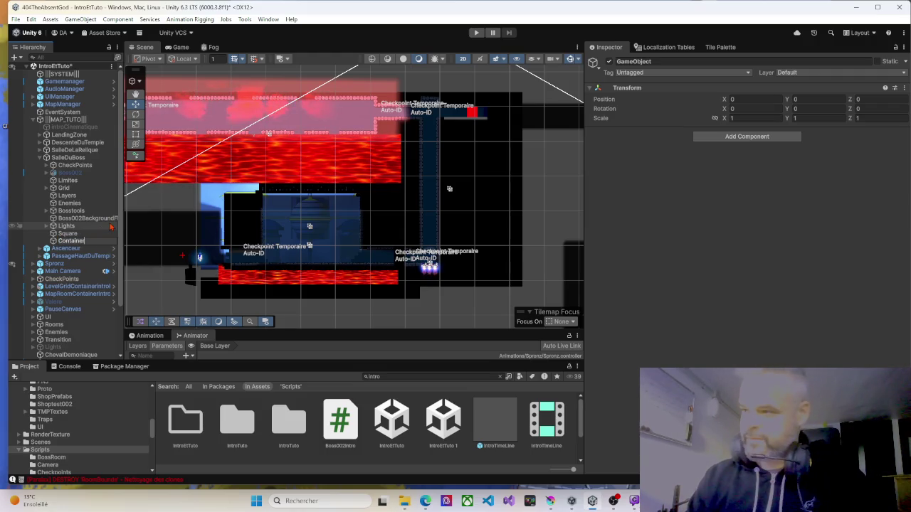
key("Return")
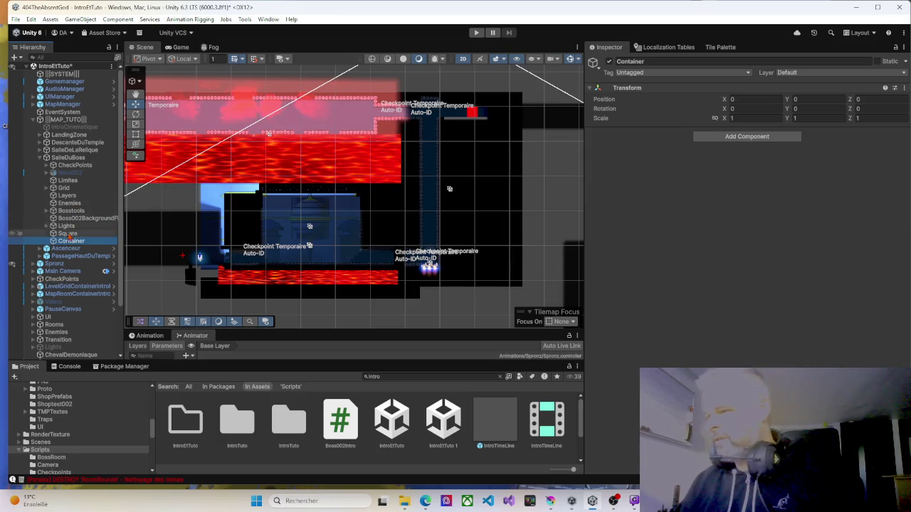
left_click(67, 234)
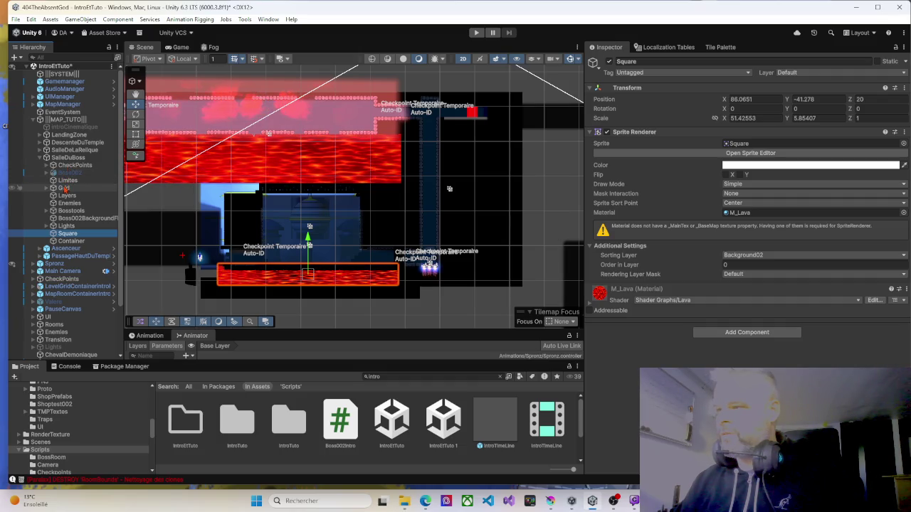
left_click(65, 189, "shift")
left_click_drag(75, 241, 63, 173)
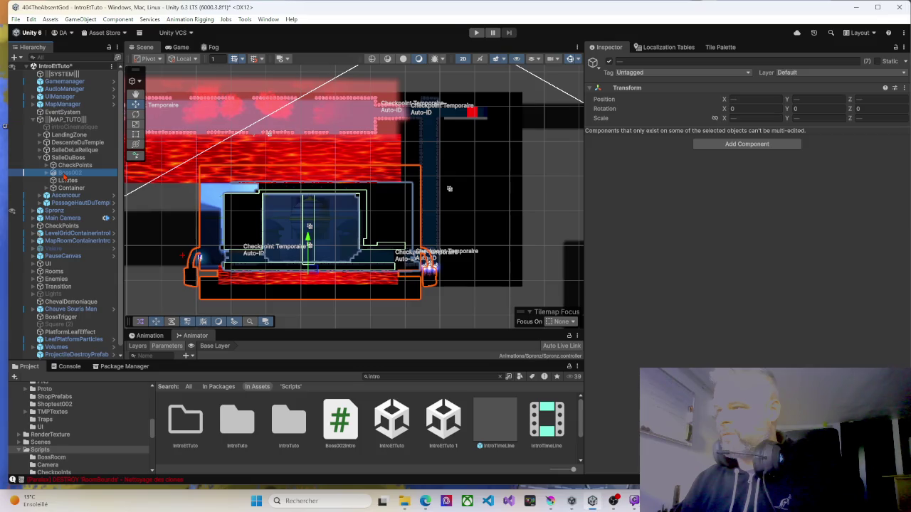
mouse_move(64, 176)
left_mouse_down()
mouse_move(59, 187)
mouse_move(54, 179)
left_mouse_up()
Delete SalleDuBoss's CheckPoints and deactivate its Container.
left_click(65, 168)
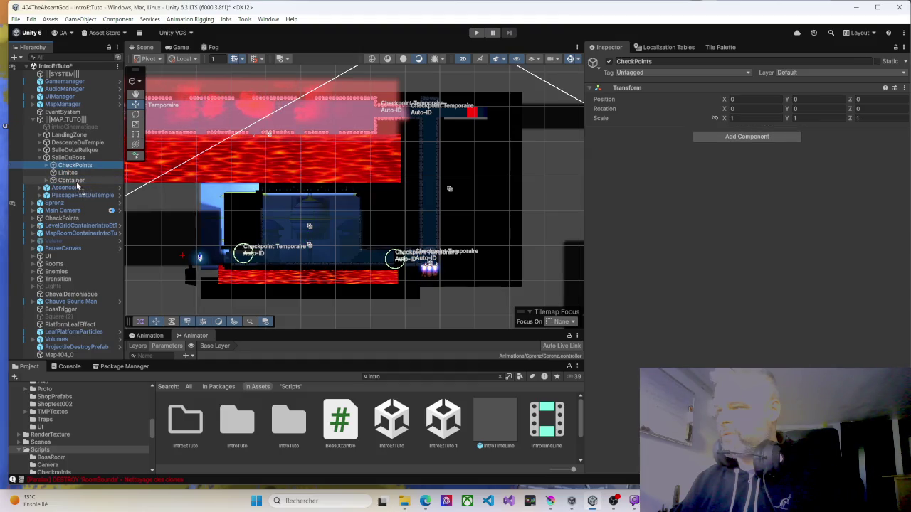
key("Delete")
left_click(69, 166)
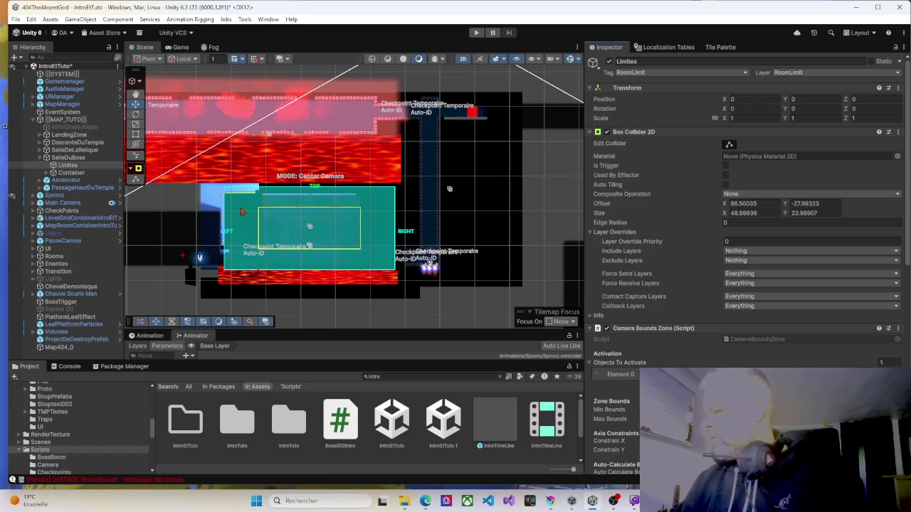
left_click(78, 174)
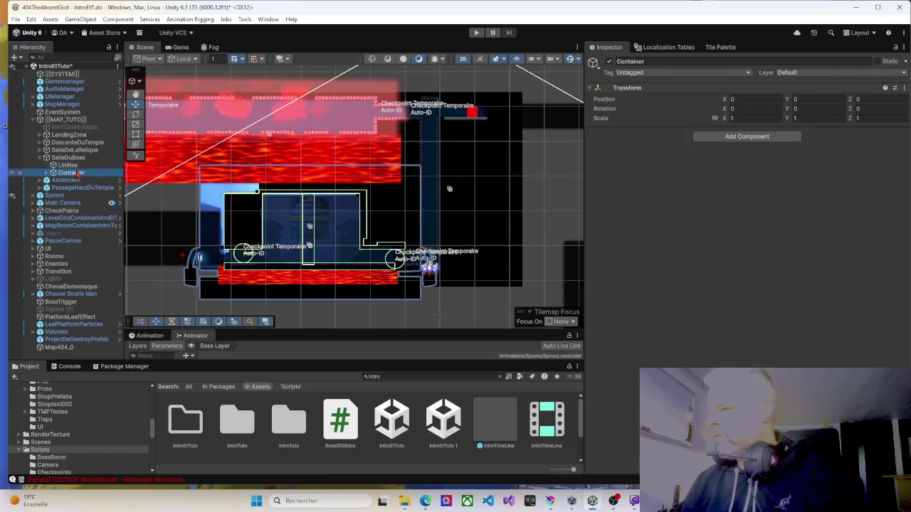
left_click(608, 62)
left_click_drag(367, 180, 374, 149)
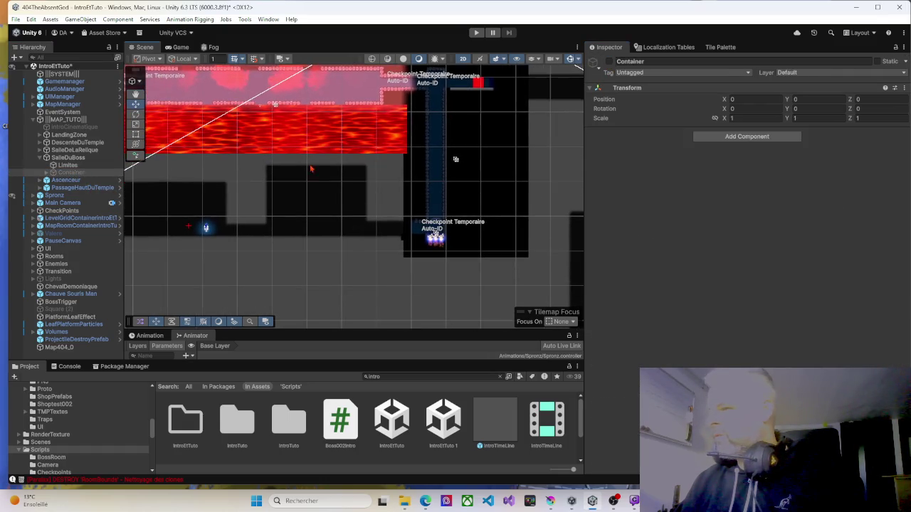
left_click(40, 158)
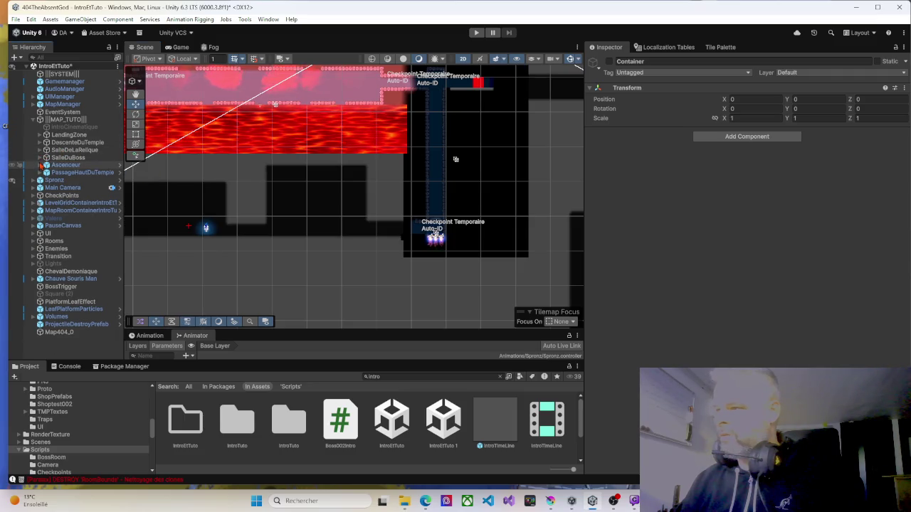
Expand Ascenceur and unpack its room prefab instance.
left_click(40, 166)
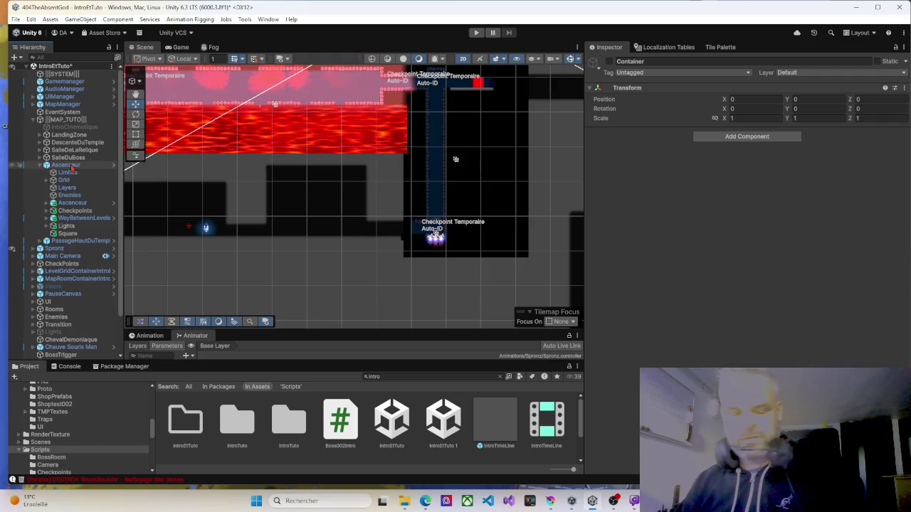
right_click(72, 168)
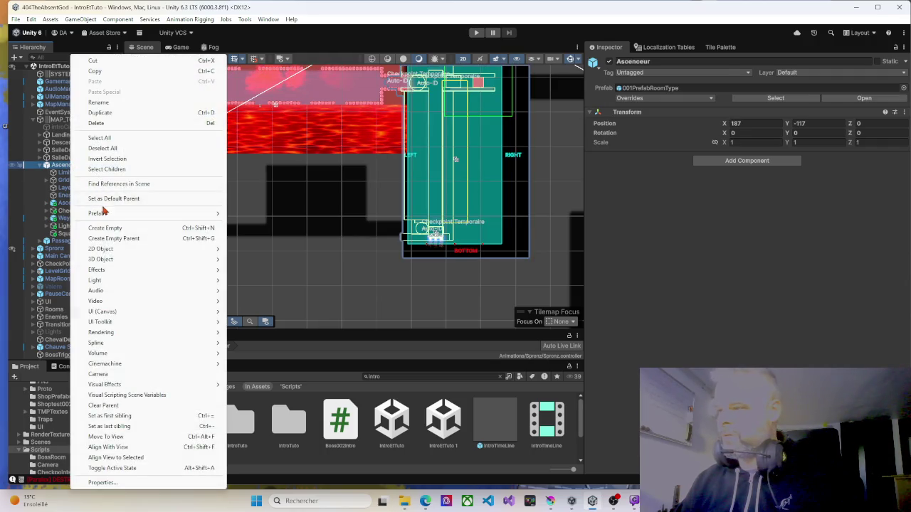
mouse_move(111, 214)
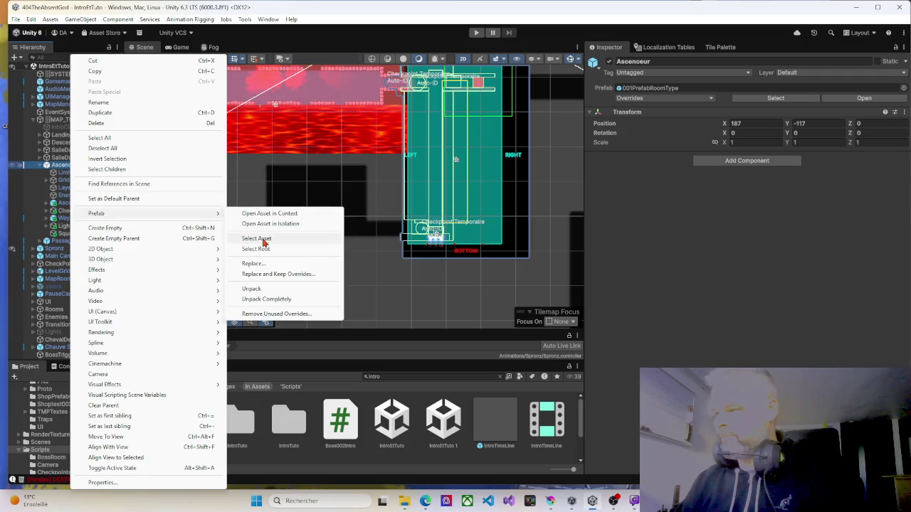
left_click(253, 289)
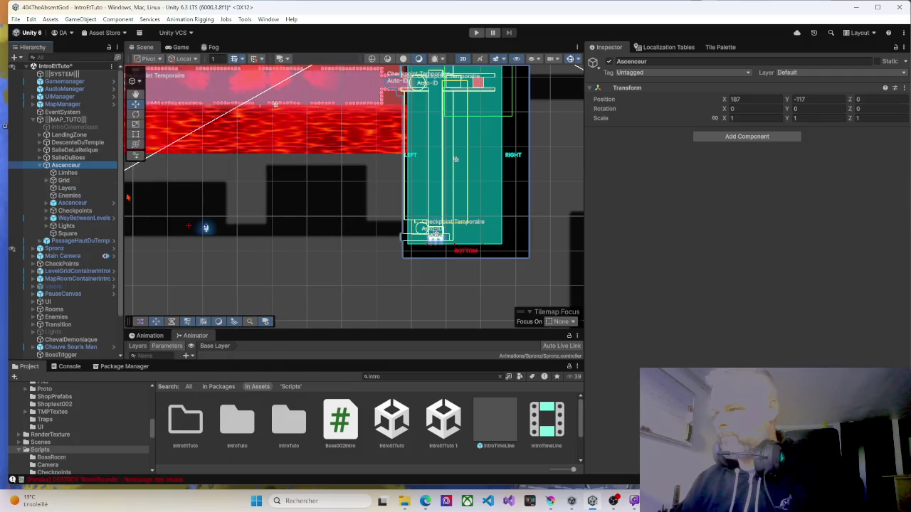
Create an empty Container under Ascenceur and move Grid through Square into it.
right_click(62, 168)
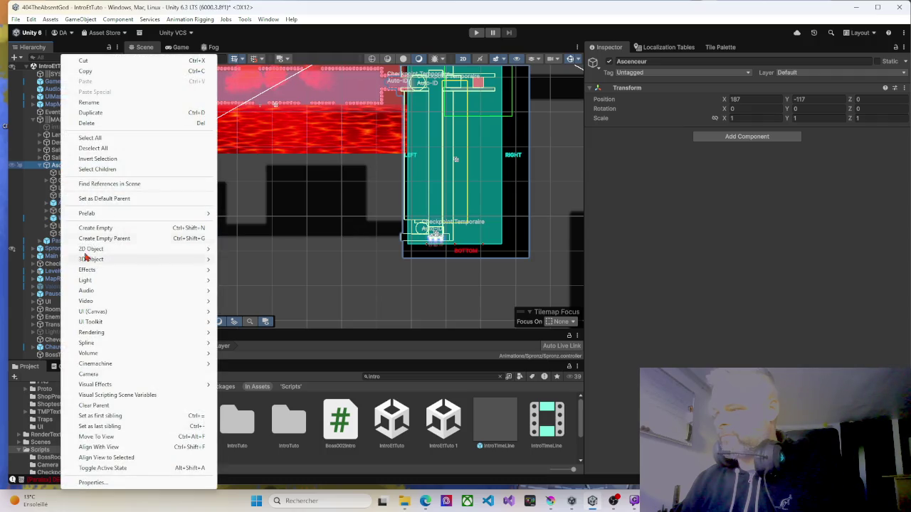
left_click(93, 227)
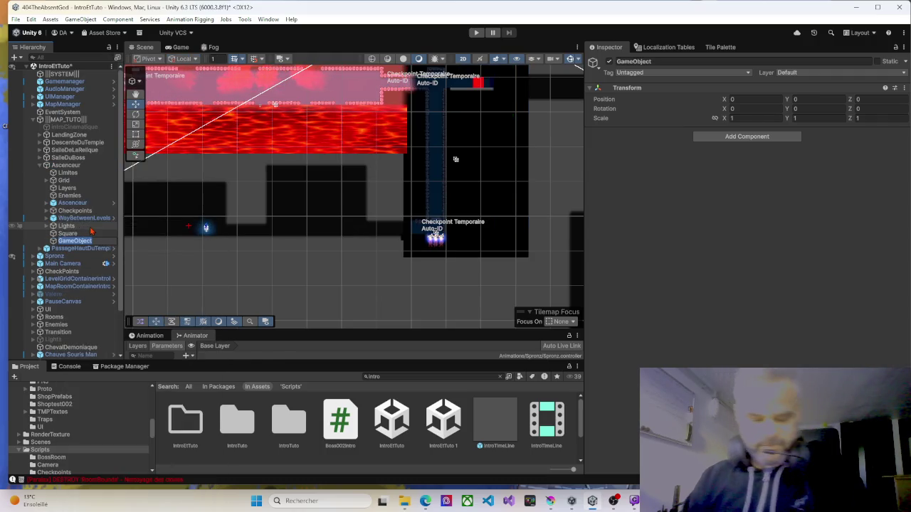
type("Conf")
type("er")
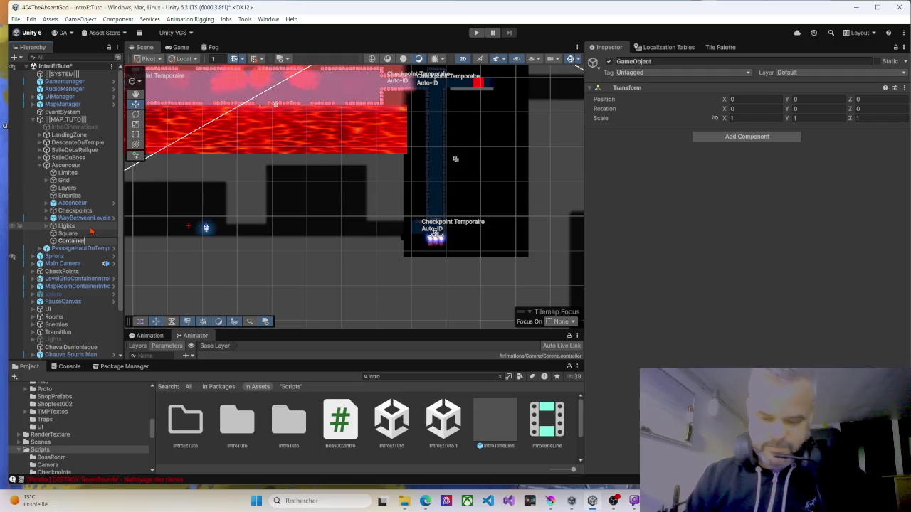
key("Return")
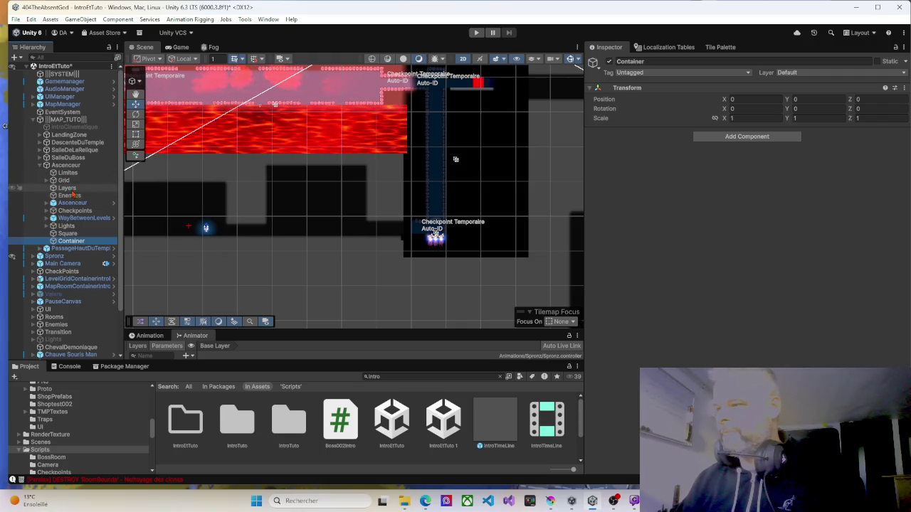
left_click(68, 180)
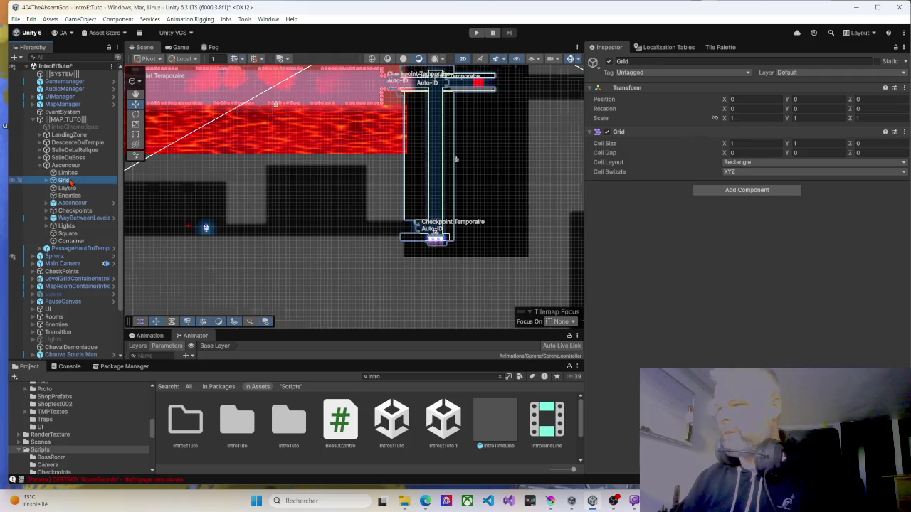
left_click(68, 233, "shift")
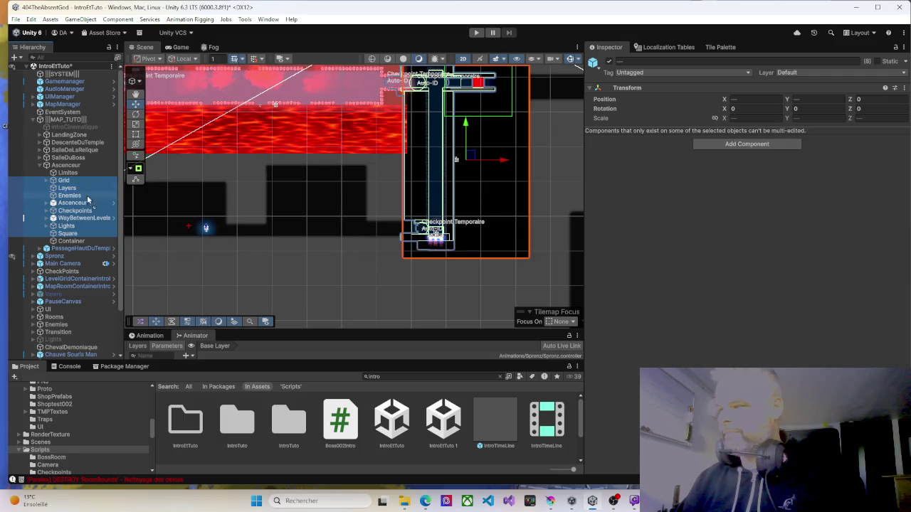
left_click_drag(79, 225, 64, 244)
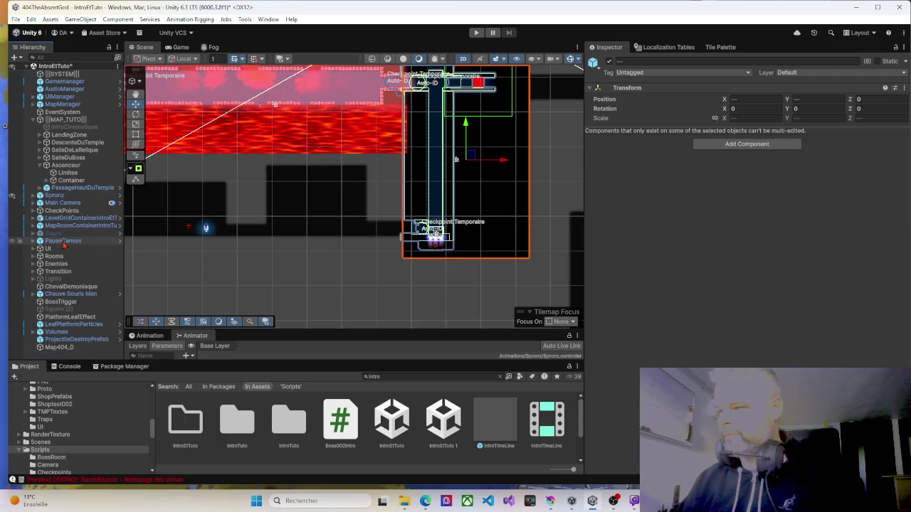
Add one entry to Limites' Objects To Activate and deactivate Ascenceur's Container.
left_click(69, 180)
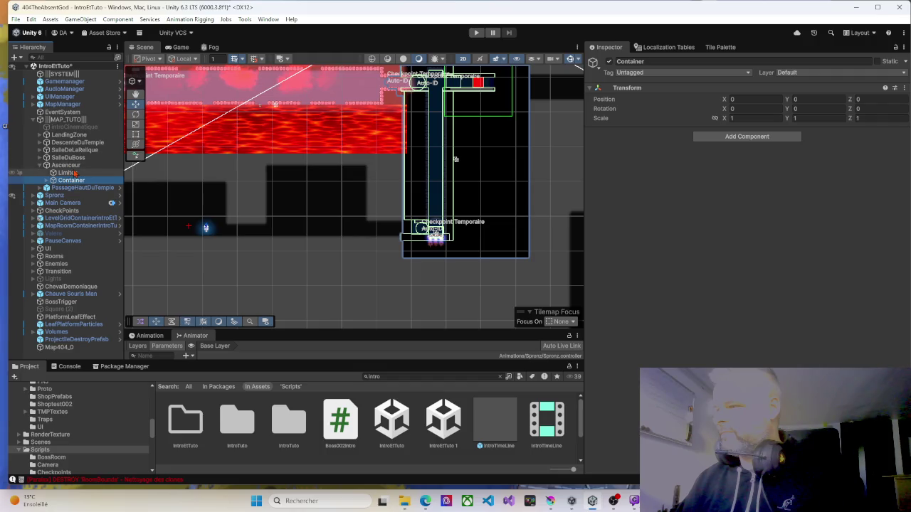
key("Up")
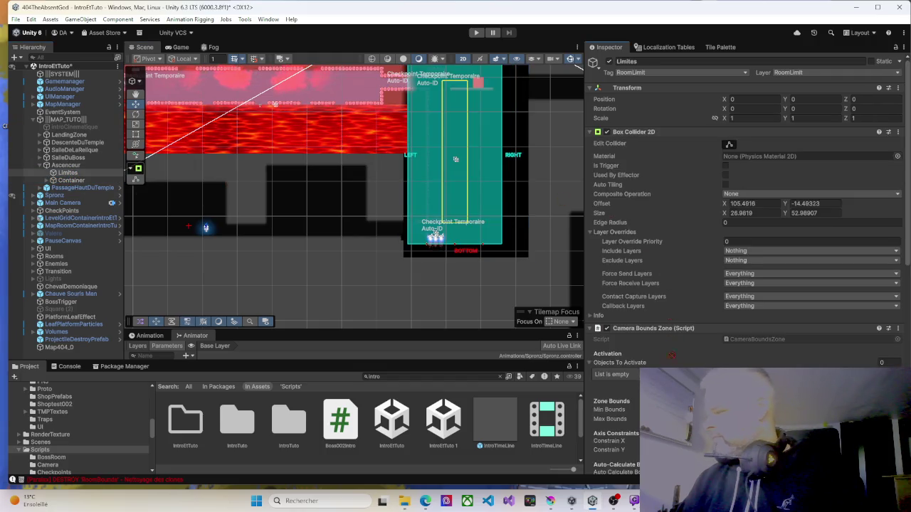
left_click(880, 416)
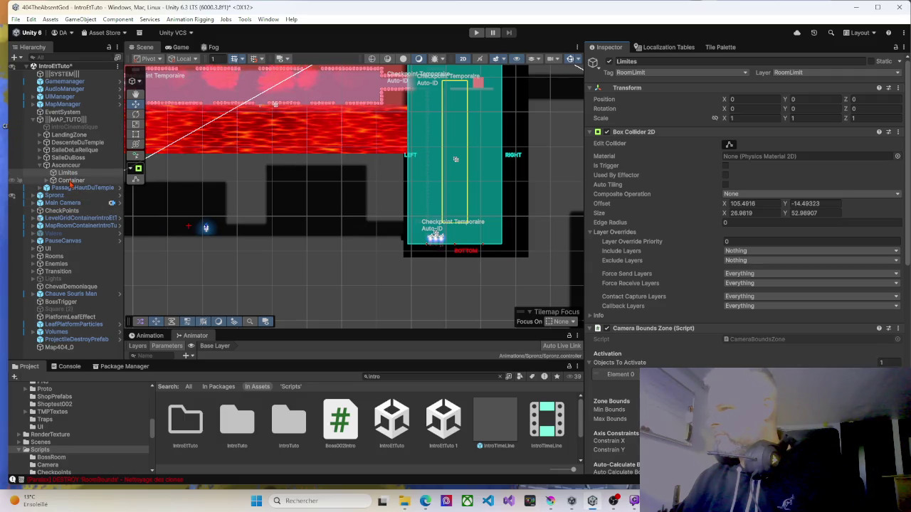
left_click(70, 181)
left_click(609, 62)
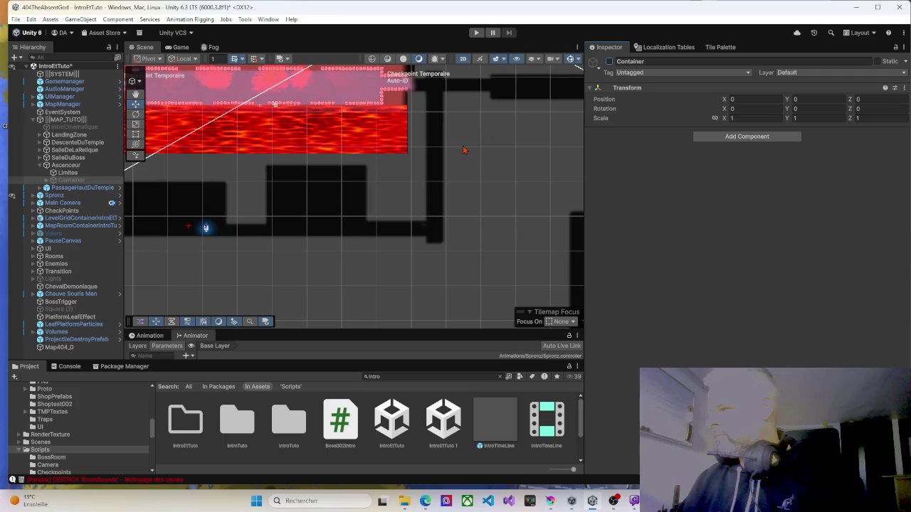
scroll(490, 174, "down", 2)
left_click_drag(426, 136, 490, 174)
key("w")
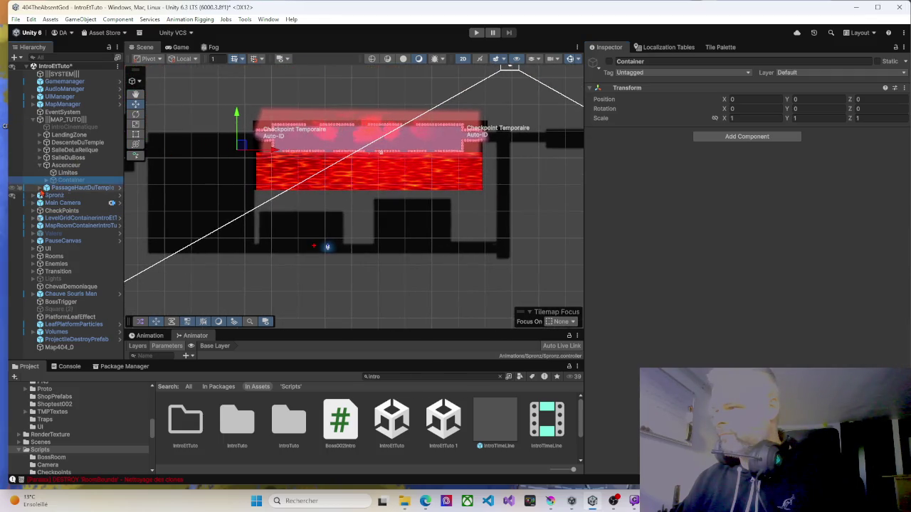
Expand PassageHautDuTemple and unpack its room prefab instance.
left_click(40, 189)
left_click(71, 189)
right_click(71, 189)
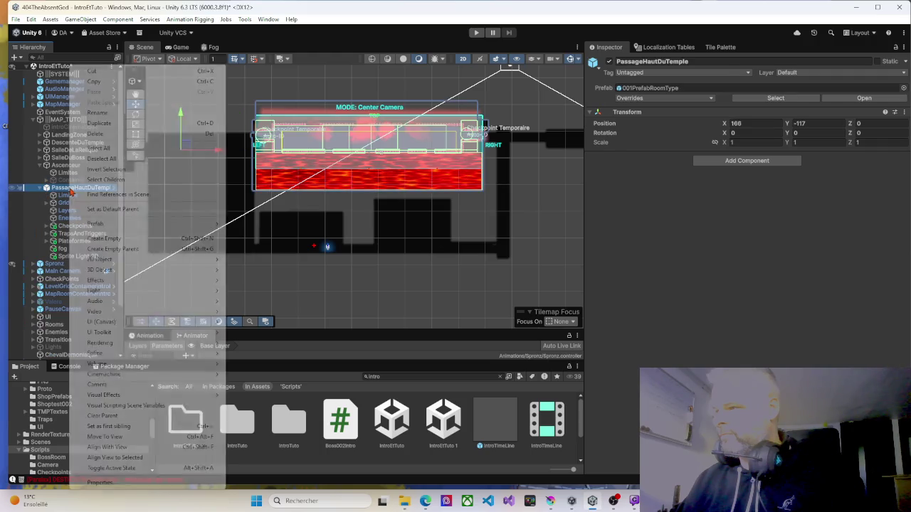
mouse_move(136, 226)
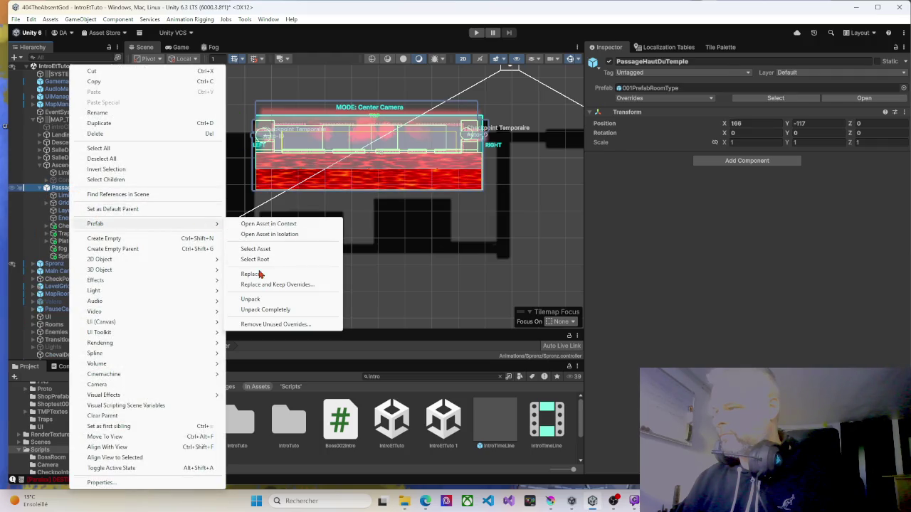
left_click(265, 310)
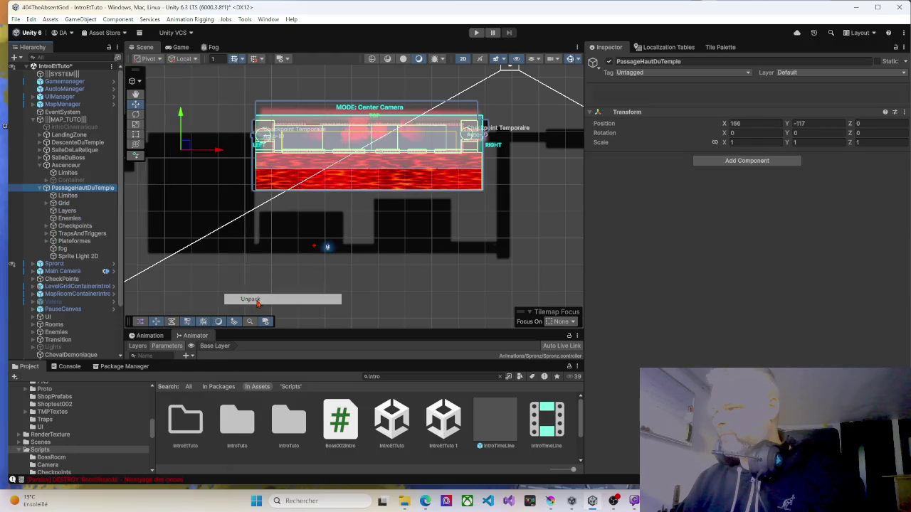
Create an empty Container under PassageHautDuTemple and move Grid through Sprite Light 2D into it.
right_click(86, 189)
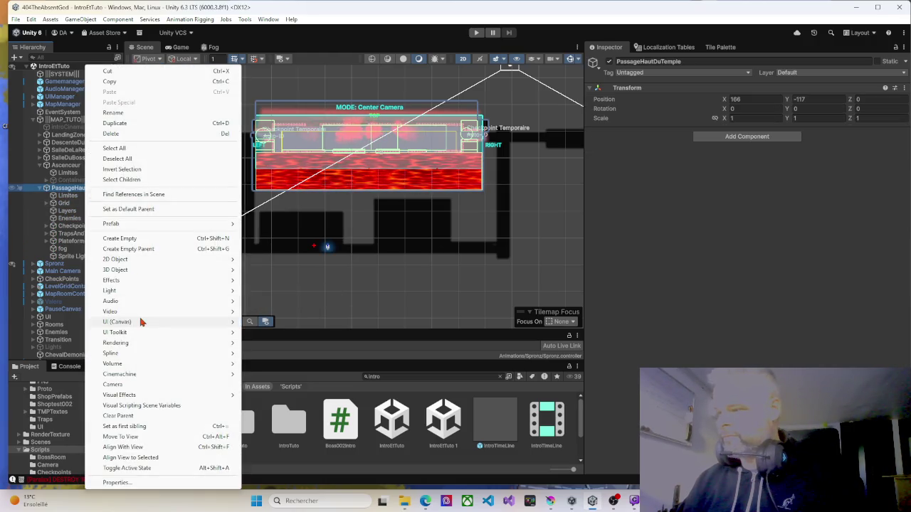
left_click(128, 238)
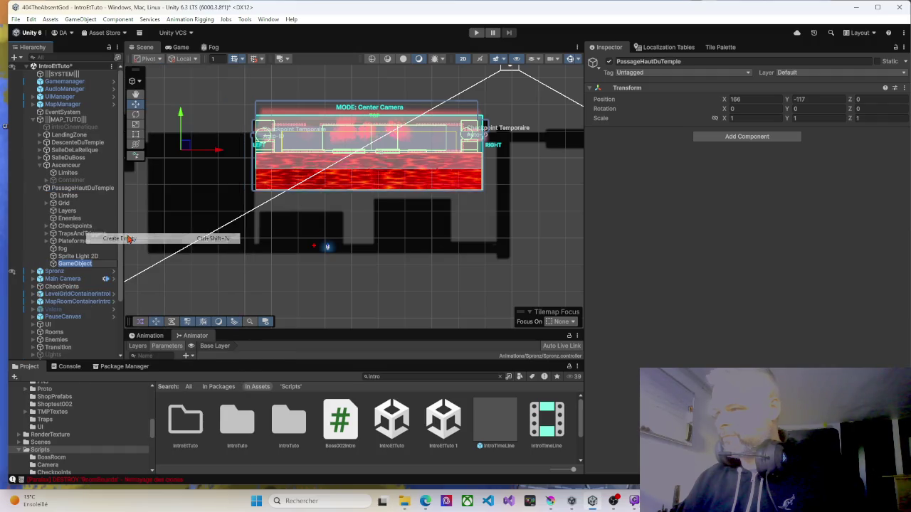
type("Container")
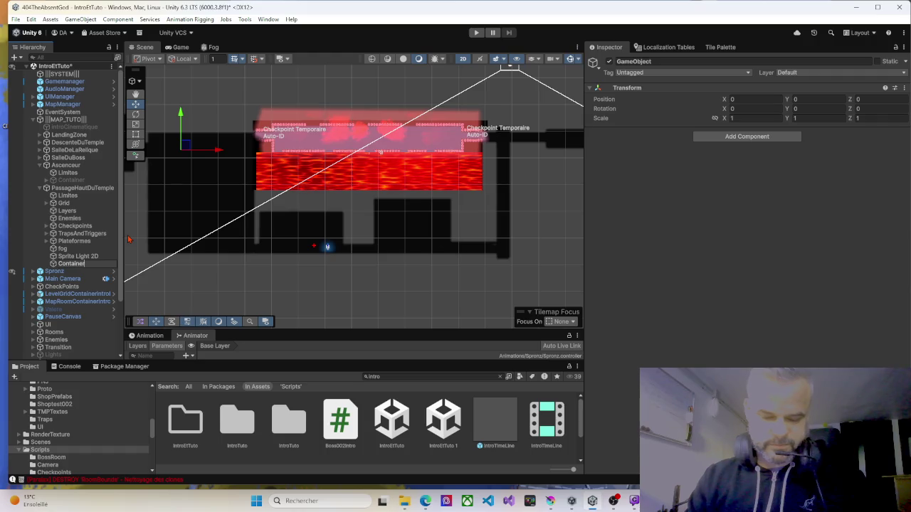
key("Return")
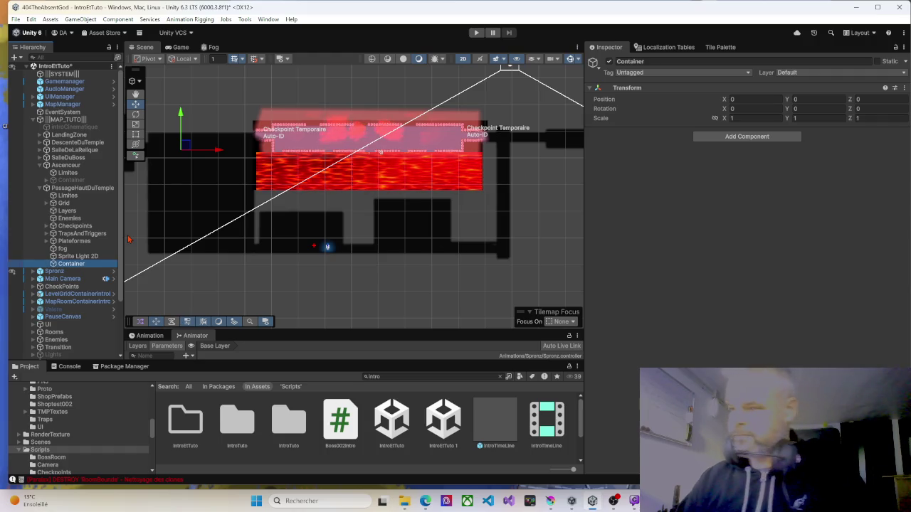
left_click_drag(74, 178, 72, 197)
left_click(64, 203)
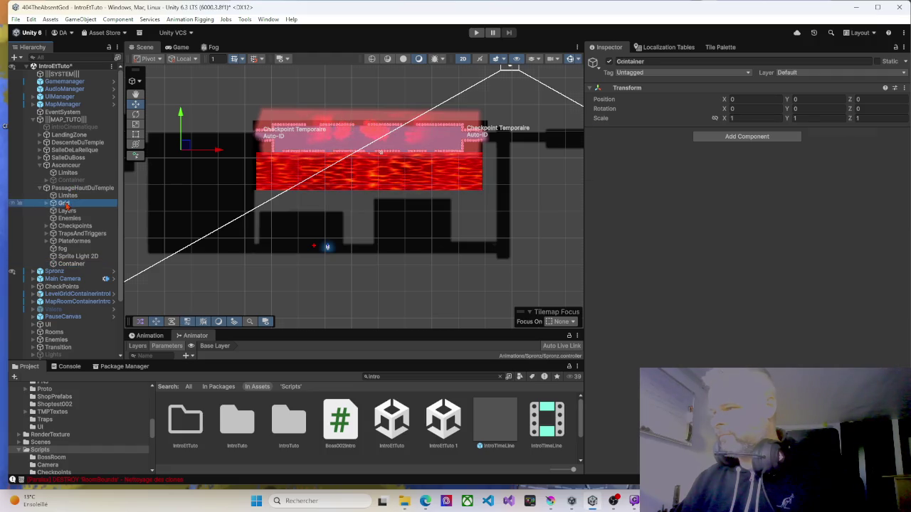
left_click(71, 262, "shift")
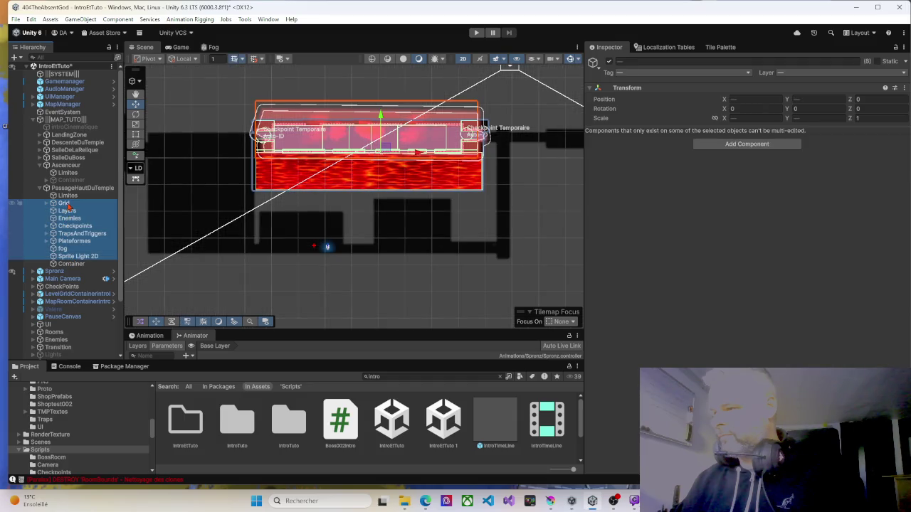
left_click_drag(82, 266, 80, 265)
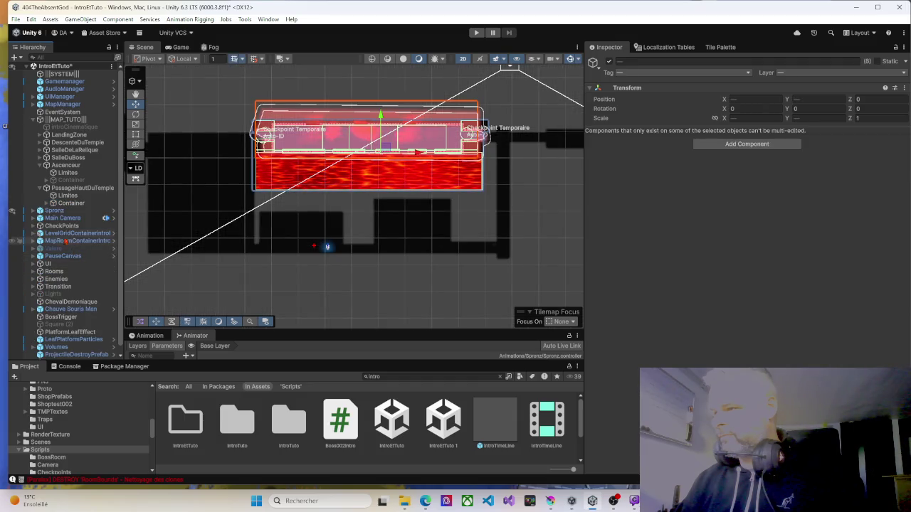
Give Limites one object to activate and deactivate PassageHautDuTemple's Container.
left_click(68, 196)
left_click(630, 244)
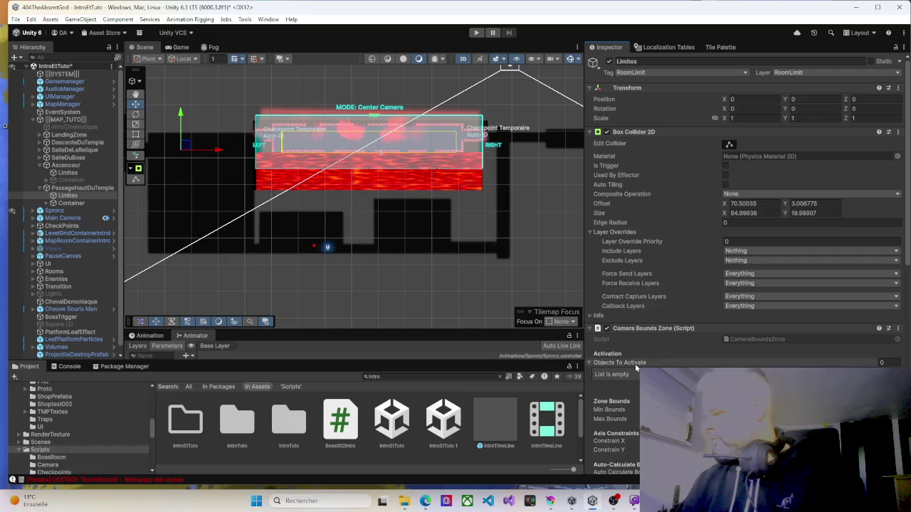
left_click(64, 203)
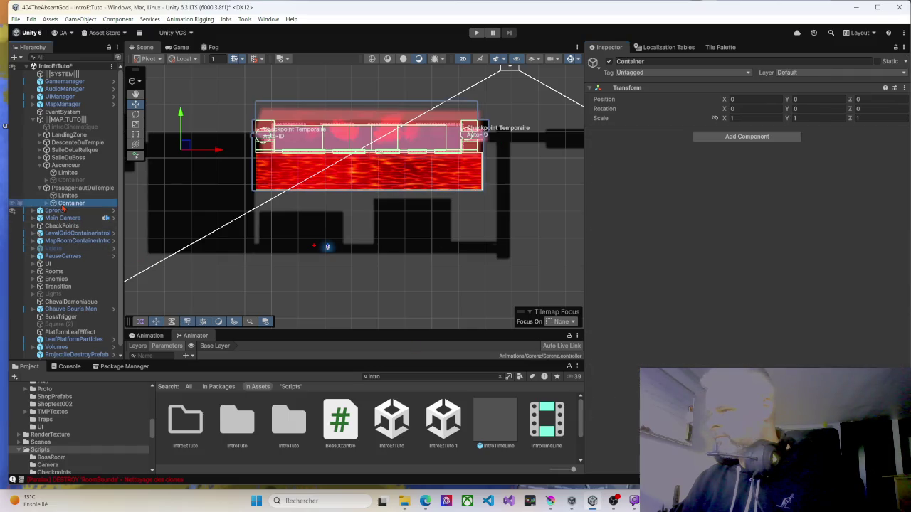
left_click(609, 62)
left_click(68, 197)
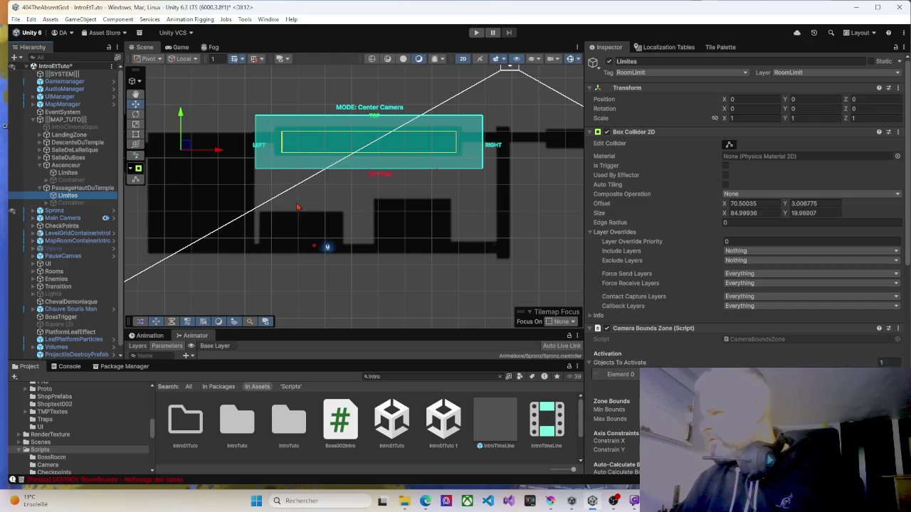
left_click_drag(316, 194, 505, 199)
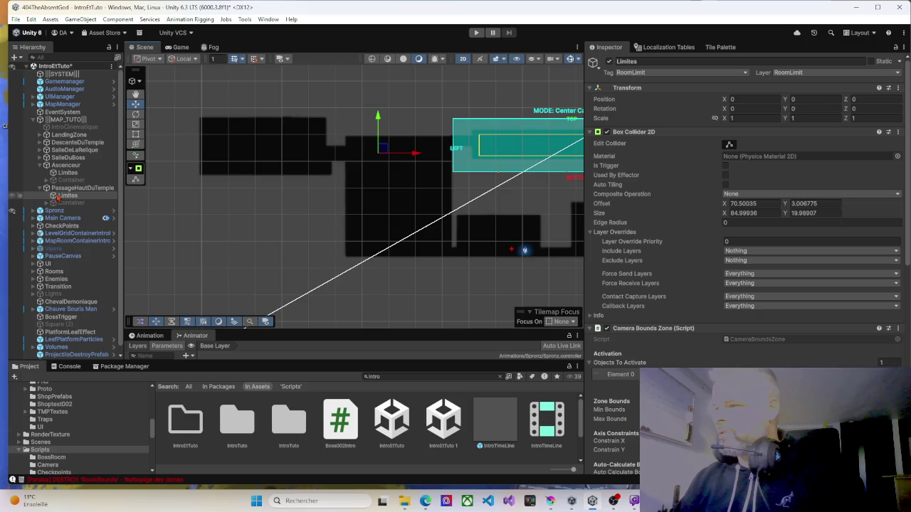
Move Spronz to 114.55, -119.09 via Move to View, then play-test the level and stop.
scroll(61, 192, "down", 1)
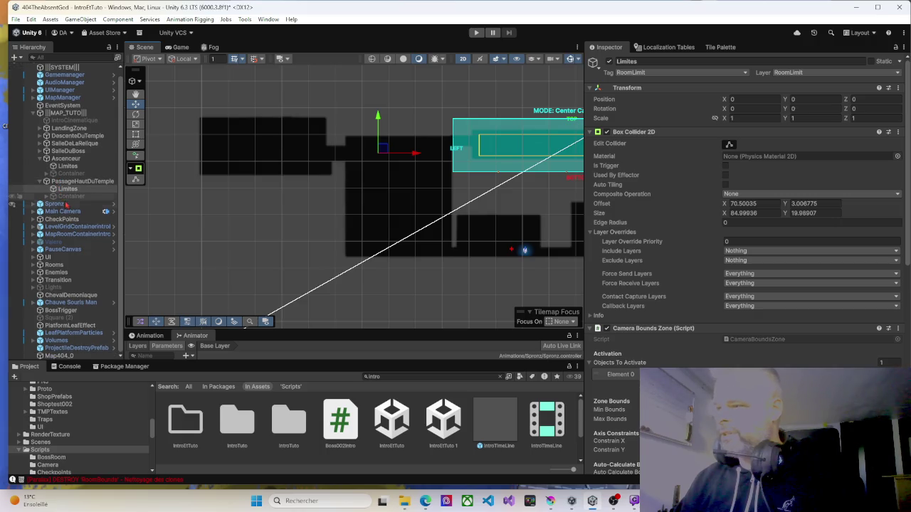
left_click(55, 204)
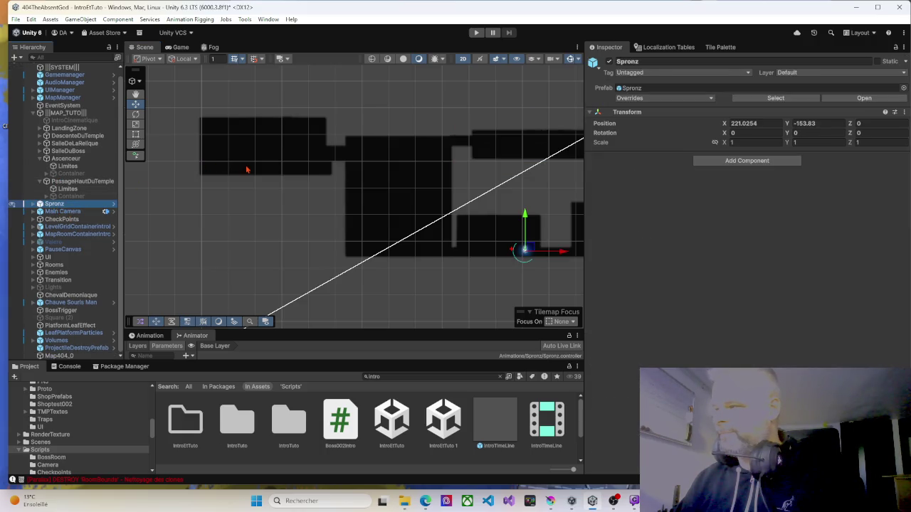
scroll(247, 170, "up", 10)
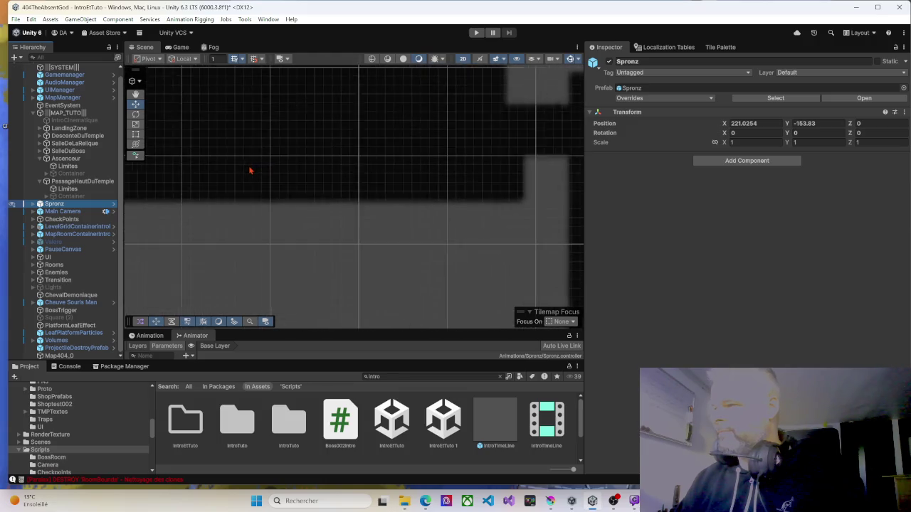
scroll(251, 170, "up", 5)
right_click(353, 176)
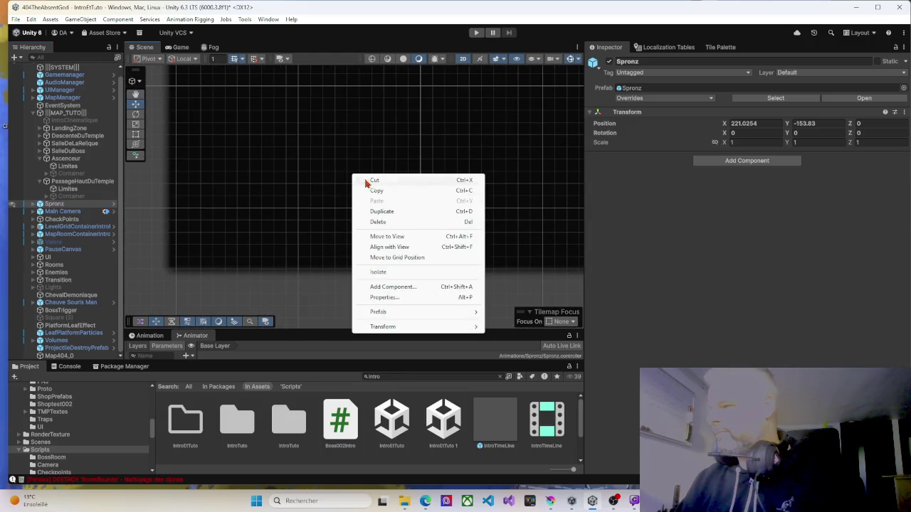
left_click(386, 236)
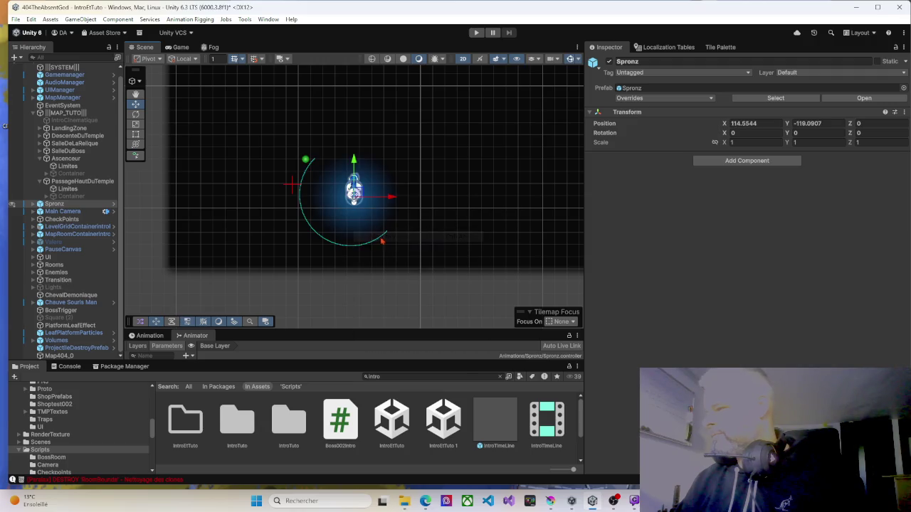
left_click(476, 33)
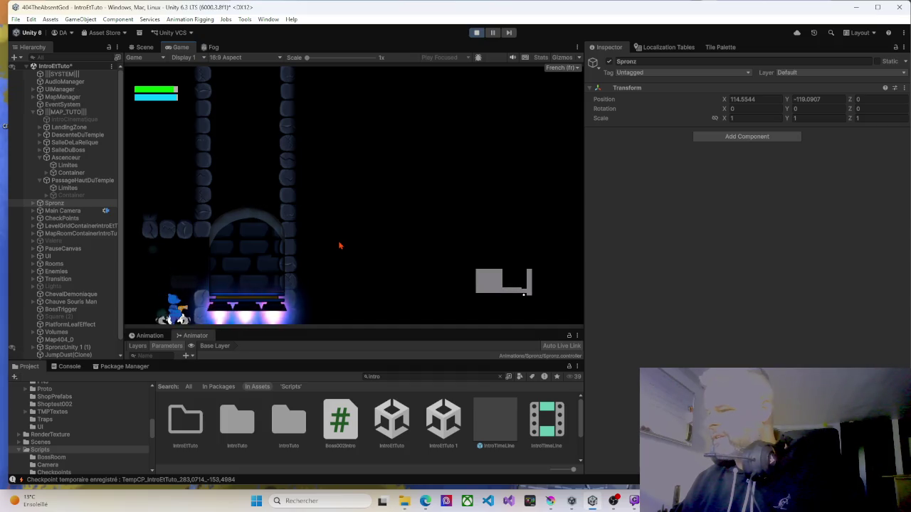
left_click(477, 32)
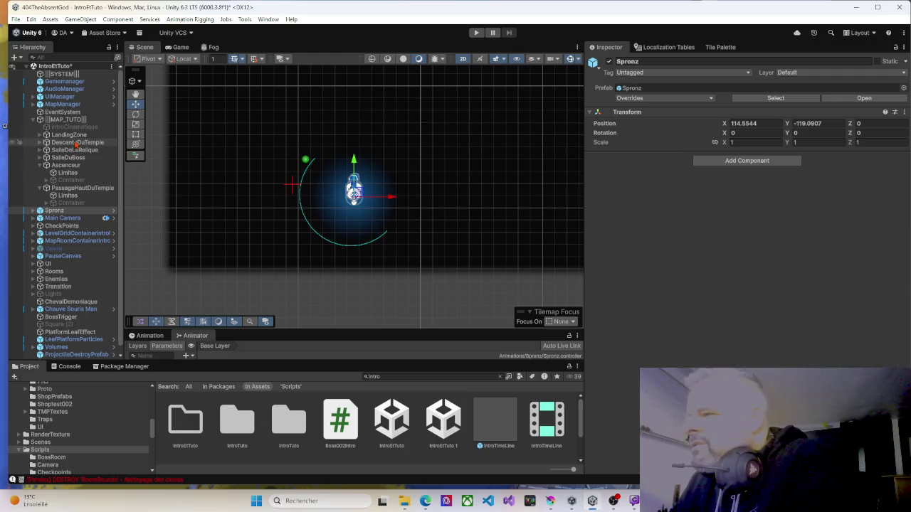
Select Ascenceur and frame its Limites zone in the Scene view.
left_click(63, 165)
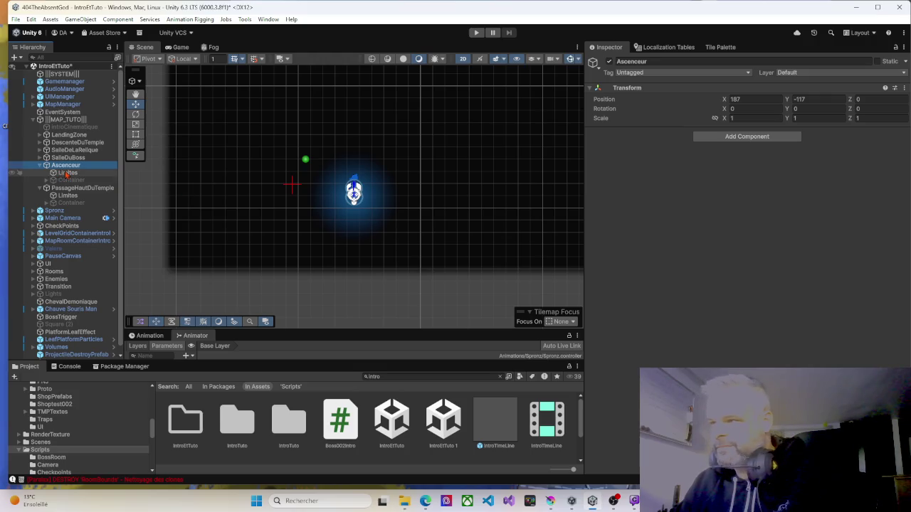
double_click(66, 174)
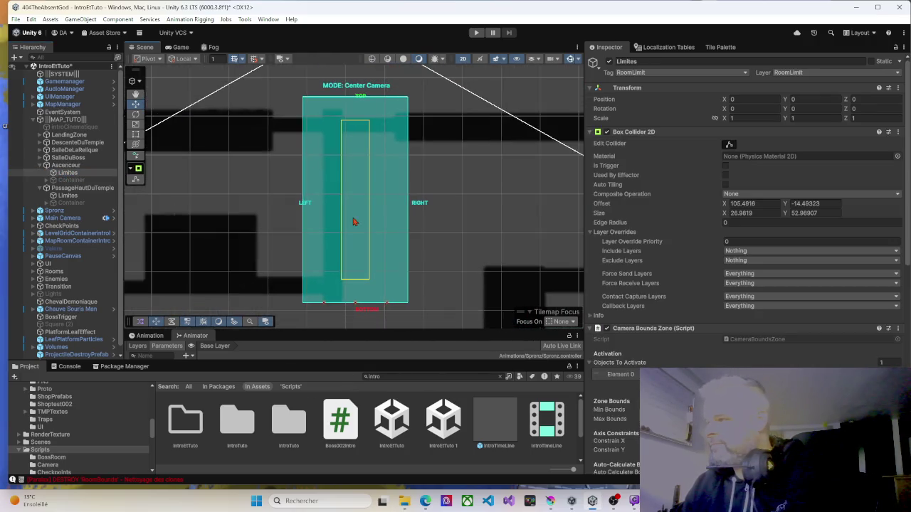
Re-enable Ascenceur's Container so its room contents show again.
scroll(356, 220, "up", 2)
scroll(356, 222, "down", 1)
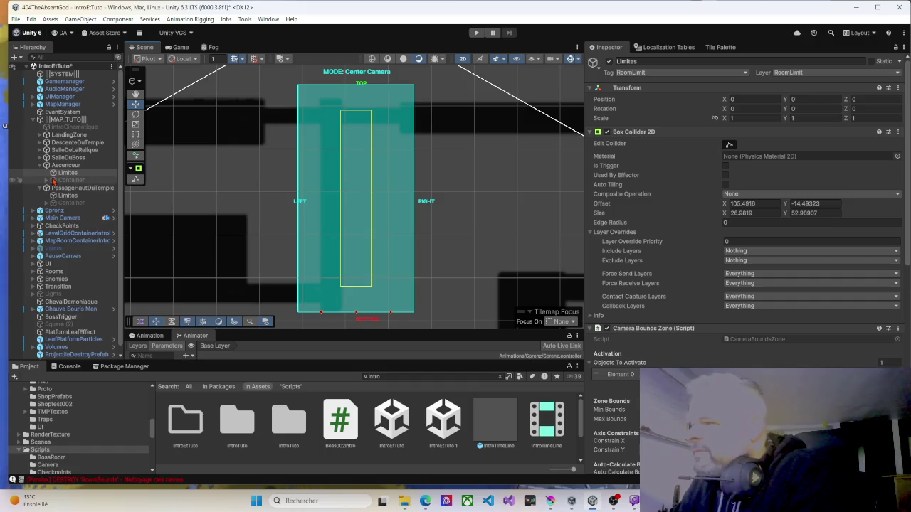
left_click(66, 181)
left_click(608, 62)
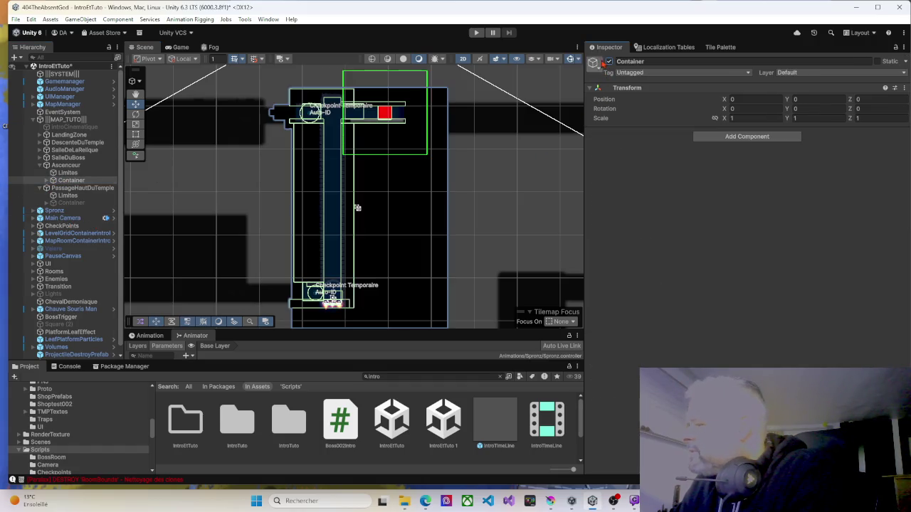
Check the shaft-bottom checkpoint, then select SalleDuBoss's Limites zone.
scroll(357, 208, "up", 5)
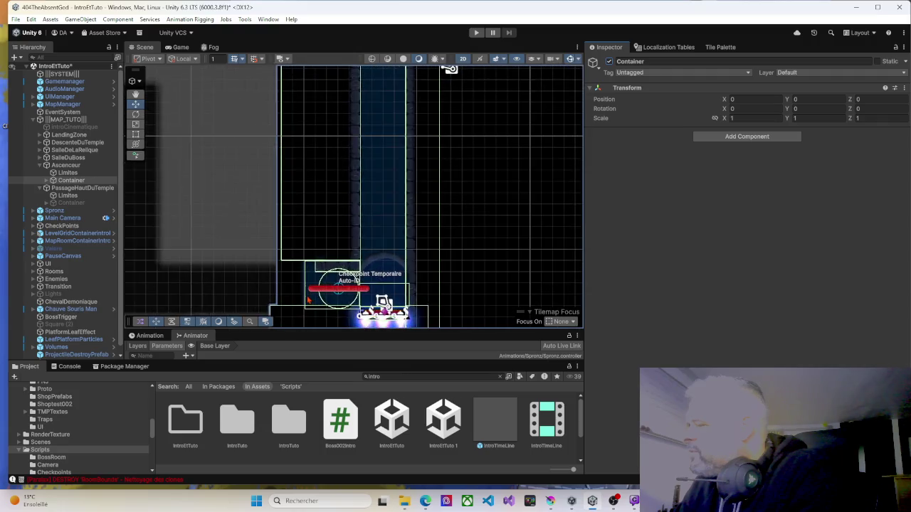
left_click_drag(302, 297, 325, 209)
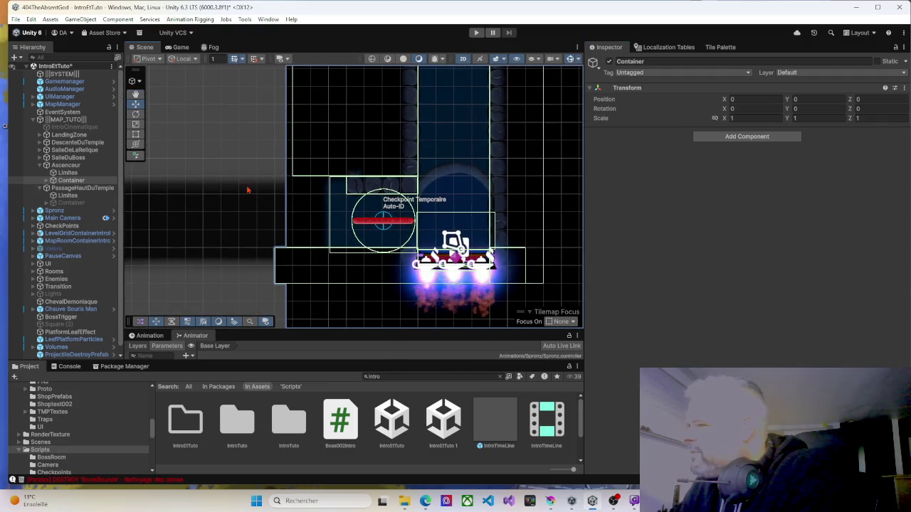
left_click(59, 158)
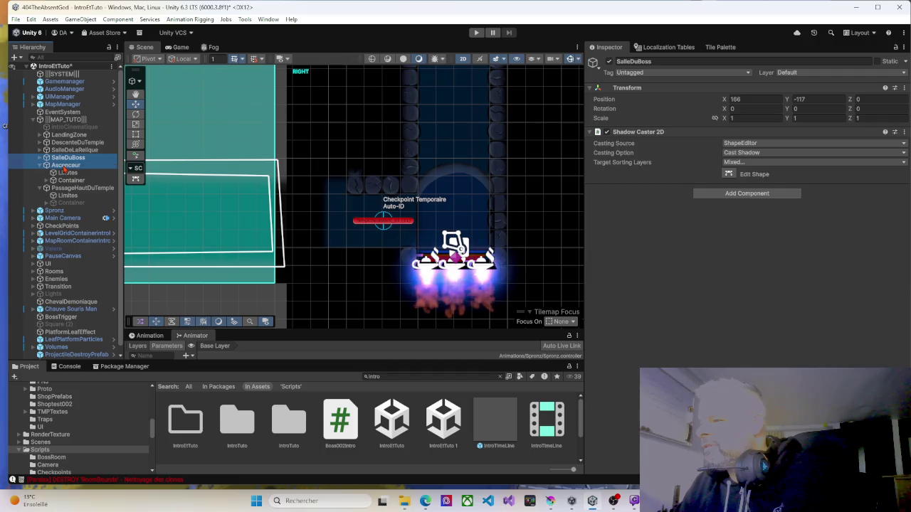
left_click(65, 166, "ctrl")
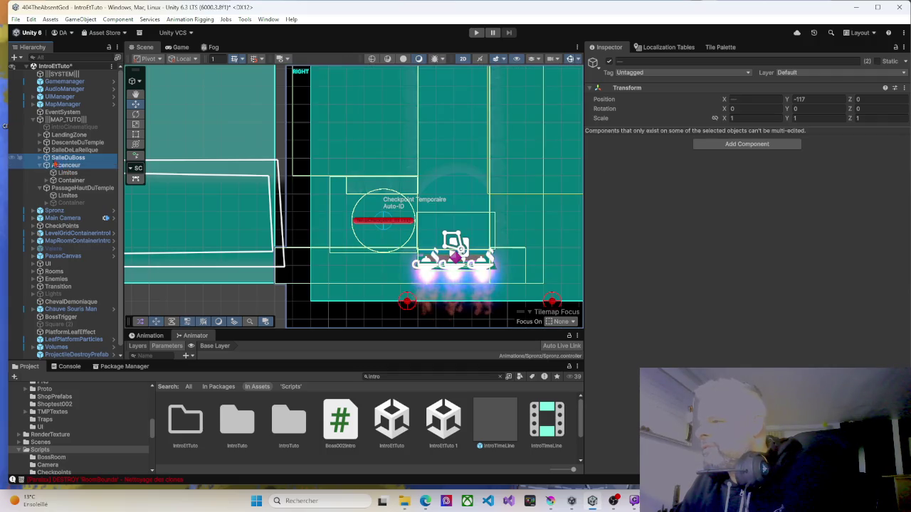
left_click(40, 159)
left_click(65, 166)
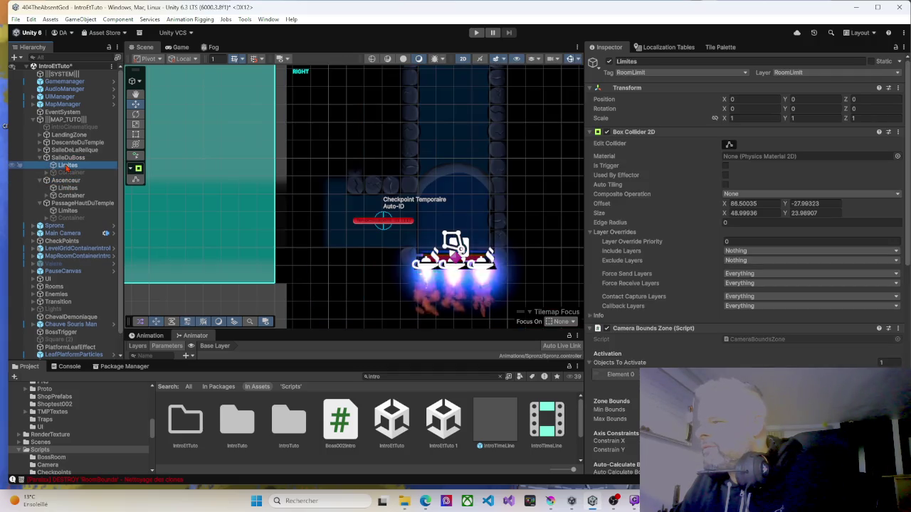
Toggle SalleDuBoss's Container off and back on to confirm it hides the room.
double_click(66, 166)
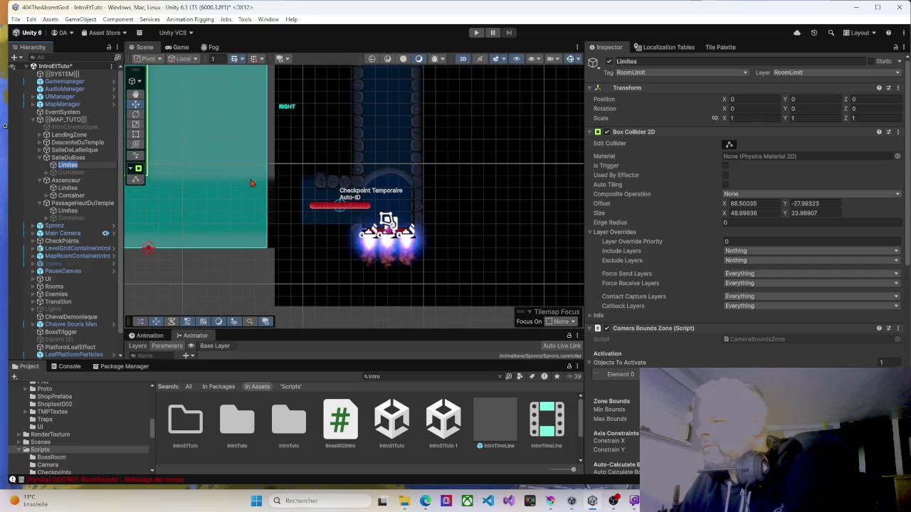
left_click(62, 175)
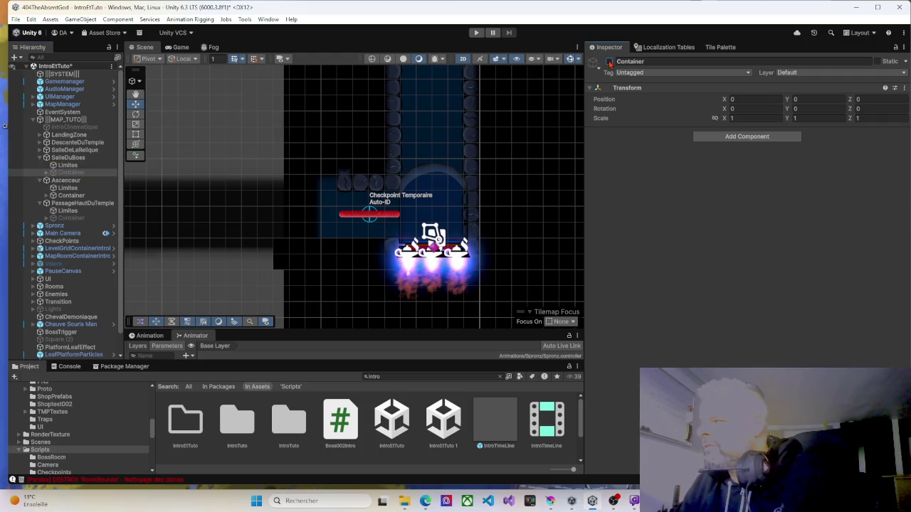
left_click(609, 62)
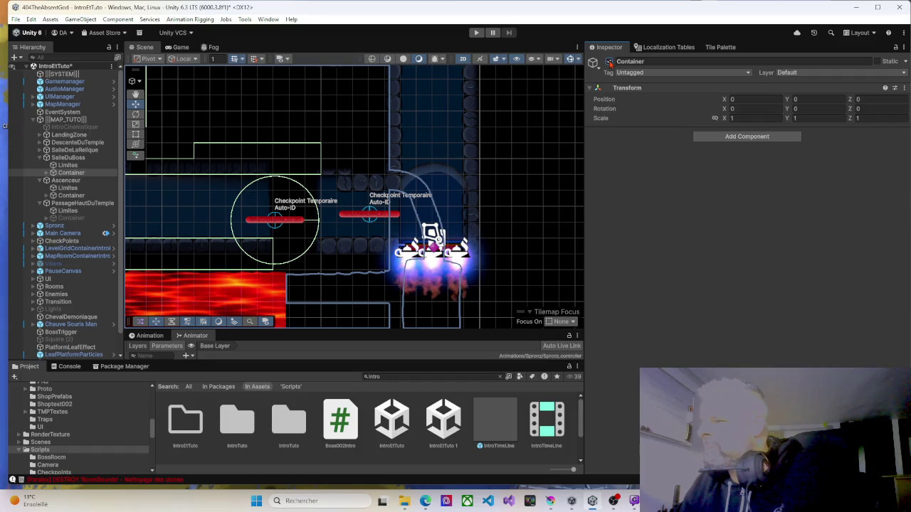
left_click(609, 62)
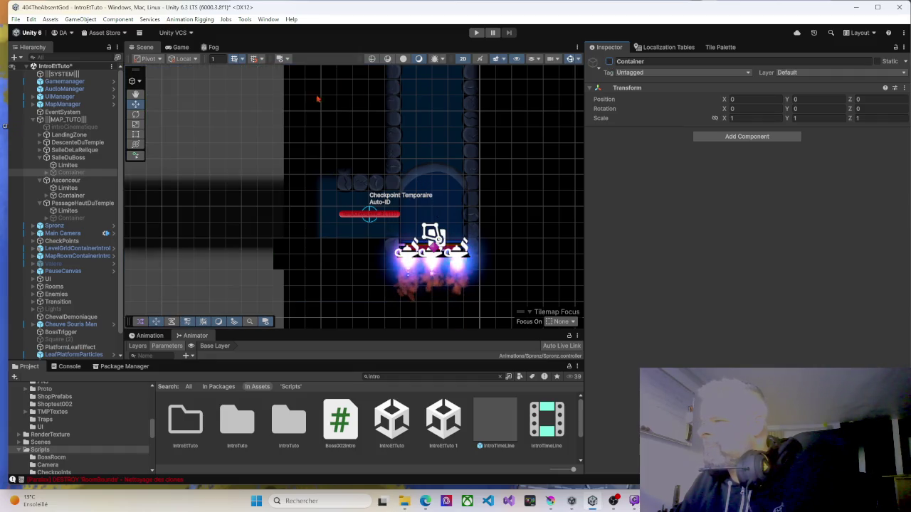
left_click(609, 62)
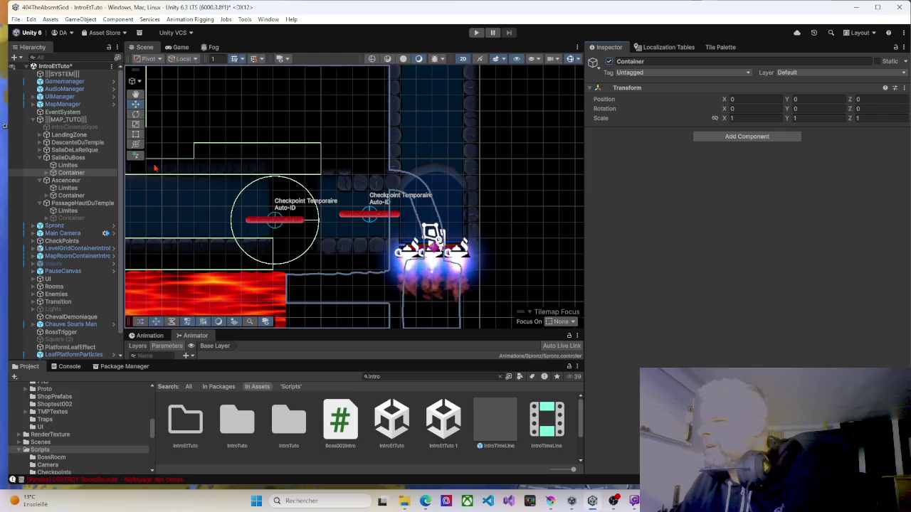
Inspect the Ascenceur Container's extent, then select Ascenceur's Limites zone.
left_click(61, 196)
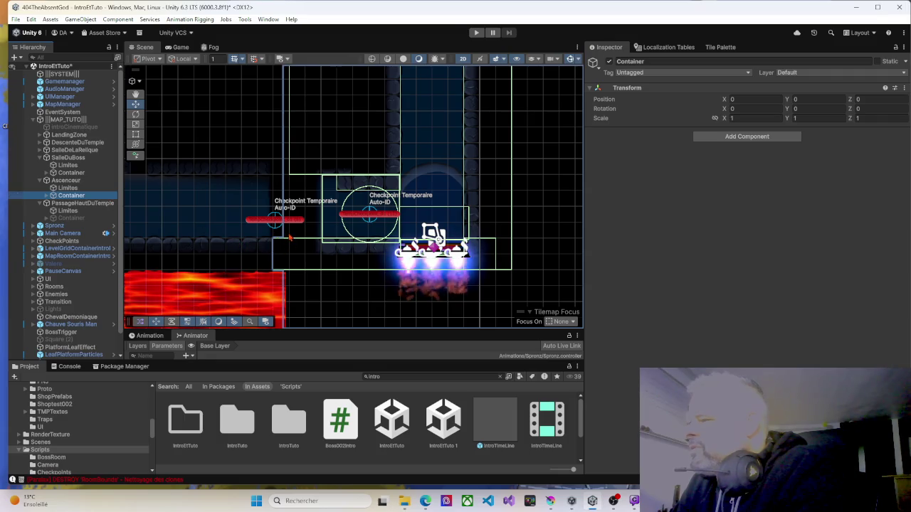
scroll(279, 245, "up", 6)
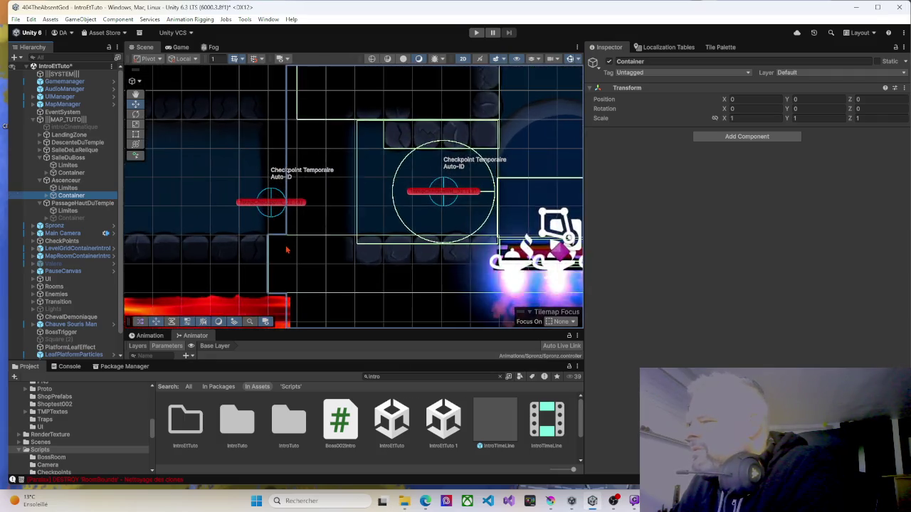
scroll(284, 252, "up", 3)
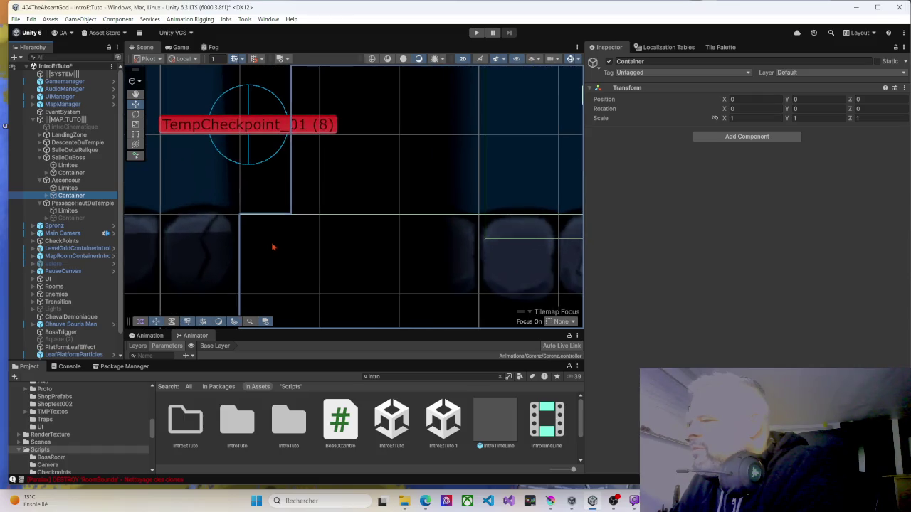
scroll(319, 271, "down", 1)
scroll(322, 271, "down", 4)
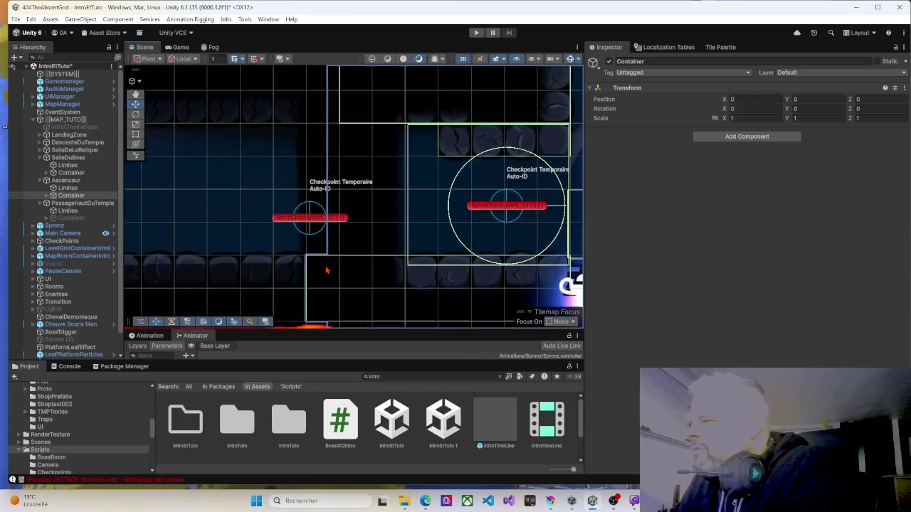
left_click(71, 189)
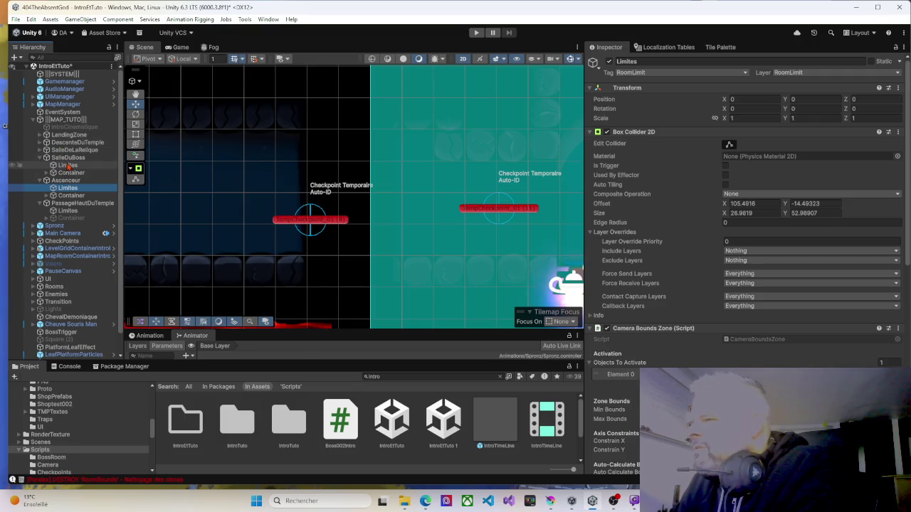
Select both Limites zones and nudge the left room's boundary edge slightly right.
left_click(68, 165, "ctrl")
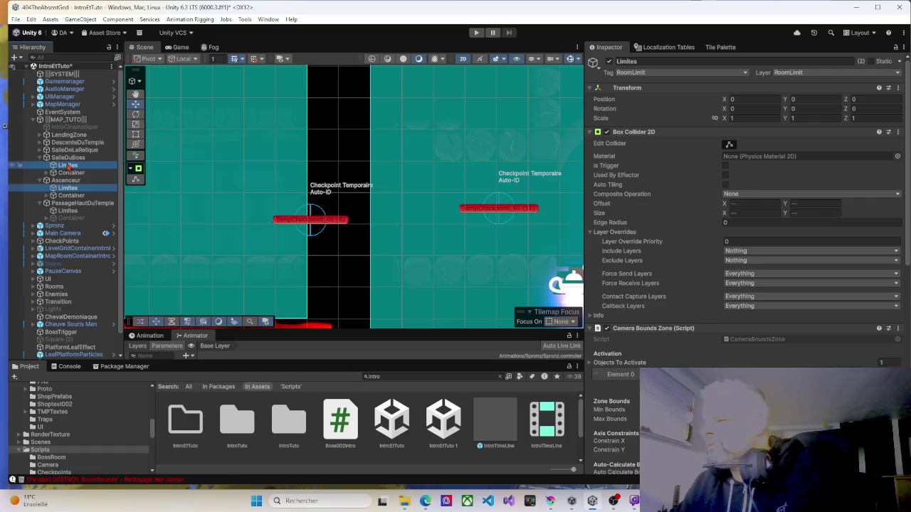
scroll(283, 196, "down", 3)
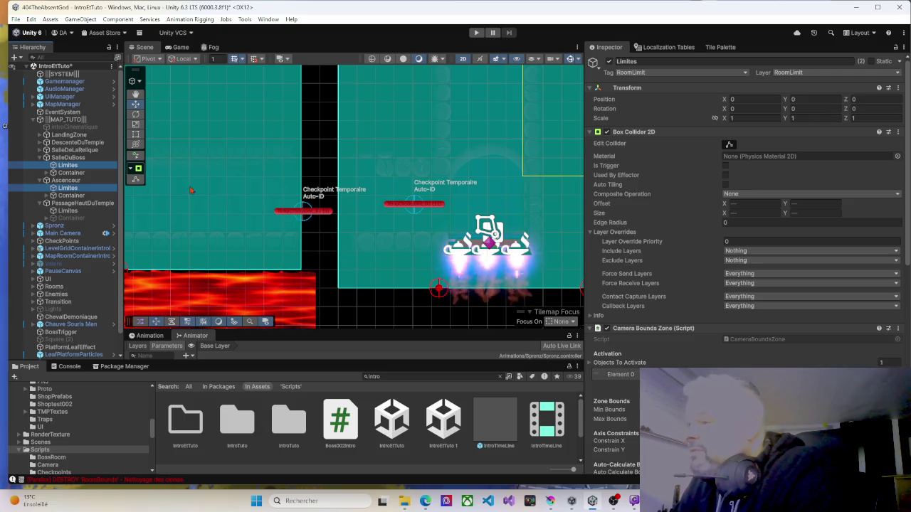
scroll(242, 171, "down", 2)
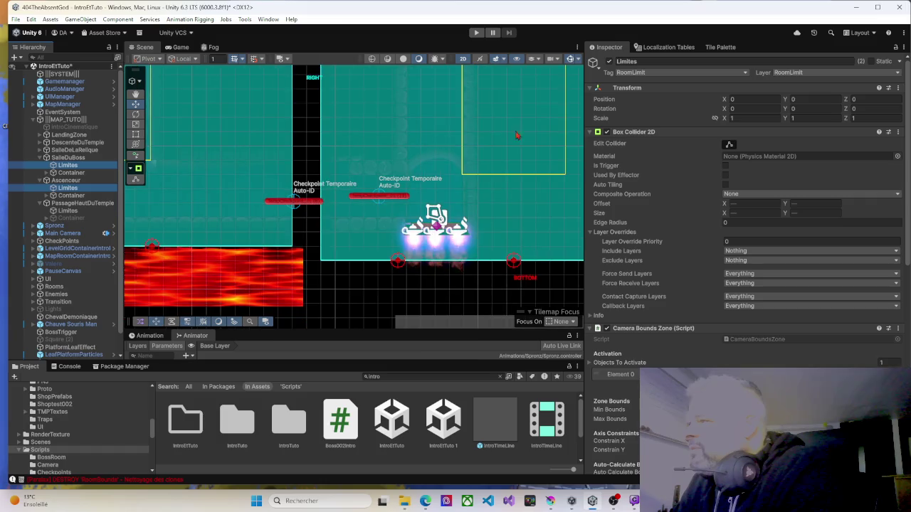
left_click(719, 151)
left_click_drag(292, 77, 306, 76)
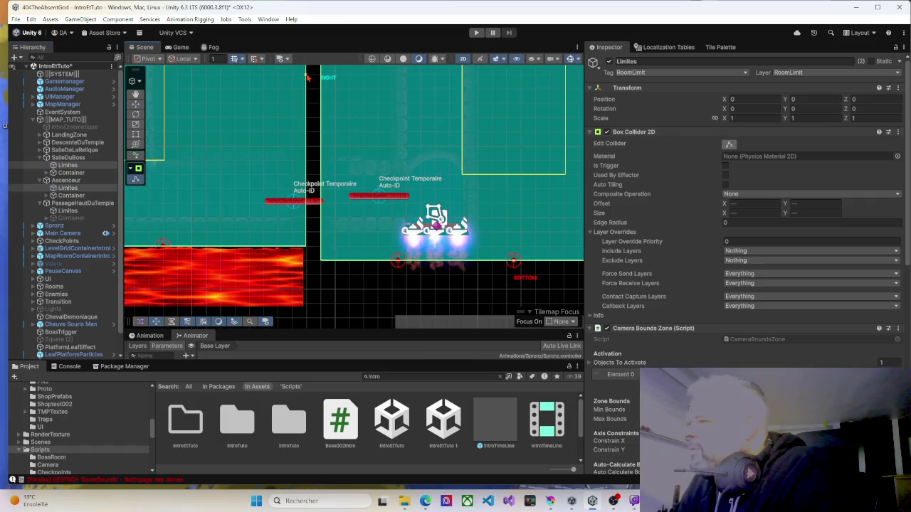
Close the gap so the SalleDuBoss and Ascenceur zones touch, then start a play-test.
key("Up")
key("Left")
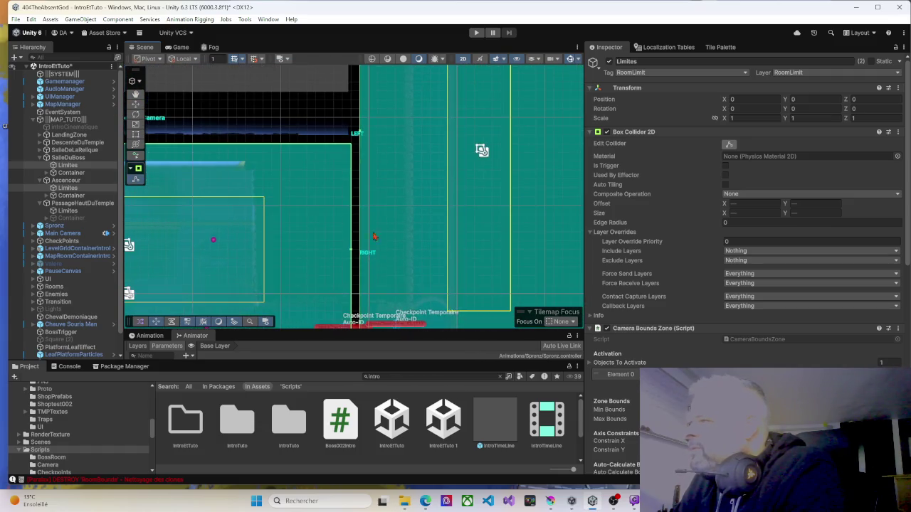
scroll(361, 134, "up", 5)
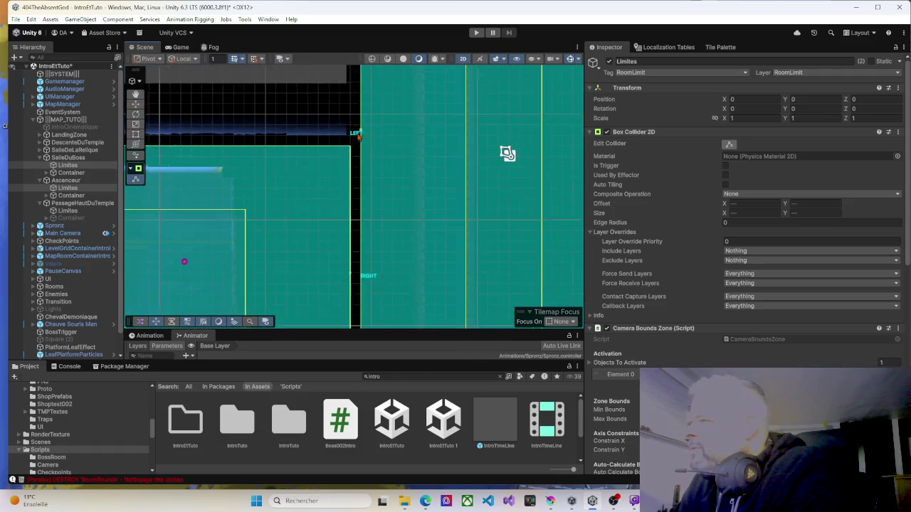
scroll(362, 134, "up", 2)
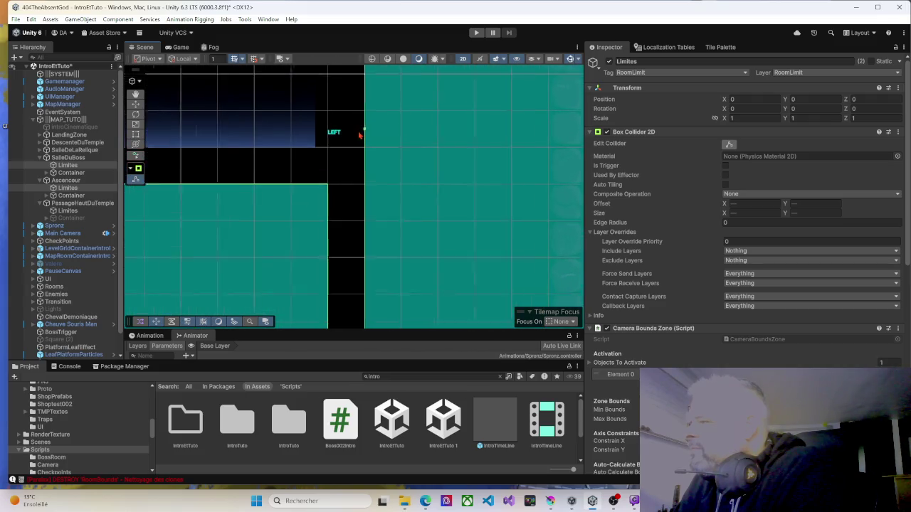
left_click_drag(364, 133, 330, 135)
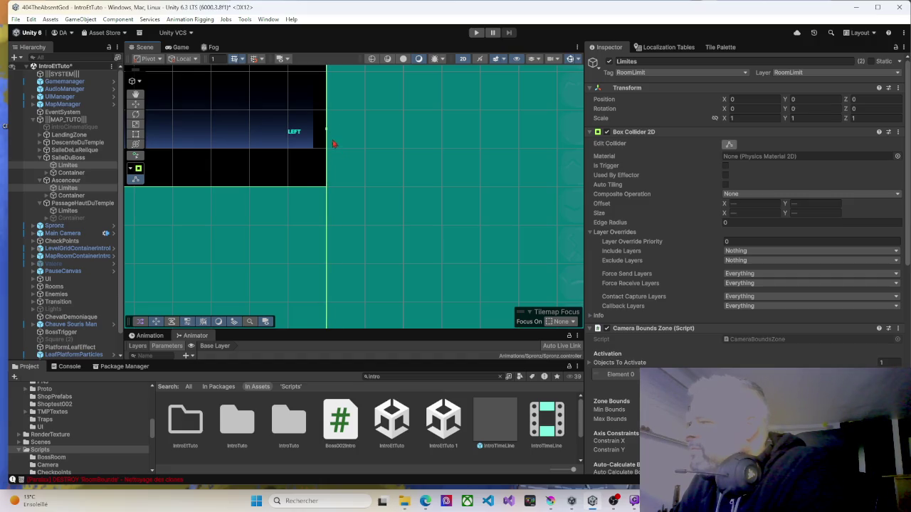
mouse_move(326, 176)
left_mouse_down()
mouse_move(323, 248)
mouse_move(331, 109)
mouse_move(325, 216)
mouse_move(372, 120)
left_mouse_up()
left_click(474, 33)
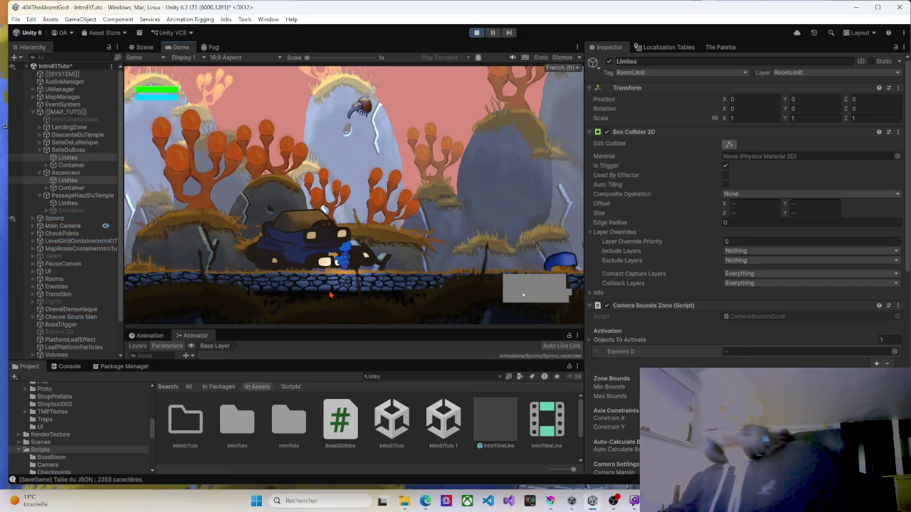
Run right shooting enemies and jump onto the platforms near the stone gate.
key("d")
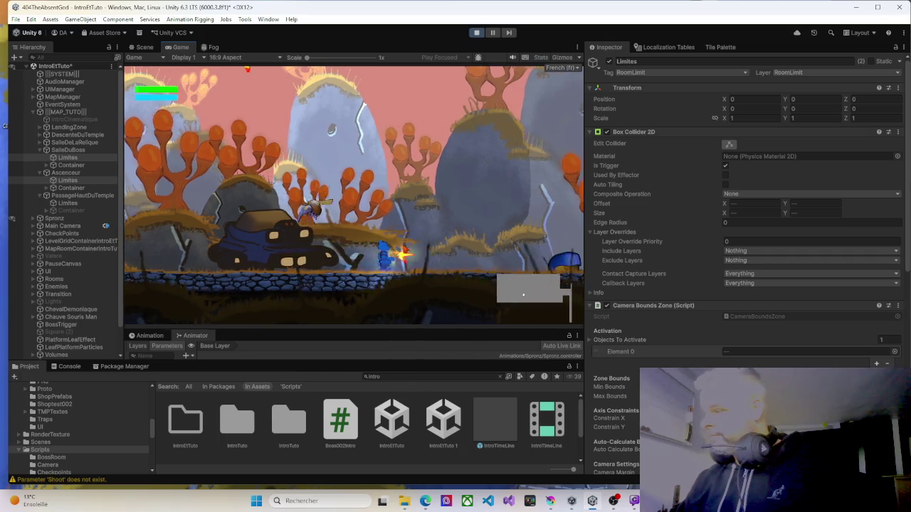
key("d")
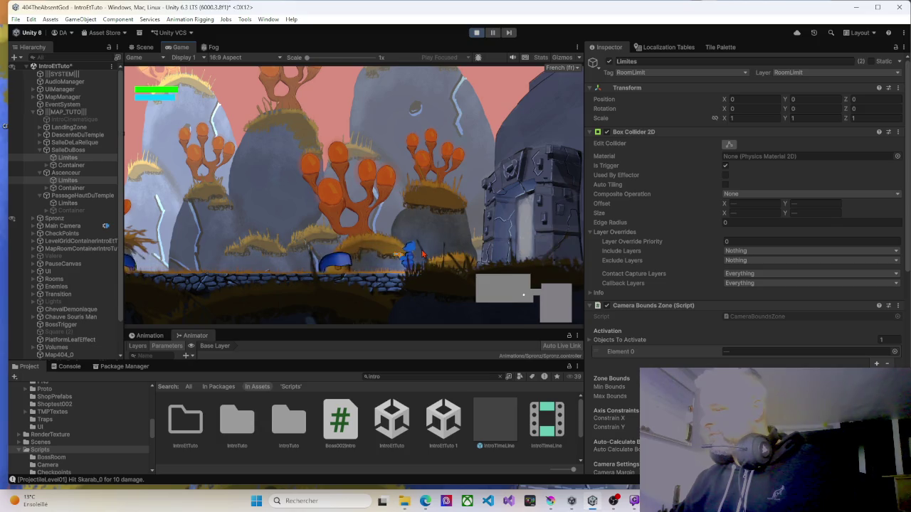
key("a")
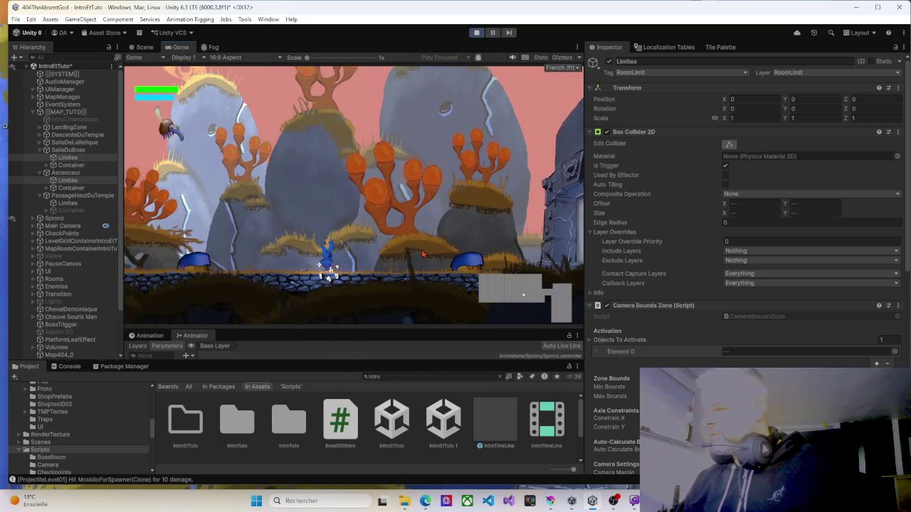
key("d")
key("space")
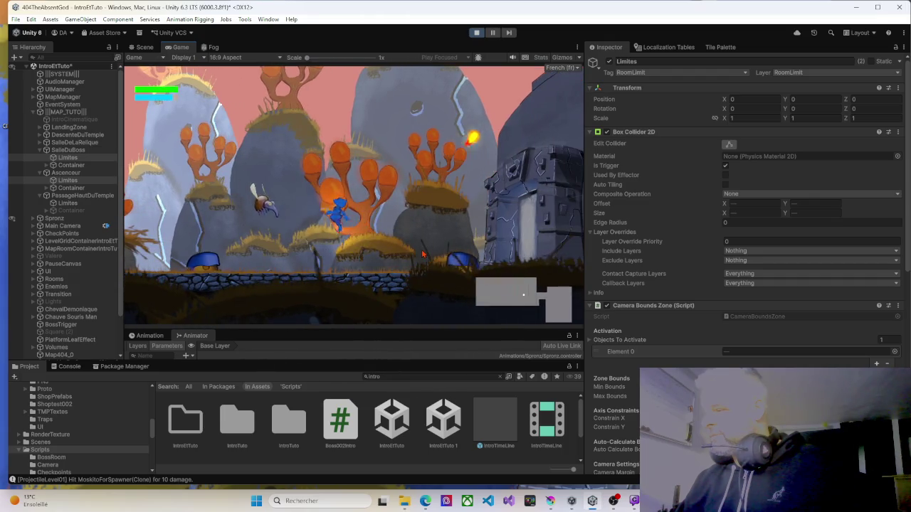
key("d")
key("space")
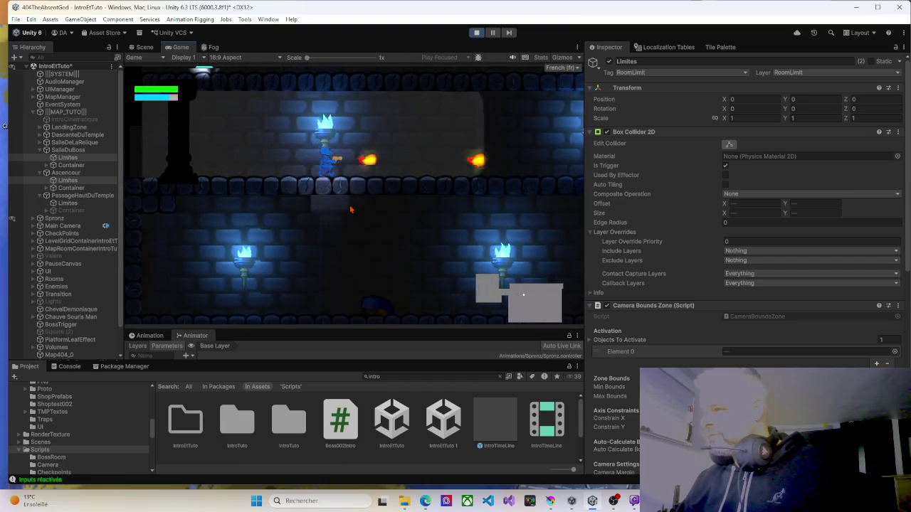
key("d")
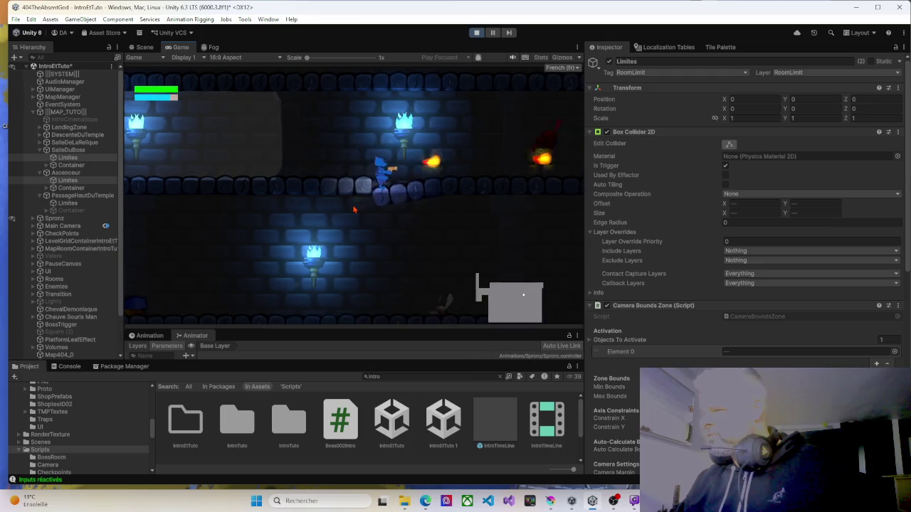
key("d")
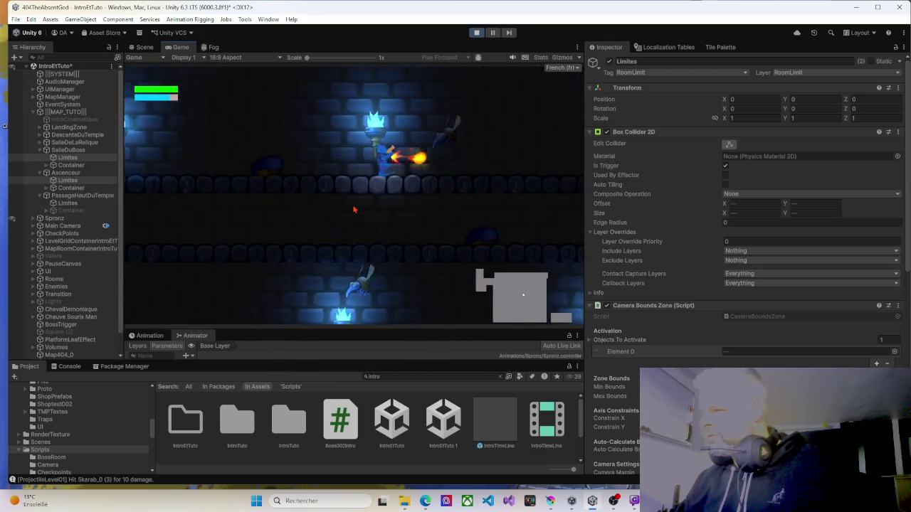
key("d")
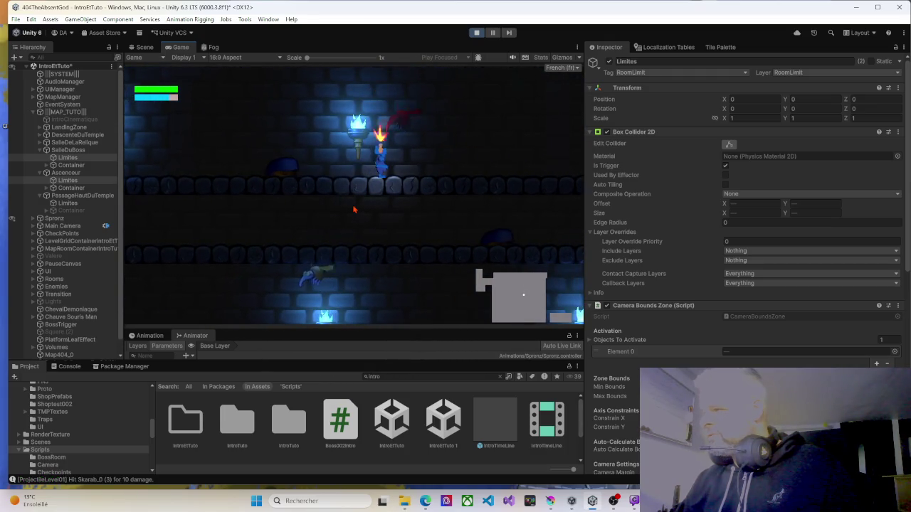
key("d")
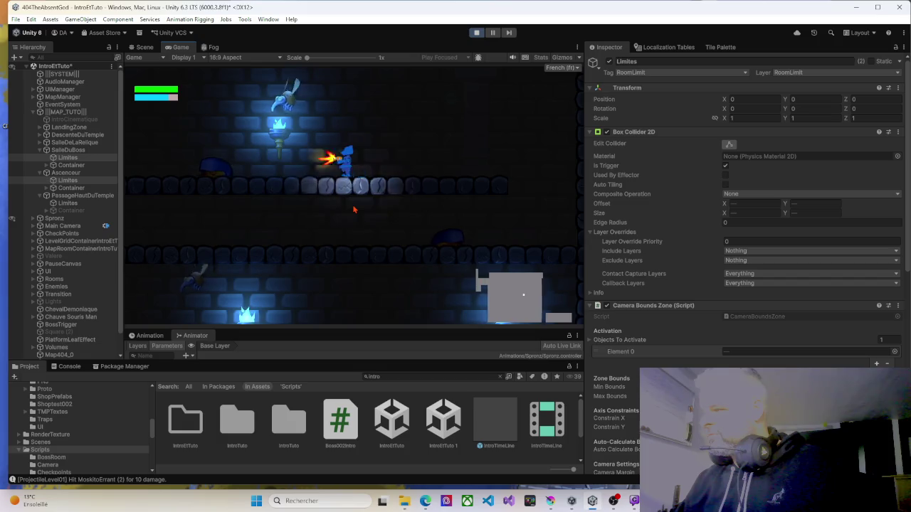
key("d")
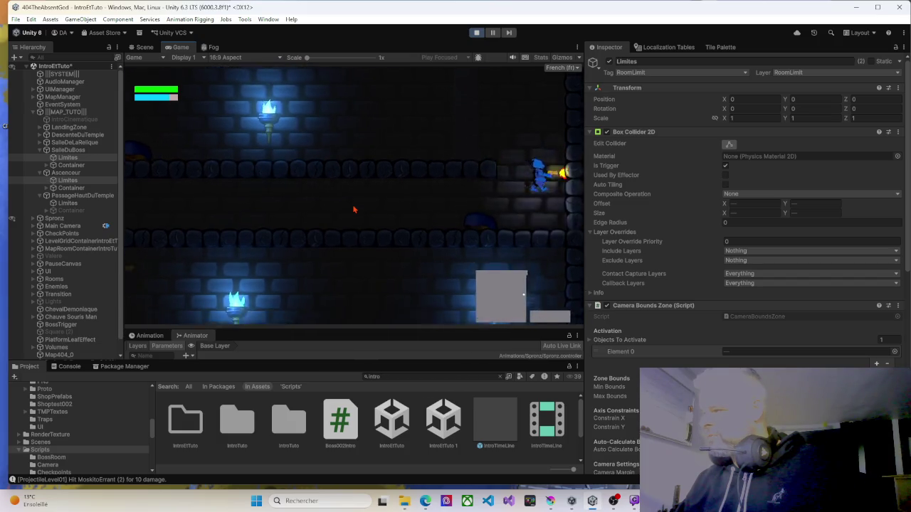
Drop to the lower level and climb the ledges into the torch room.
key("a")
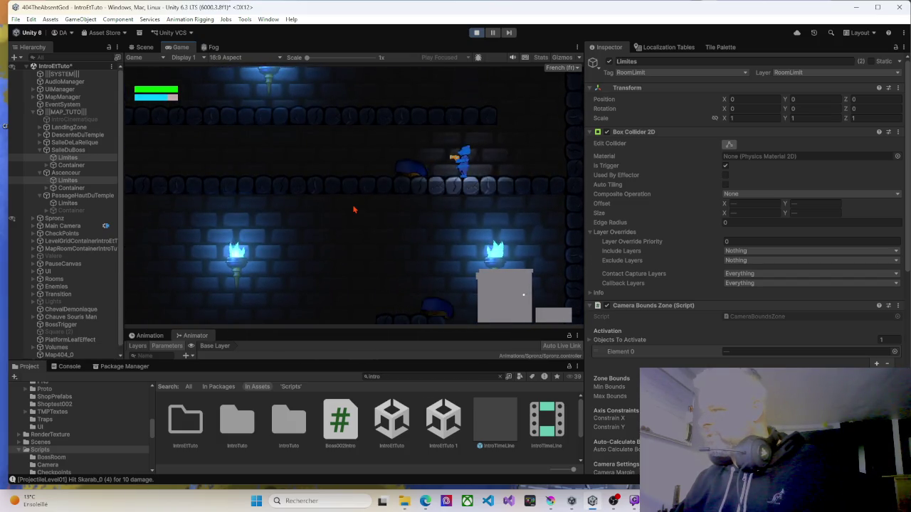
key("a")
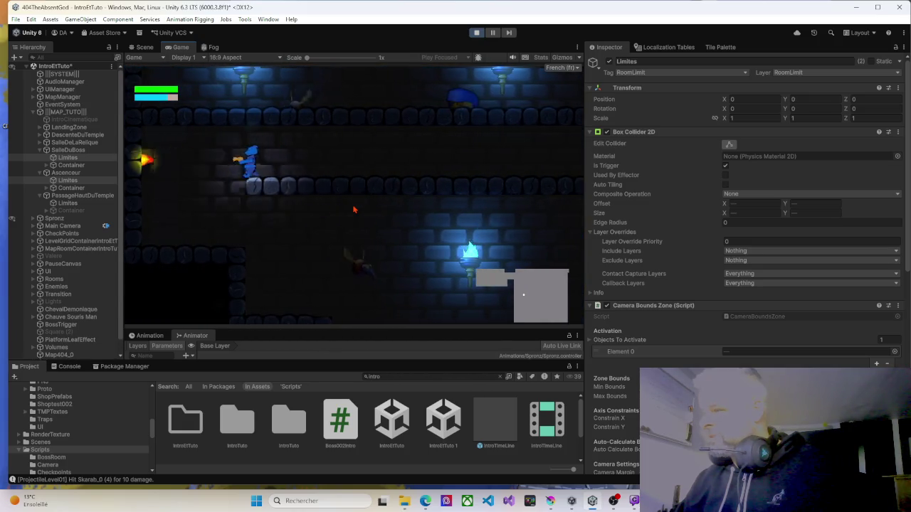
key("space")
key("d")
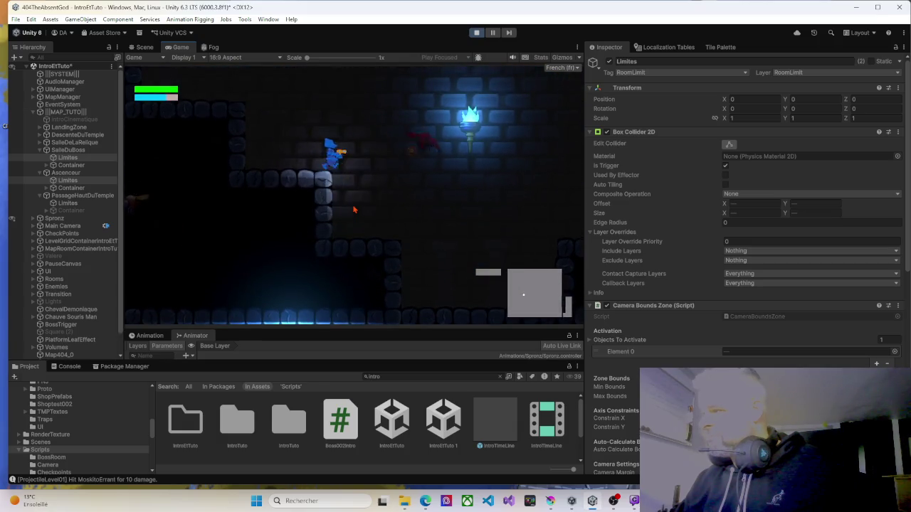
key("a")
key("space")
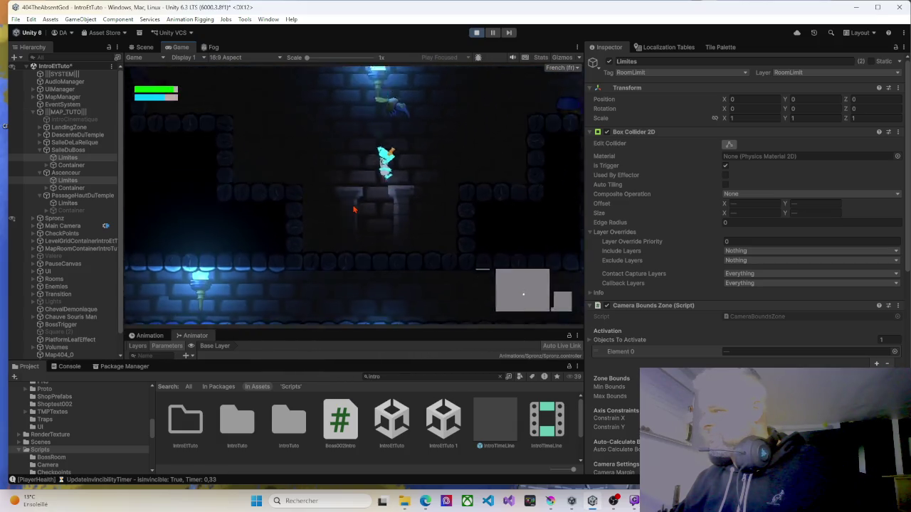
key("d")
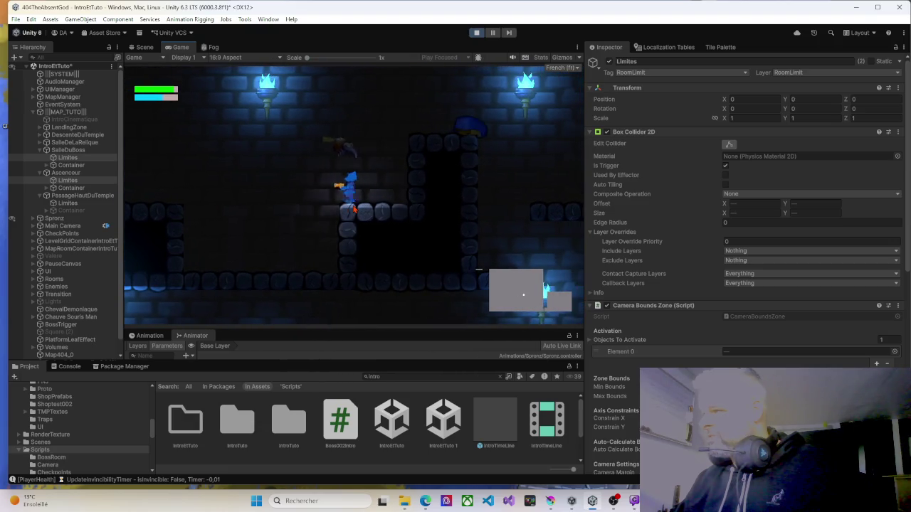
key("space")
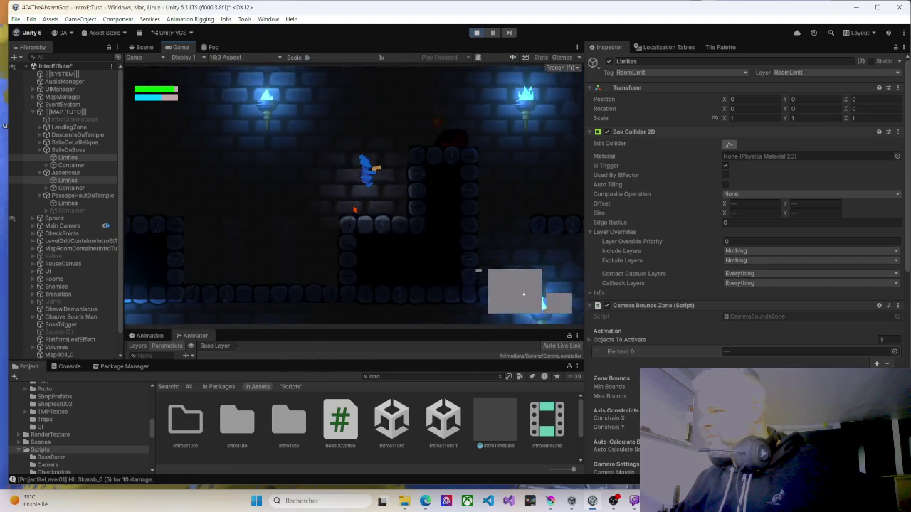
key("space")
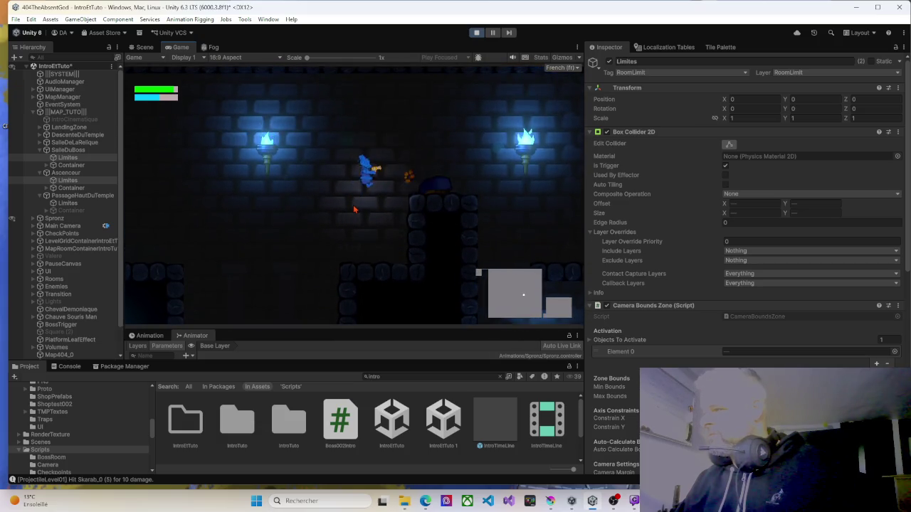
key("space")
key("space")
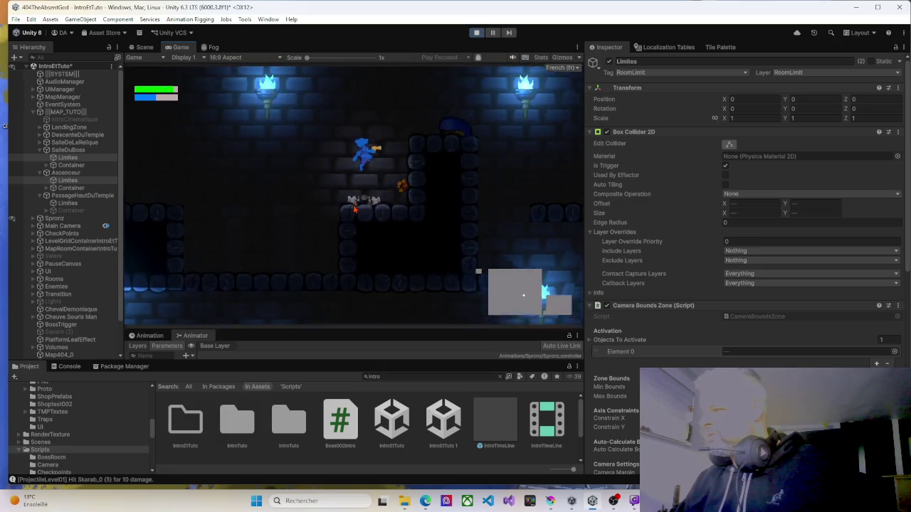
key("space")
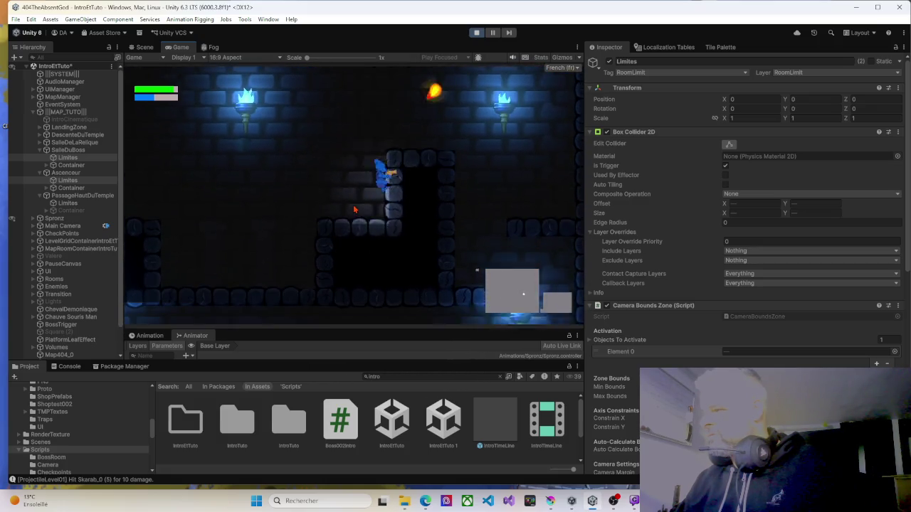
key("space")
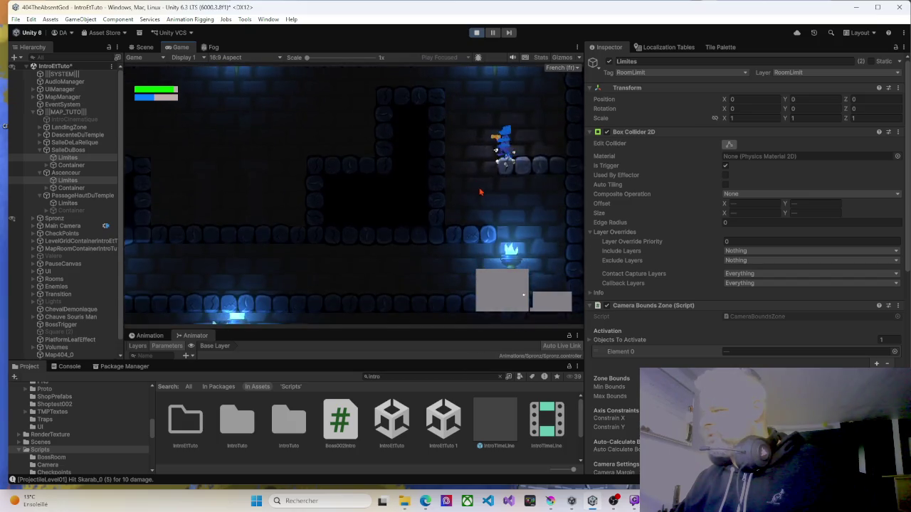
Walk onto the elevator, then cross the lava room and back left.
key("a")
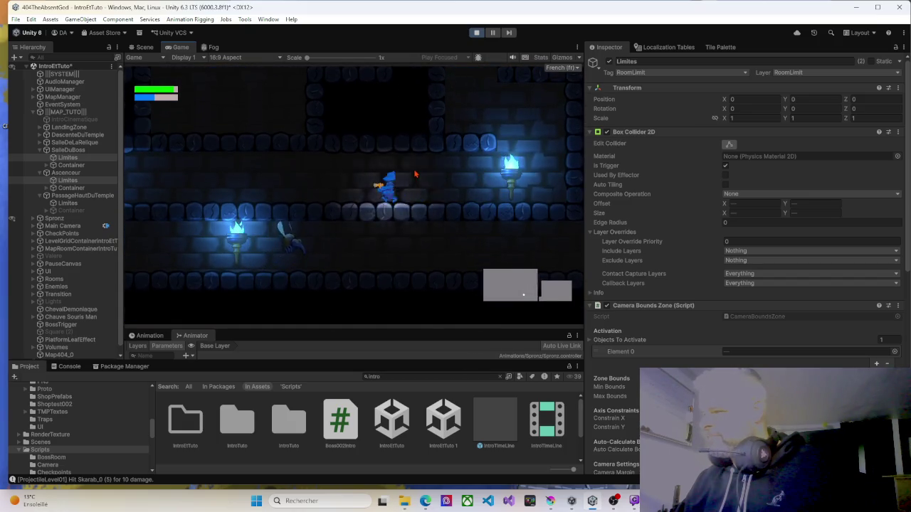
key("a")
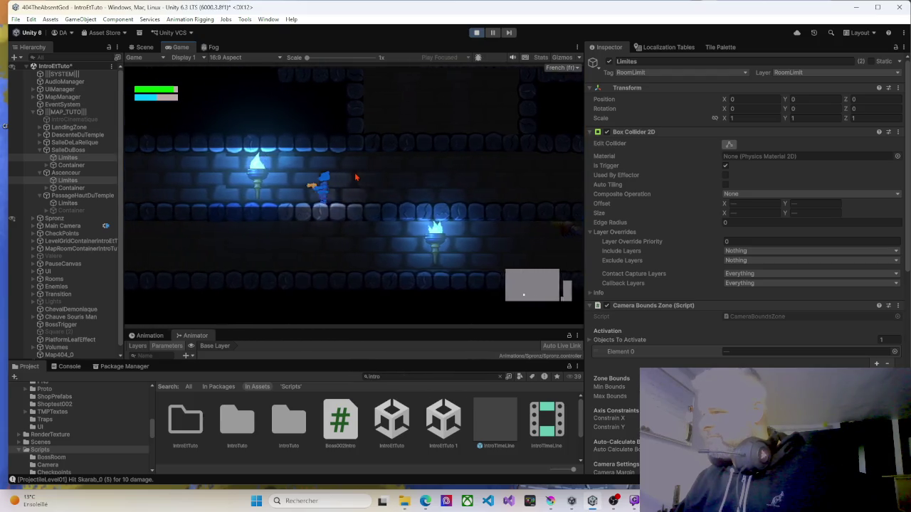
key("d")
key("d")
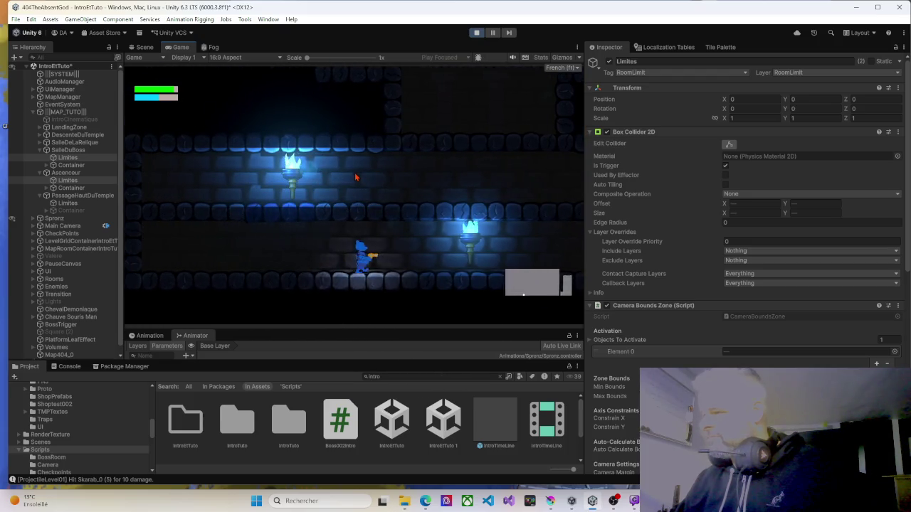
key("d")
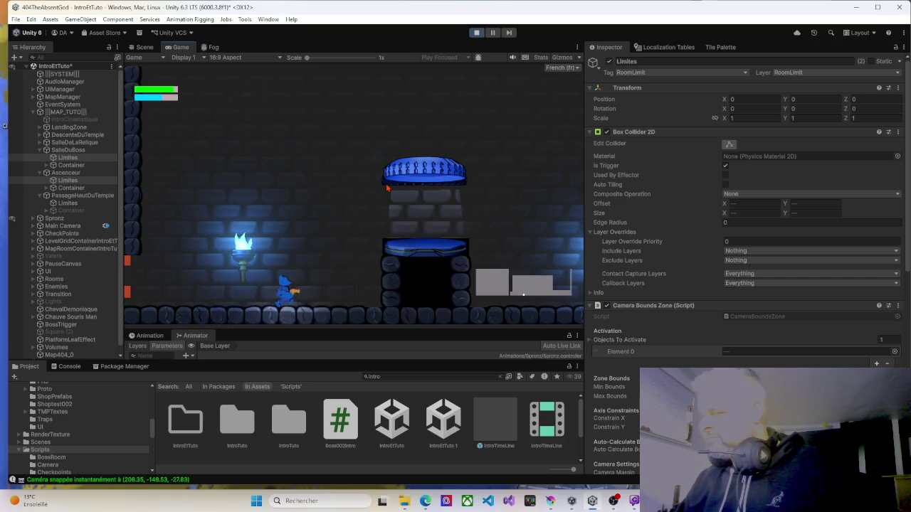
key("d")
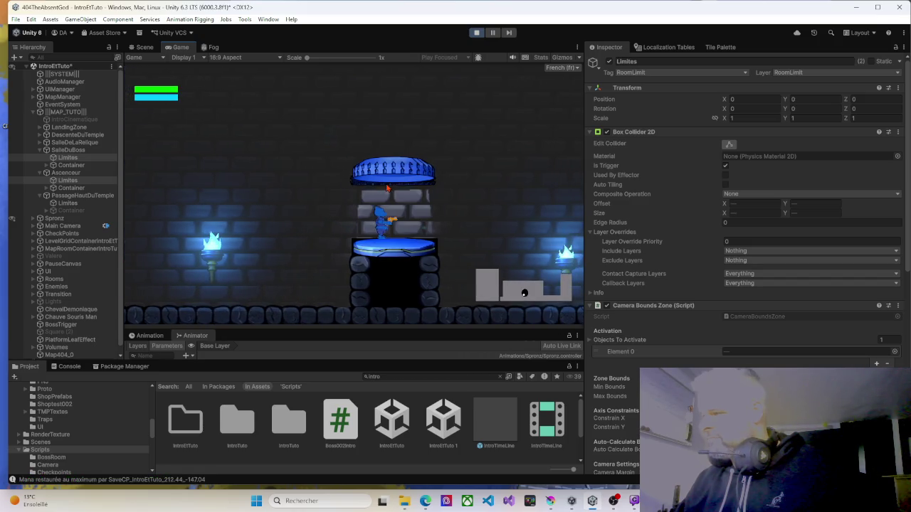
key("d")
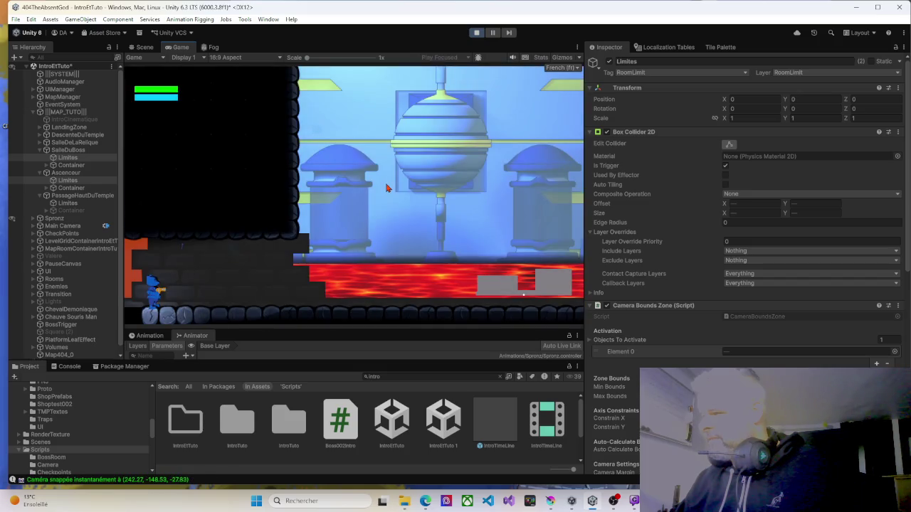
key("d")
key("d")
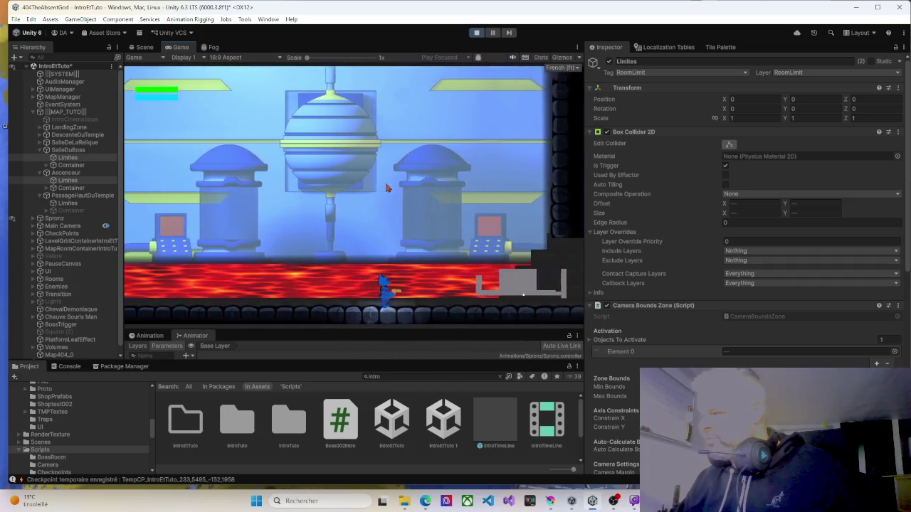
key("d")
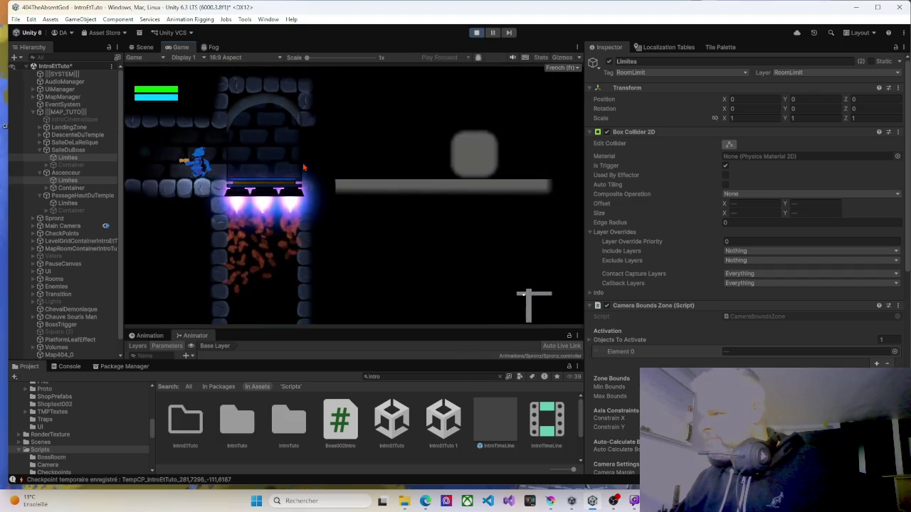
key("Left")
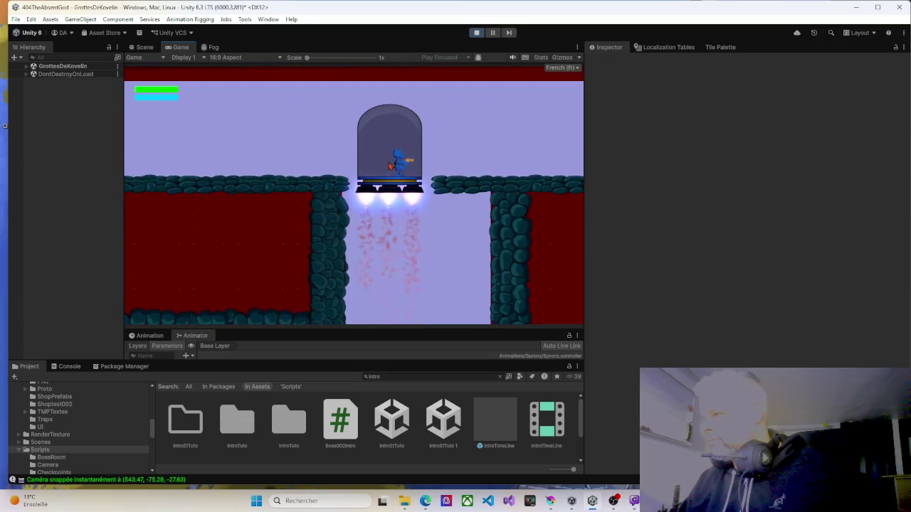
Run right across the ledges and black platforms, past the red wall into the arena.
key("Right")
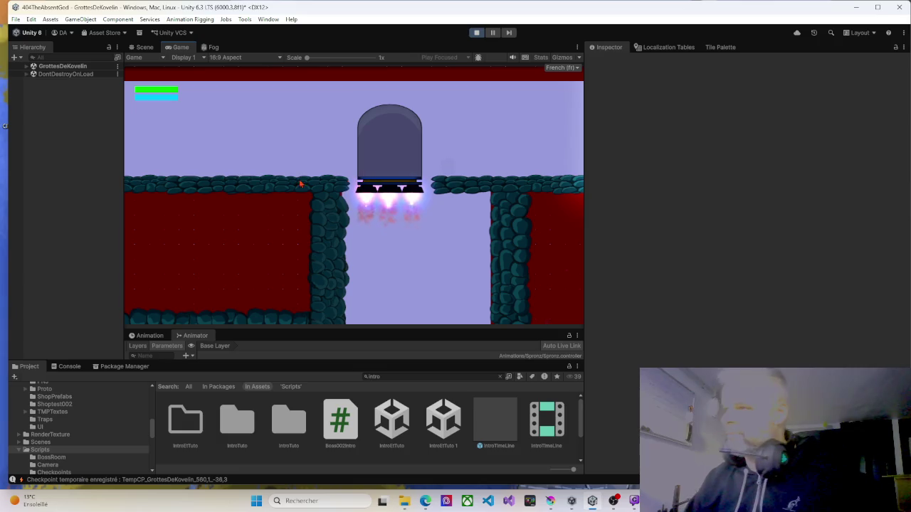
key("Right")
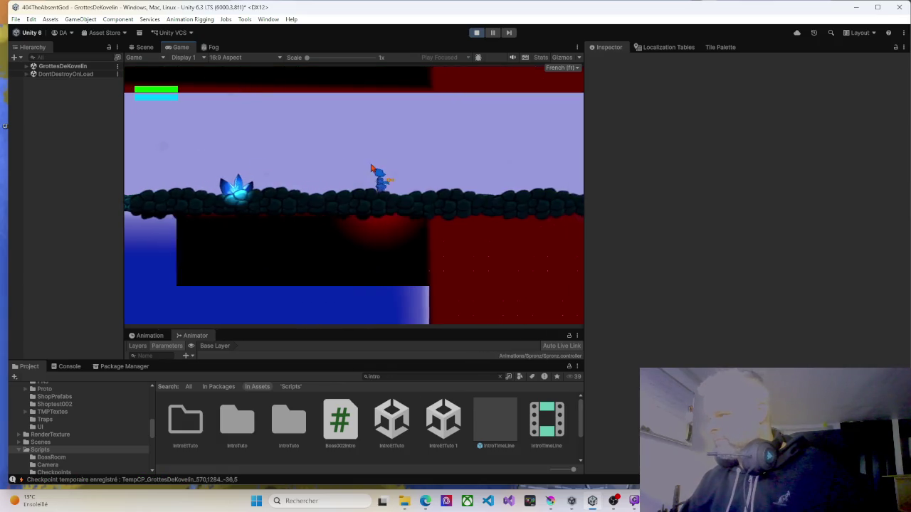
key("Right")
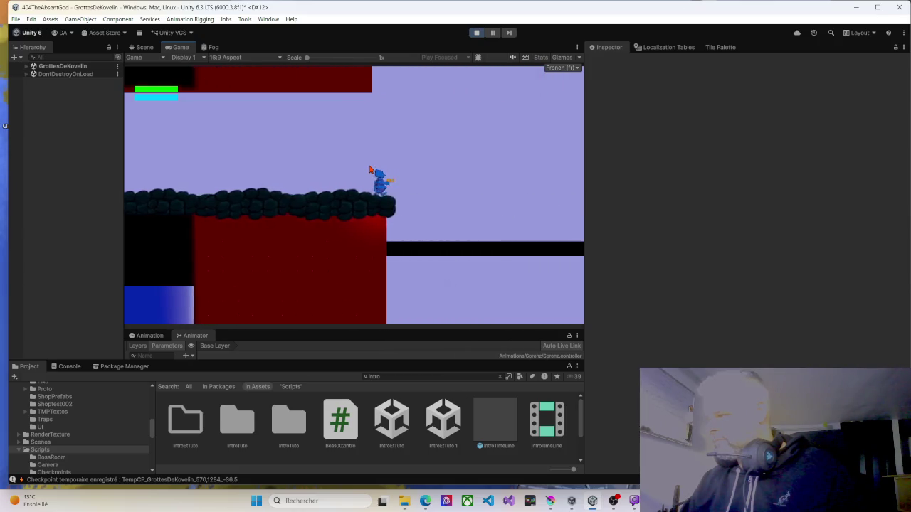
key("Right")
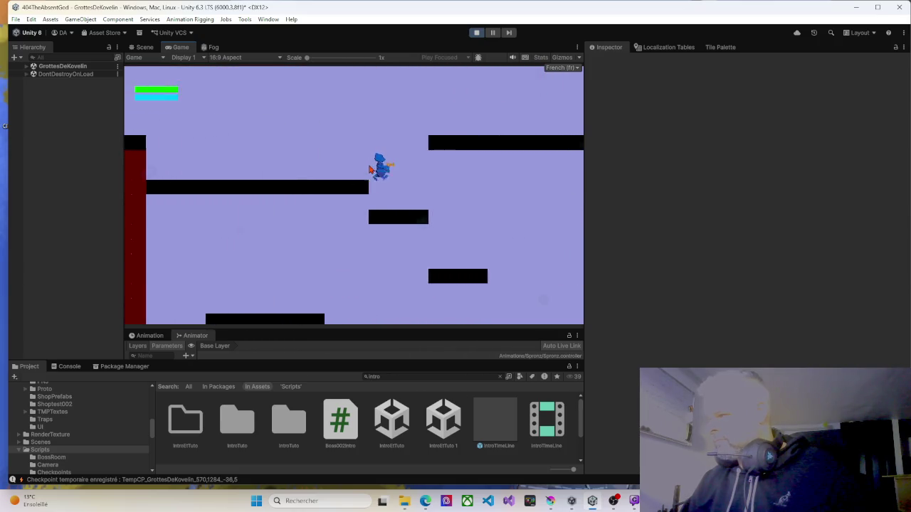
key("Right")
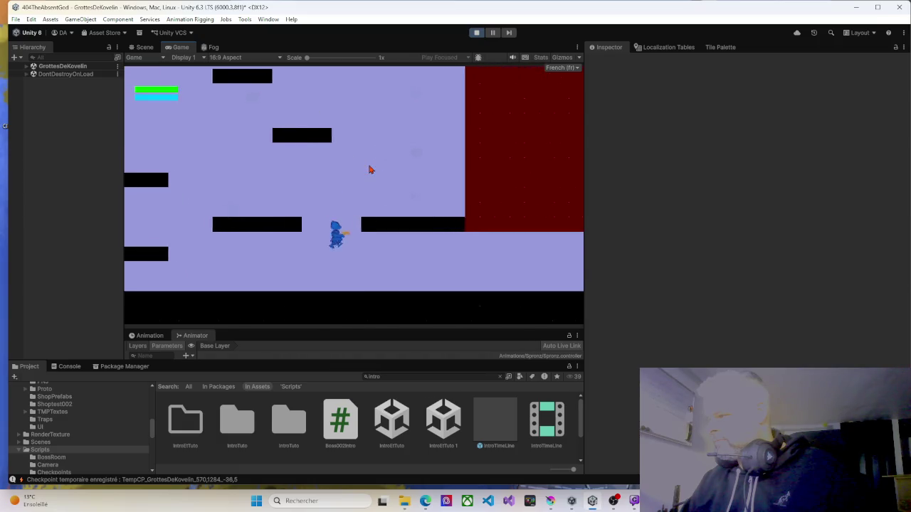
key("Right")
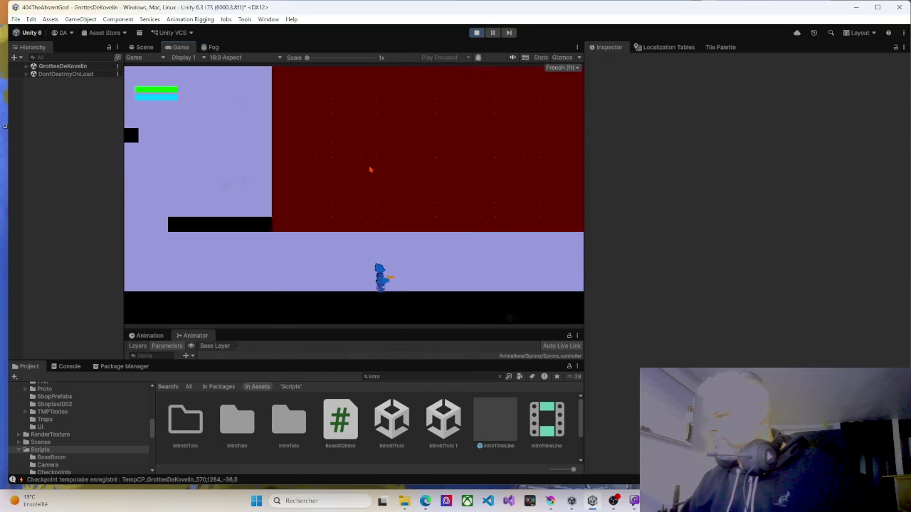
key("Right")
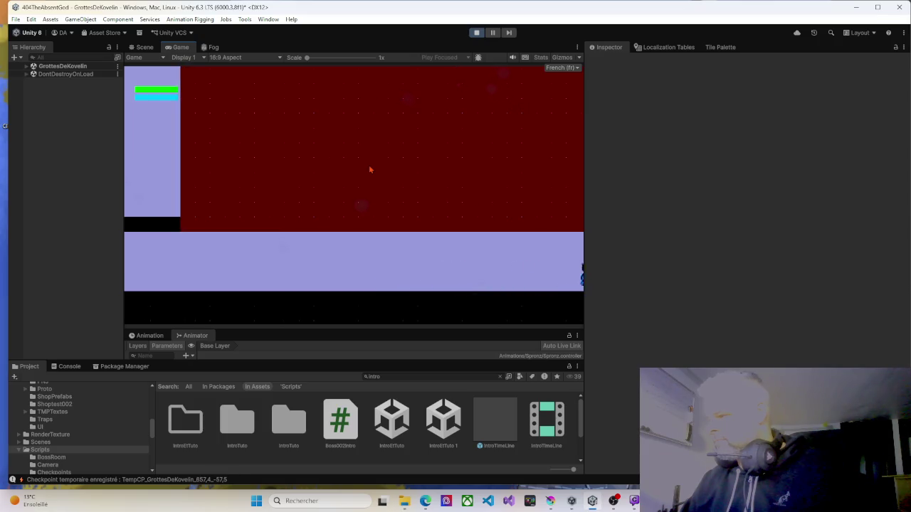
key("Right")
key("Right")
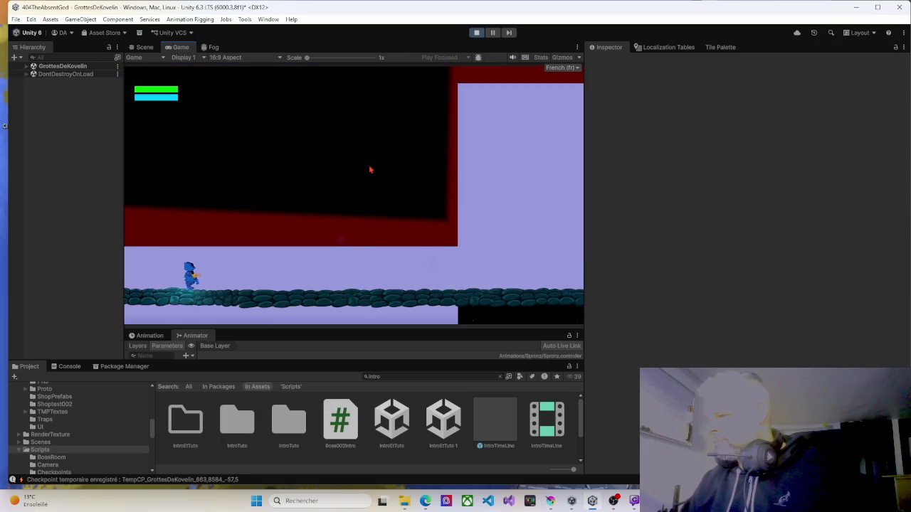
key("Right")
key("Right")
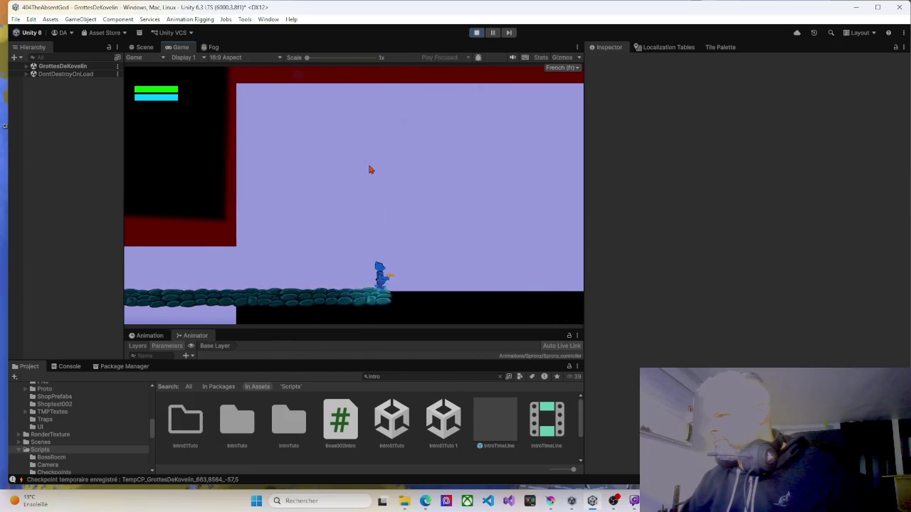
key("Right")
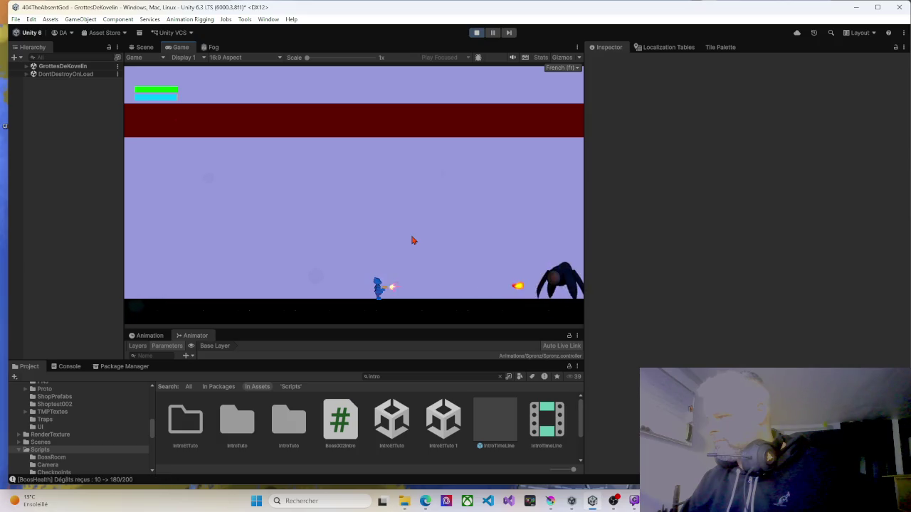
Dodge the boss's laser, fire at it and dash into it until defeated.
key("Right")
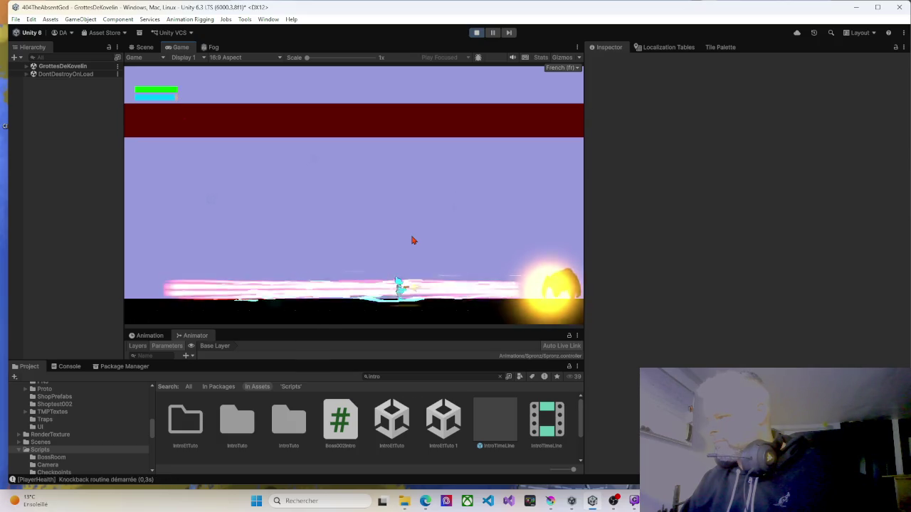
key("Left")
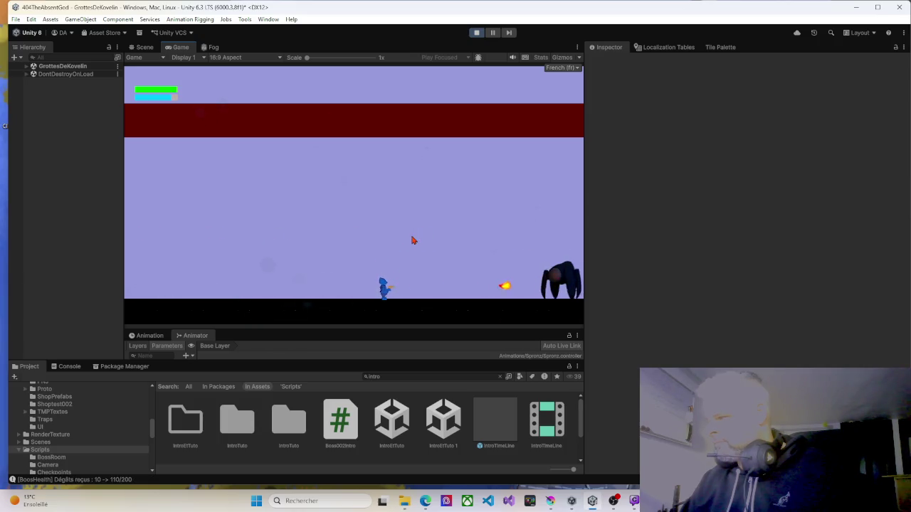
key("Left")
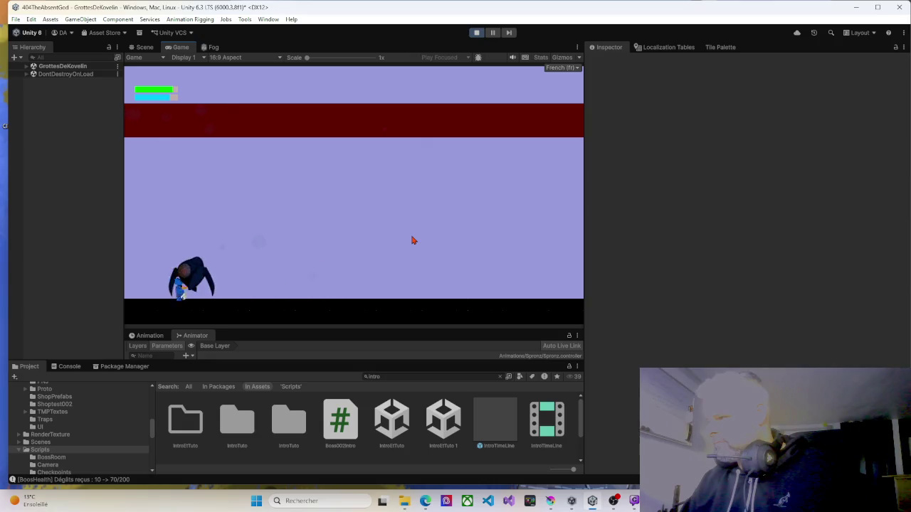
key("Right")
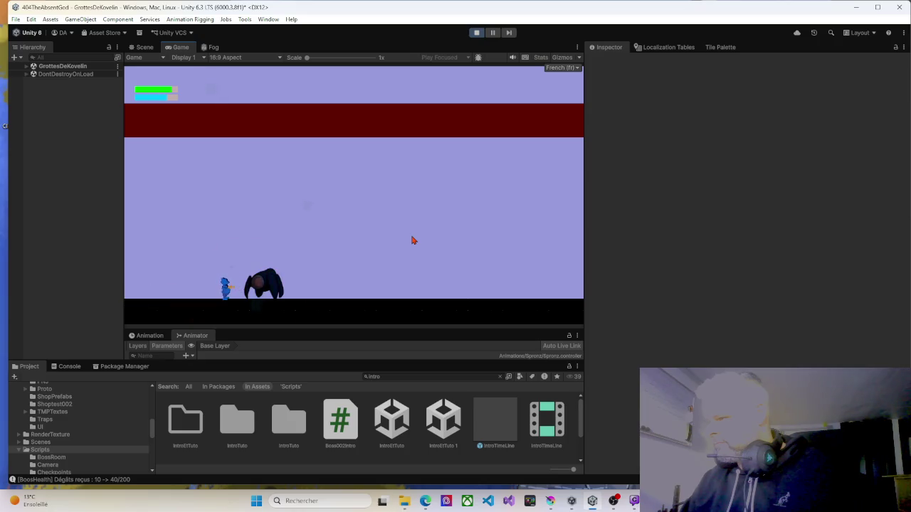
key("Right")
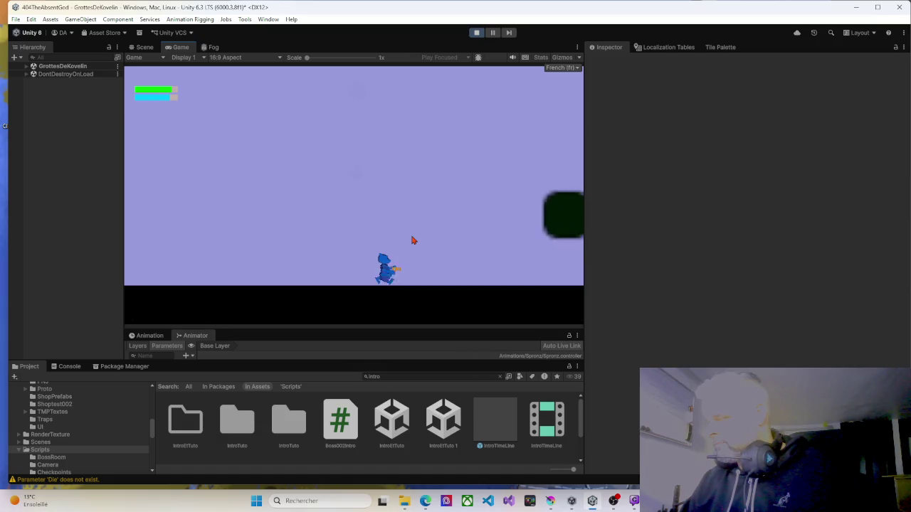
Try the new Double Saut jump, then pause the game.
key("Right")
key("space")
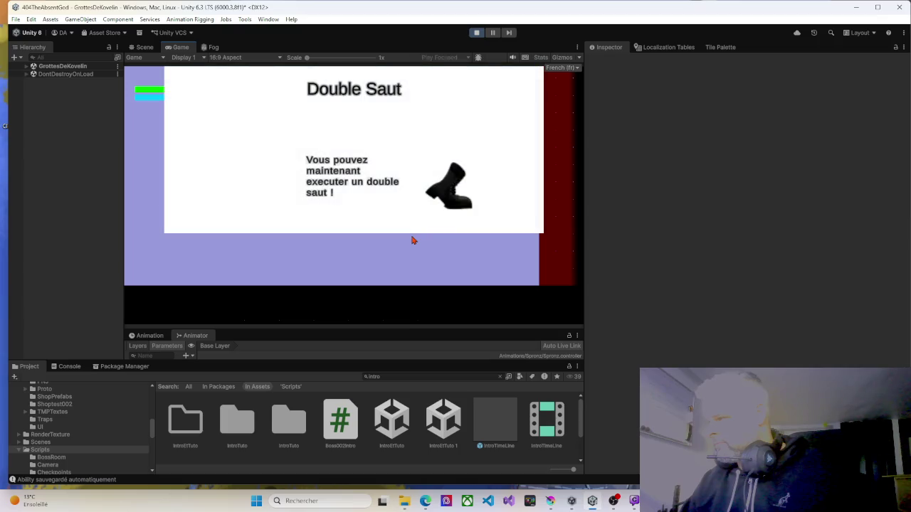
key("Left")
key("space")
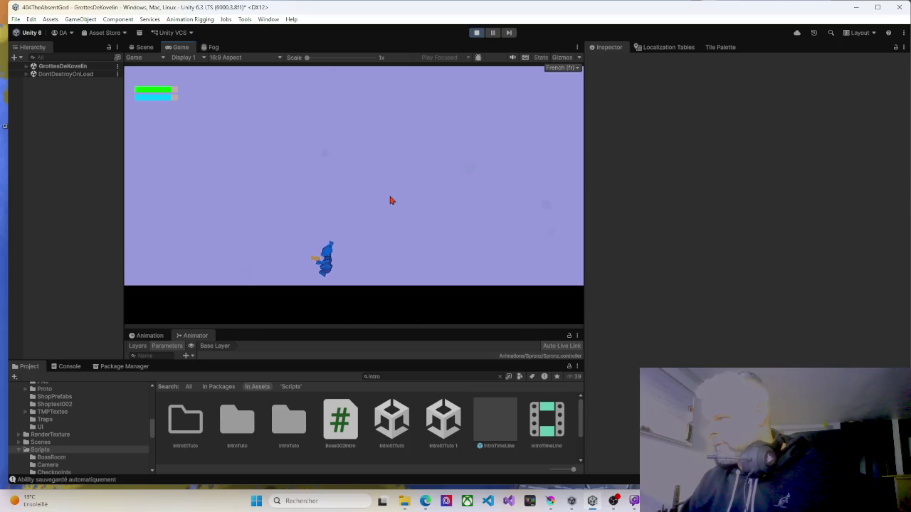
key("Escape")
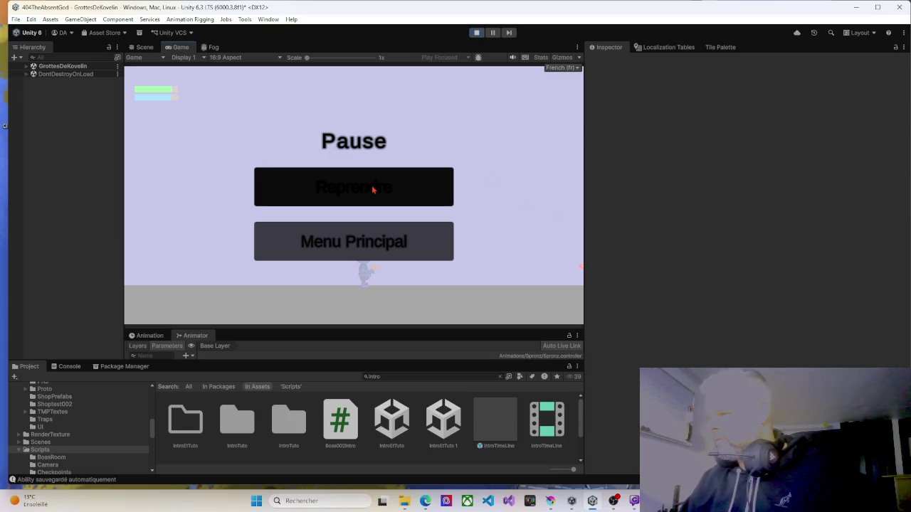
Return to Menu Principal, start a new game over the existing save, then stop the test.
left_click(360, 240)
left_click(371, 212)
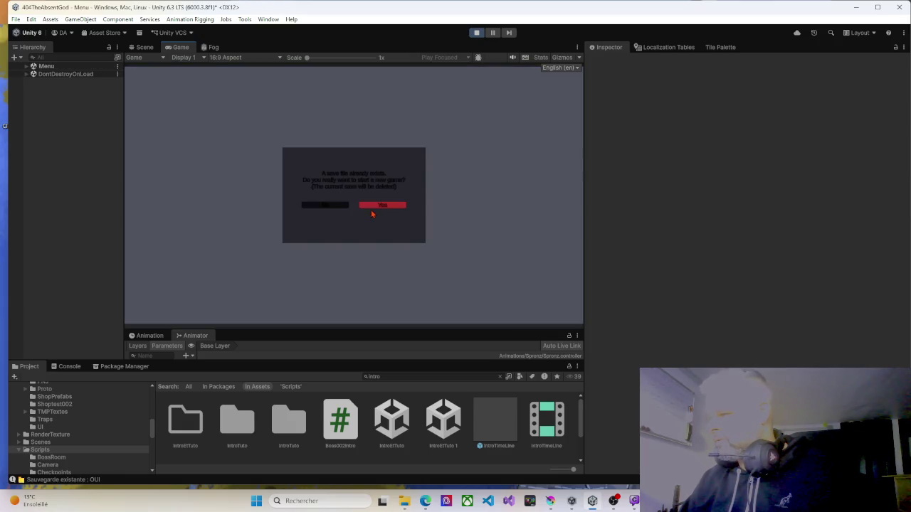
left_click(380, 207)
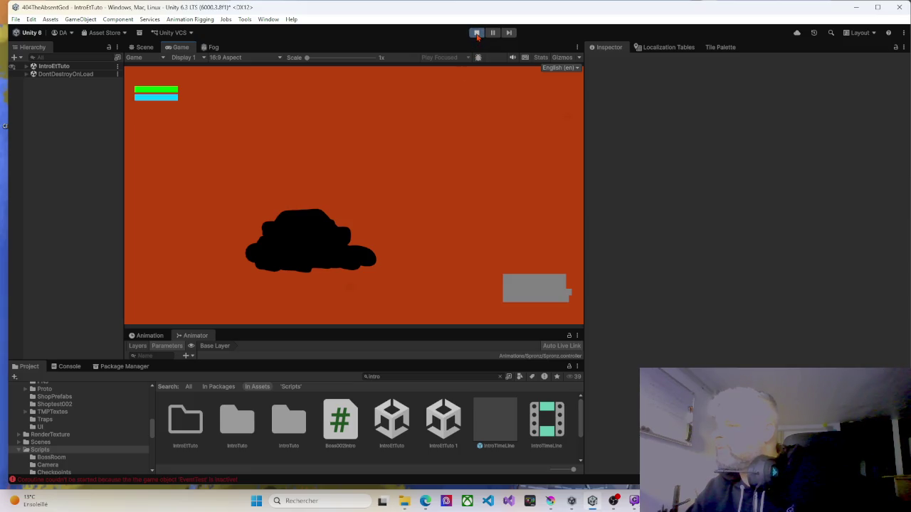
left_click(477, 35)
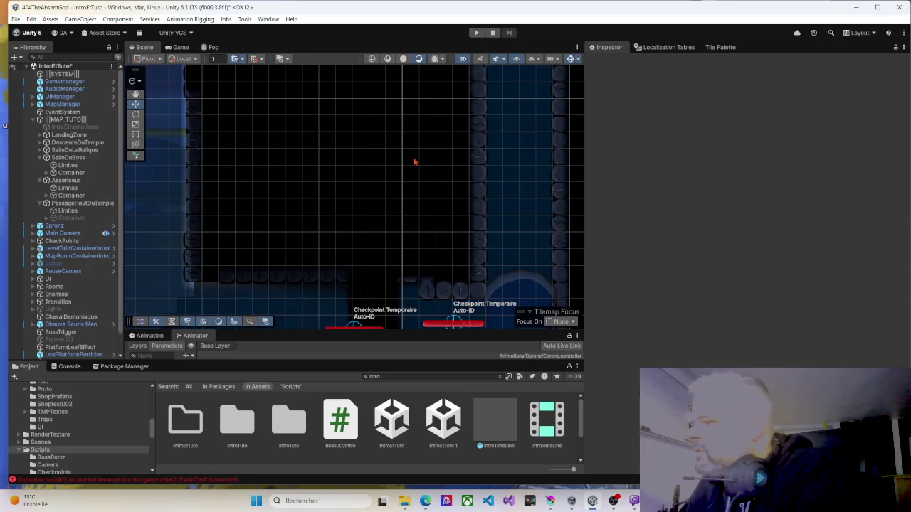
Pan the Scene view to the player's dark room and select Spronz, then LandingZone.
scroll(242, 239, "down", 8)
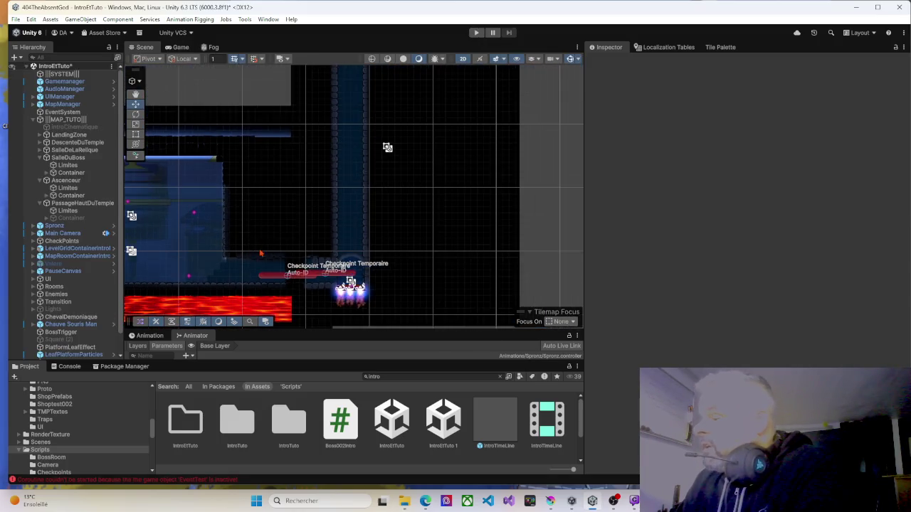
mouse_move(242, 241)
left_mouse_down()
mouse_move(325, 223)
mouse_move(387, 230)
mouse_move(211, 178)
mouse_move(275, 190)
mouse_move(404, 245)
left_mouse_up()
scroll(407, 251, "down", 4)
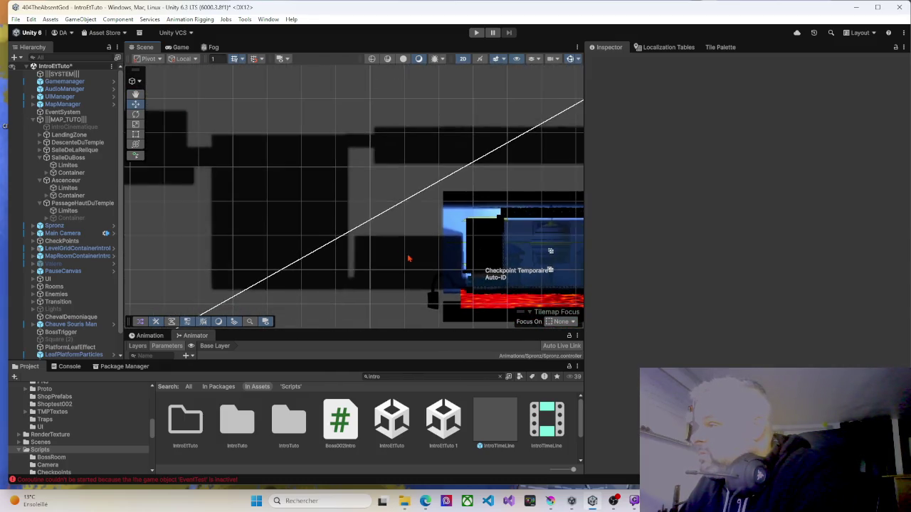
mouse_move(274, 241)
left_mouse_down()
mouse_move(296, 228)
mouse_move(380, 230)
left_mouse_up()
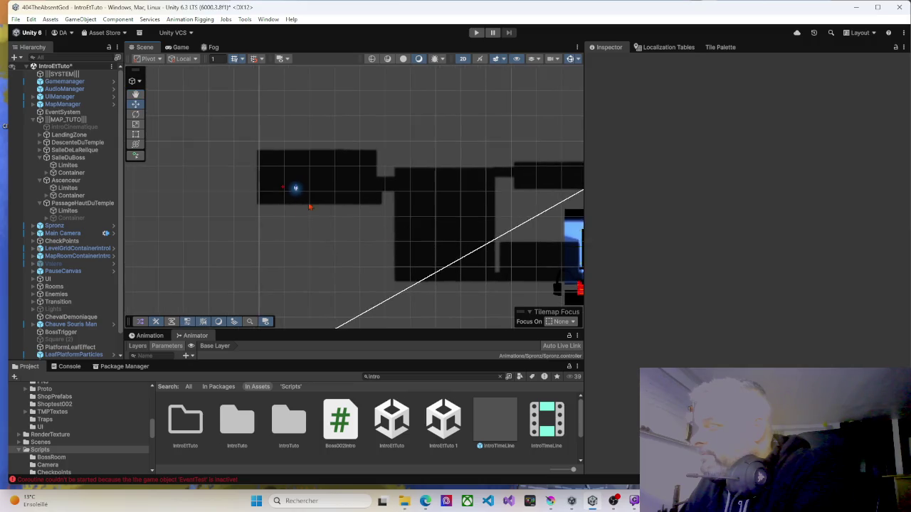
scroll(296, 197, "up", 8)
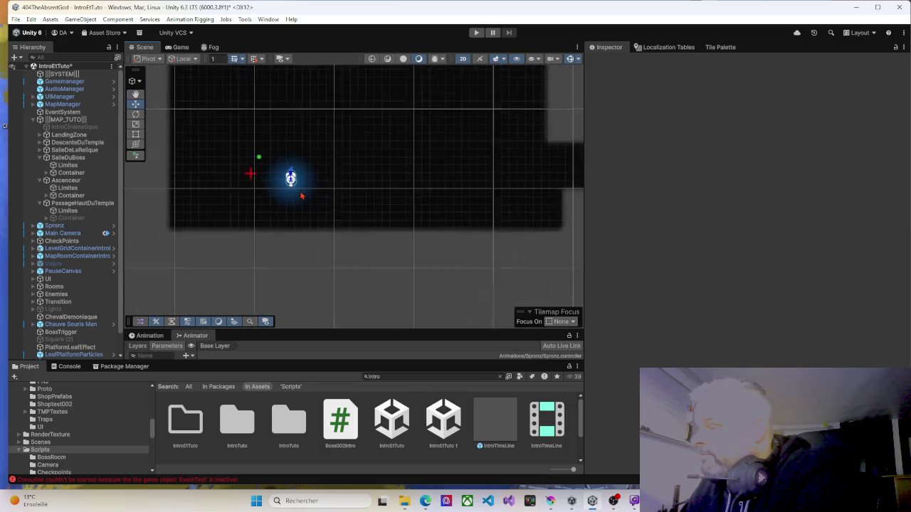
scroll(301, 195, "up", 3)
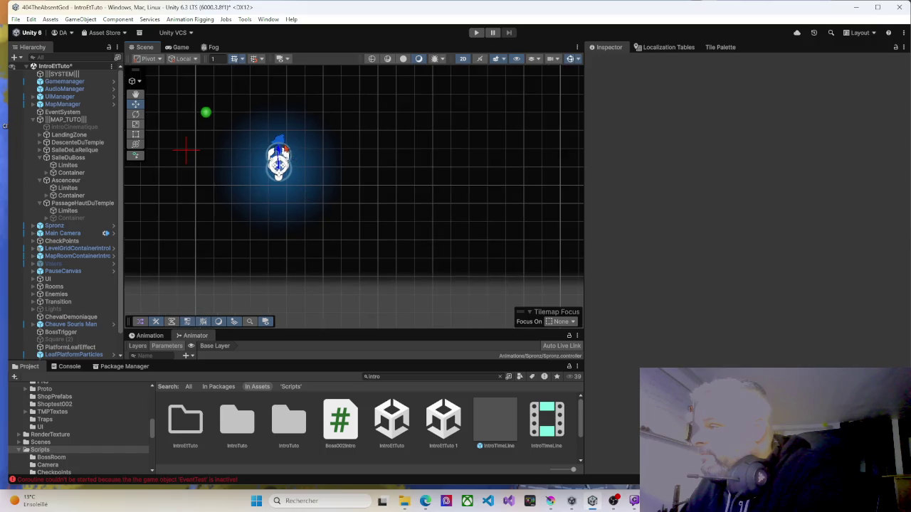
left_click(278, 158)
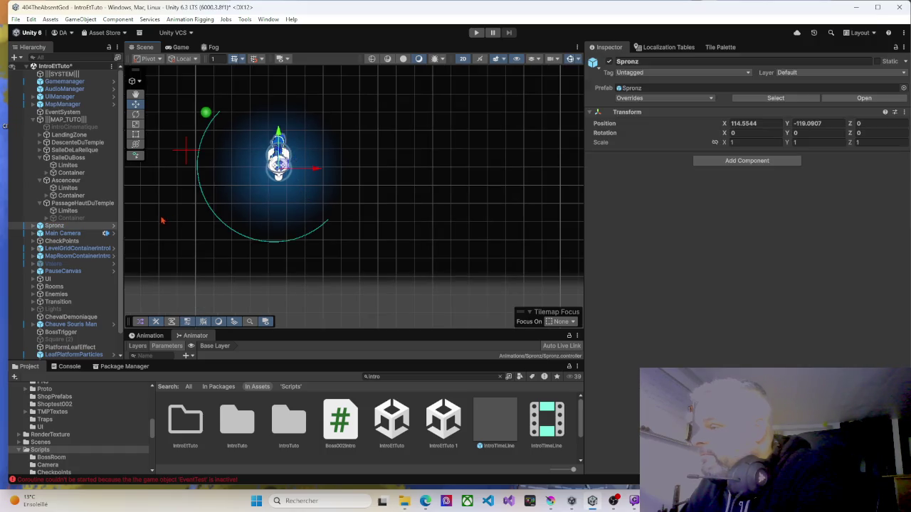
left_click(66, 136)
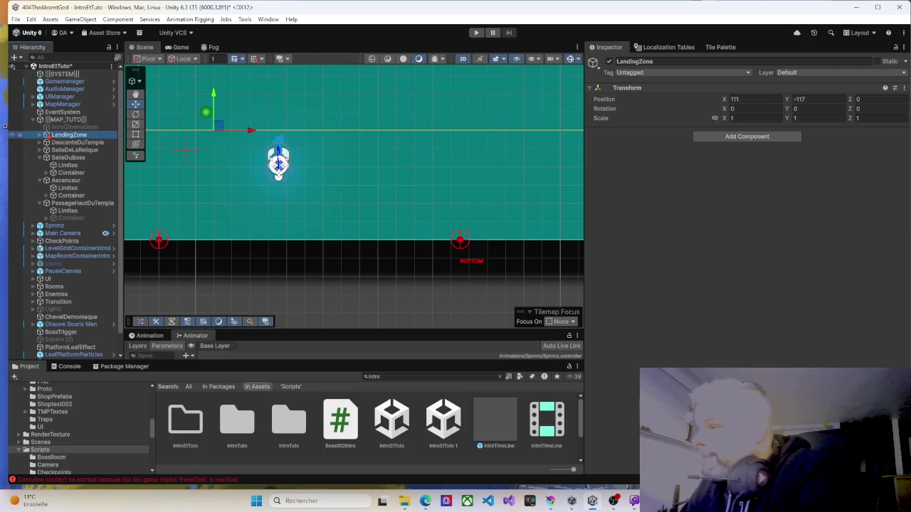
Activate LandingZone's Container and run a brief Play-mode test.
left_click(40, 136)
left_click(70, 150)
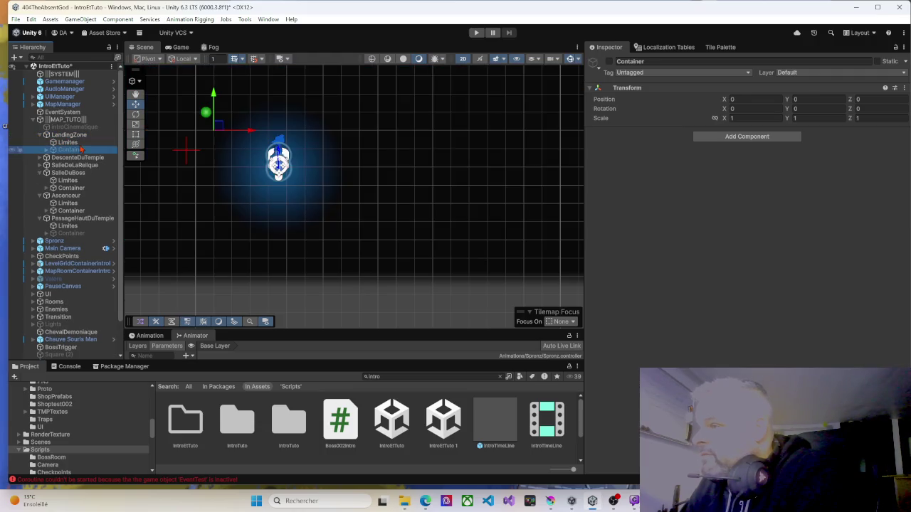
left_click(609, 62)
left_click(476, 33)
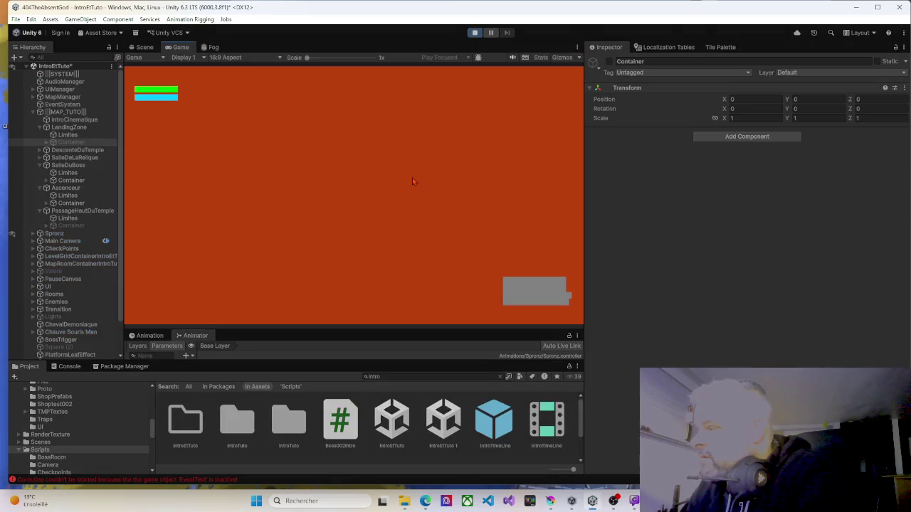
left_click(476, 32)
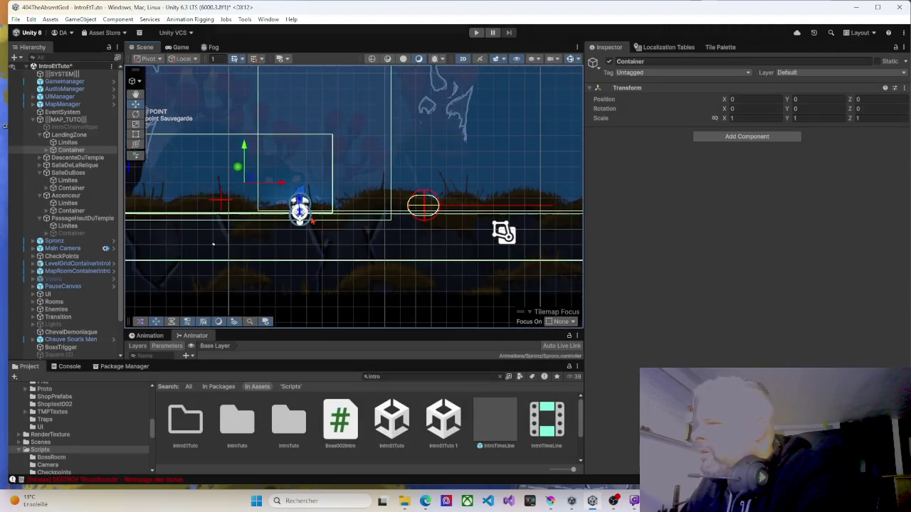
Move Spronz to about X 112.51, Y -116.84 and run a short play-test.
left_click(55, 243)
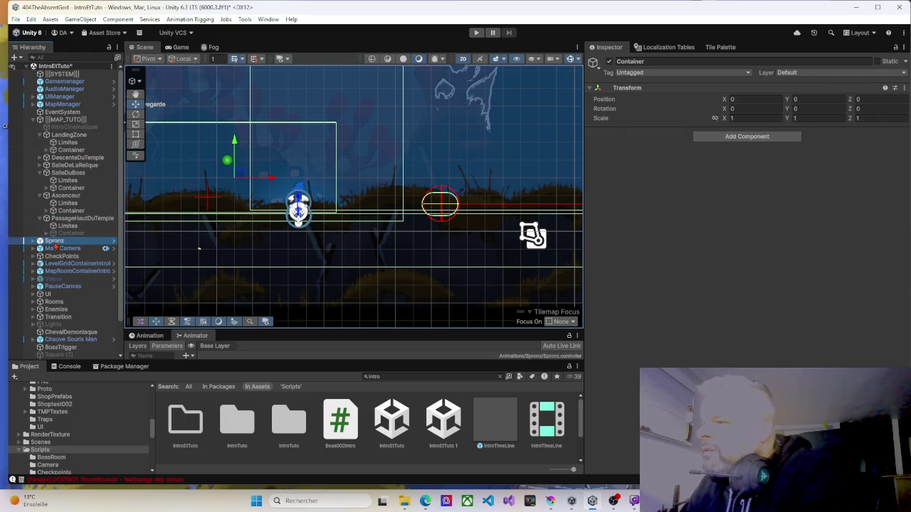
left_click_drag(298, 181, 297, 134)
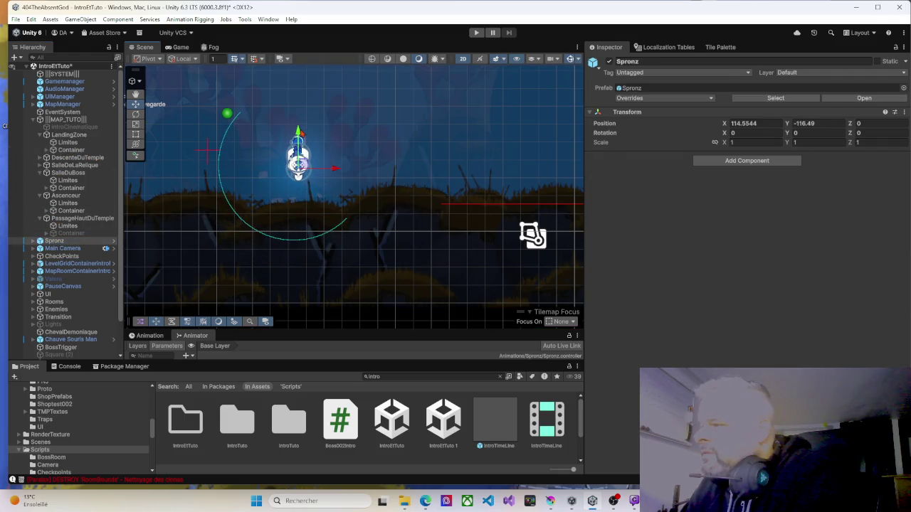
mouse_move(344, 172)
left_mouse_down()
mouse_move(260, 169)
mouse_move(304, 163)
left_mouse_up()
left_click_drag(262, 133, 262, 139)
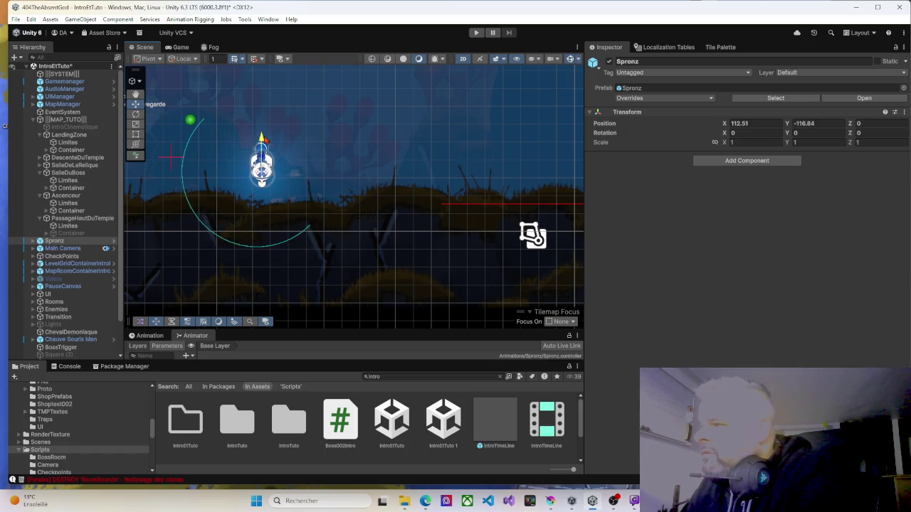
left_click(476, 32)
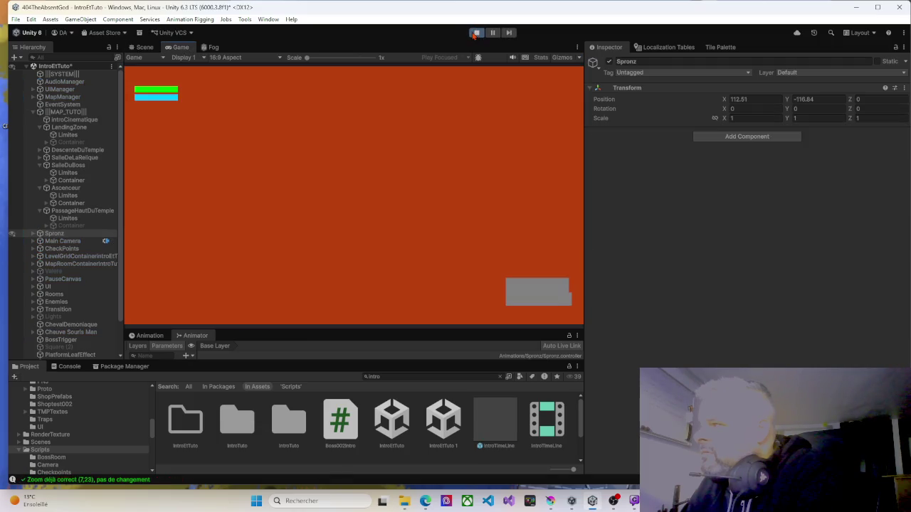
key("ctrl+p")
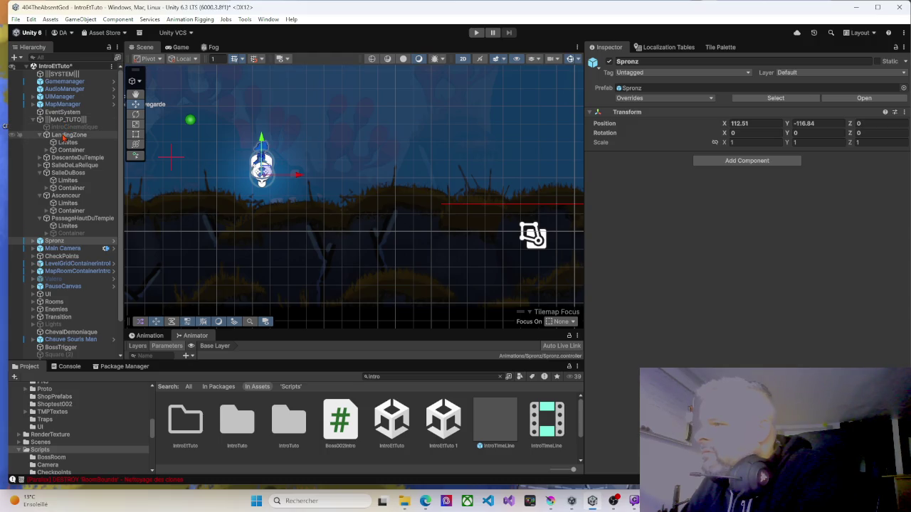
Select LandingZone's Container and Limites to inspect their bounds.
left_click(69, 151)
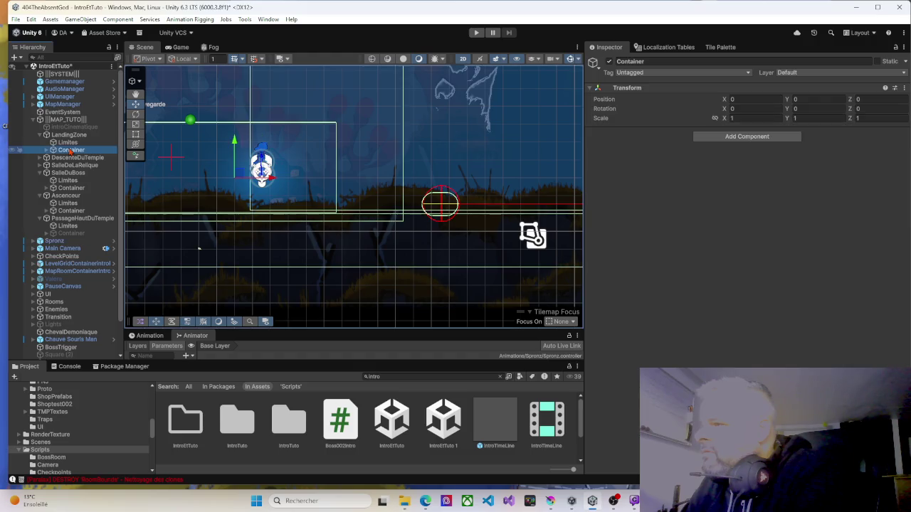
left_click(69, 143)
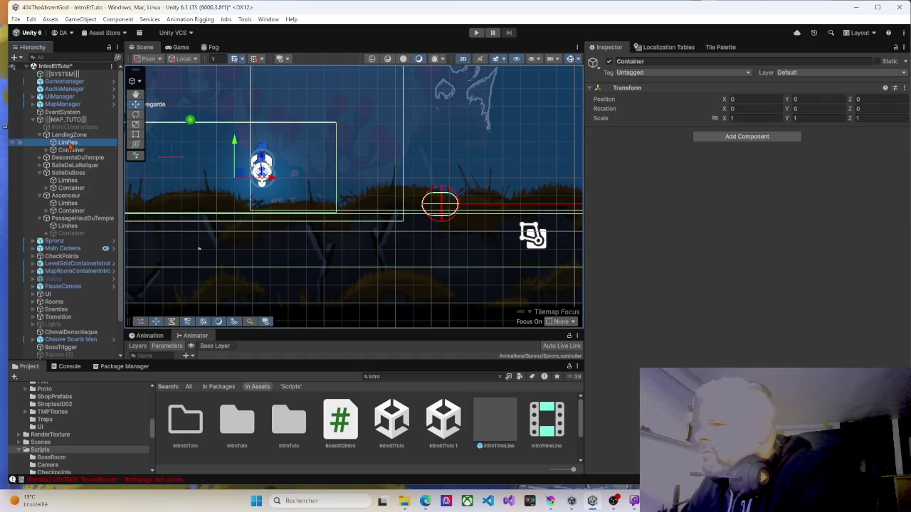
left_click(70, 151)
Frame the spawn point and player in the Scene view, then select Main Camera.
mouse_move(262, 188)
left_mouse_down()
mouse_move(300, 184)
mouse_move(359, 217)
mouse_move(363, 229)
left_mouse_up()
scroll(363, 231, "down", 2)
scroll(363, 231, "down", 6)
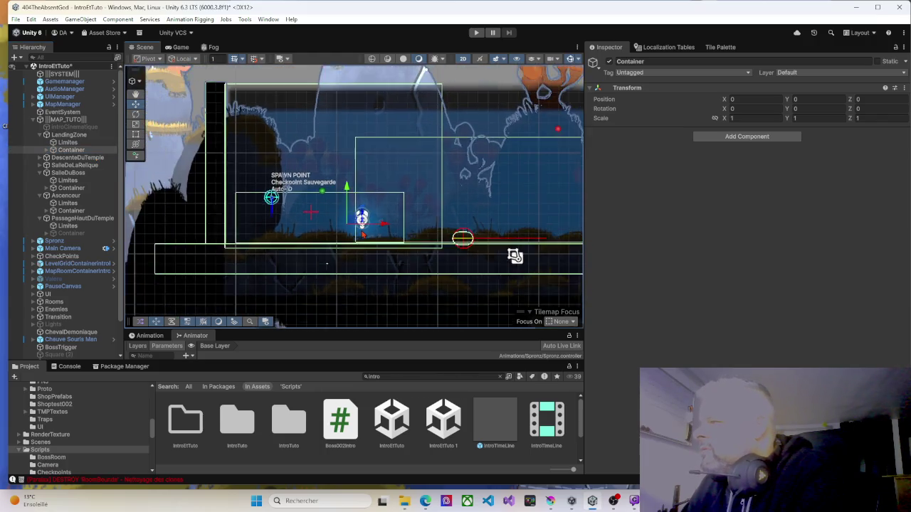
scroll(362, 234, "up", 8)
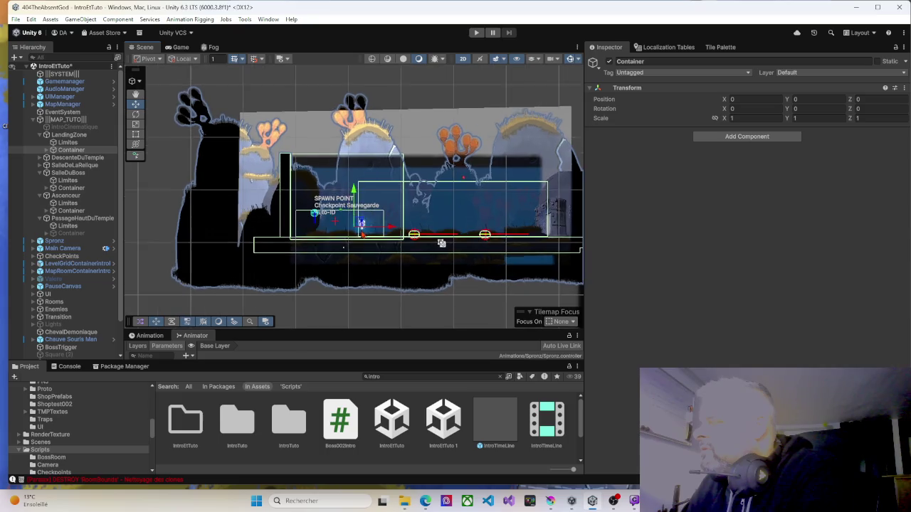
scroll(362, 234, "up", 2)
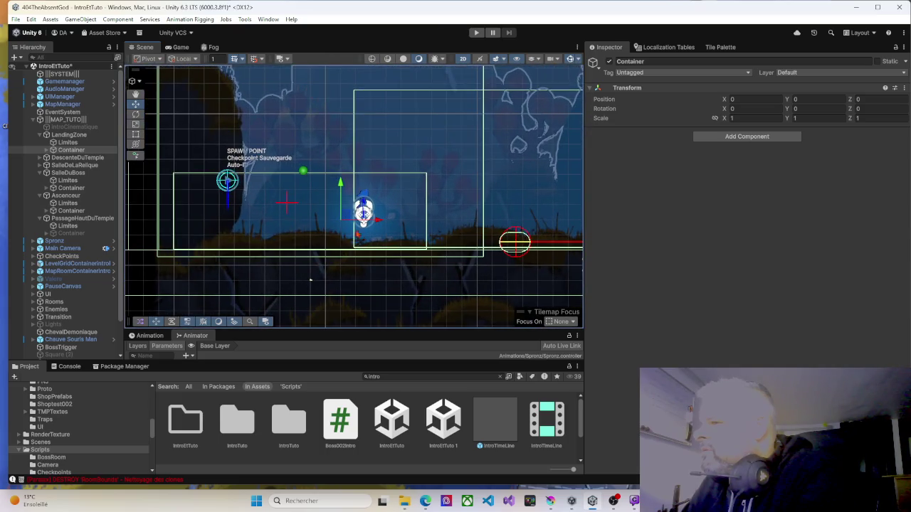
left_click(71, 249)
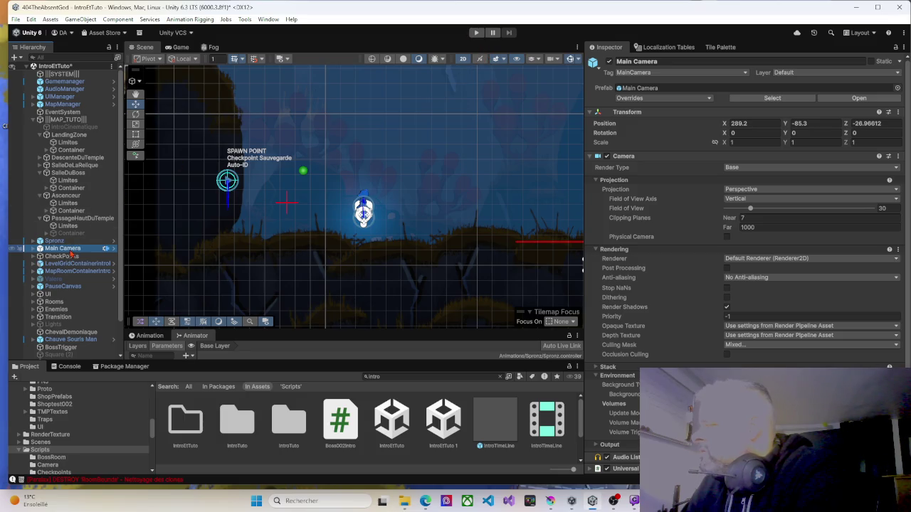
Move Spronz's SpronzUnity 1 (1) child one unit left on X and start Play mode.
left_click(39, 242)
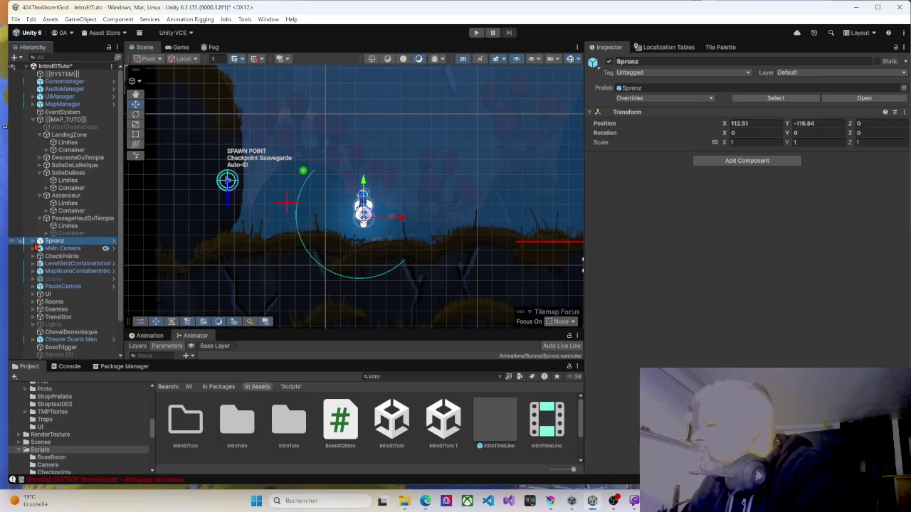
left_click(34, 242)
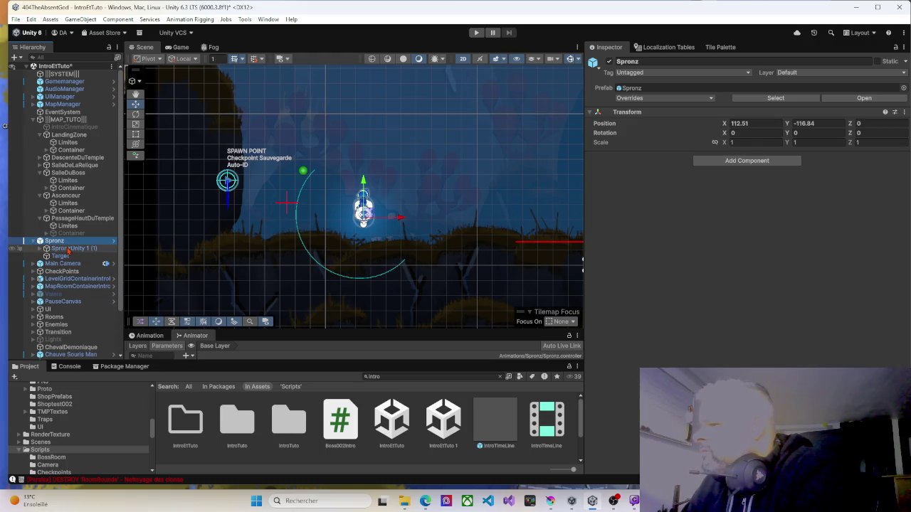
left_click(69, 248)
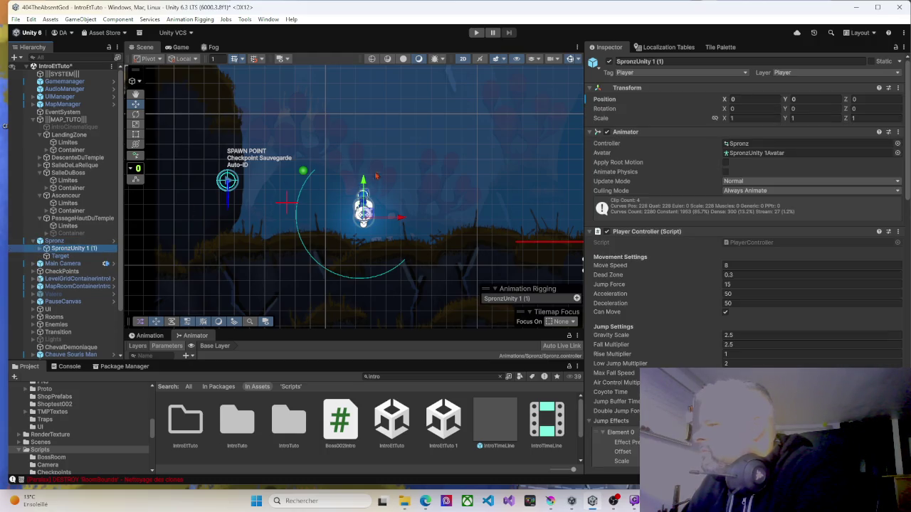
mouse_move(399, 220)
left_mouse_down()
mouse_move(385, 218)
mouse_move(368, 186)
mouse_move(354, 197)
mouse_move(364, 213)
mouse_move(376, 199)
left_mouse_up()
left_click(476, 34)
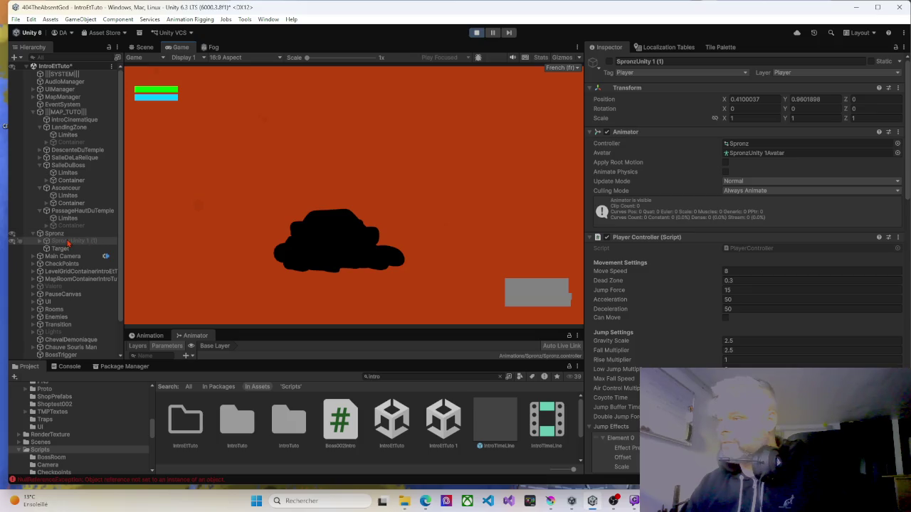
Reactivate LandingZone's Container and remove Element 0 from Limites' Objects To Activate.
left_click(609, 63)
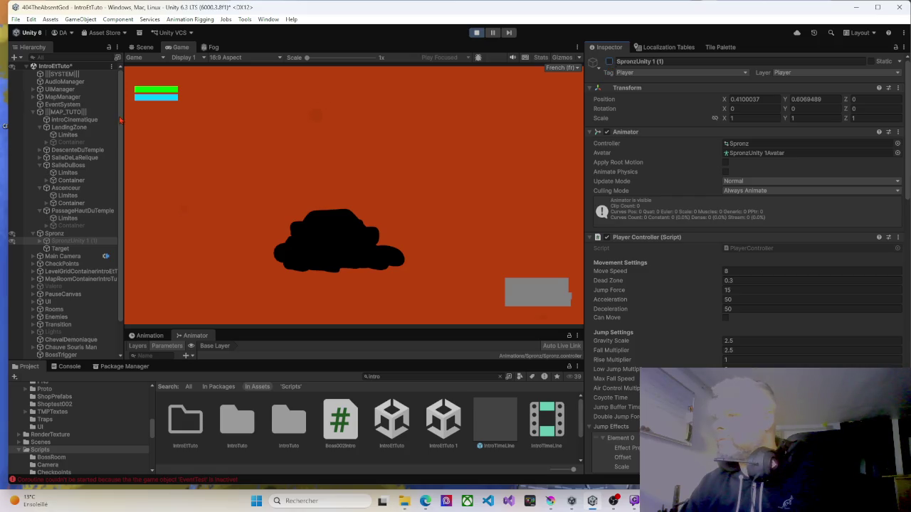
left_click(69, 144)
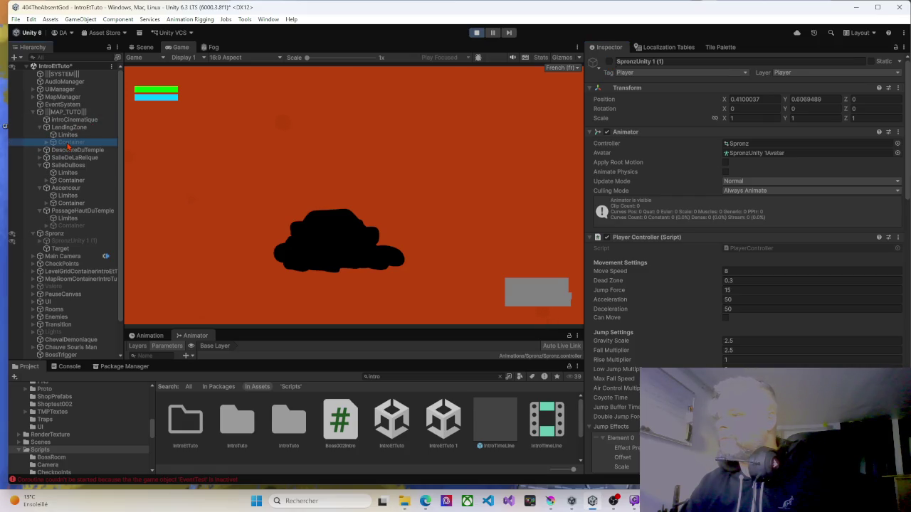
left_click(609, 62)
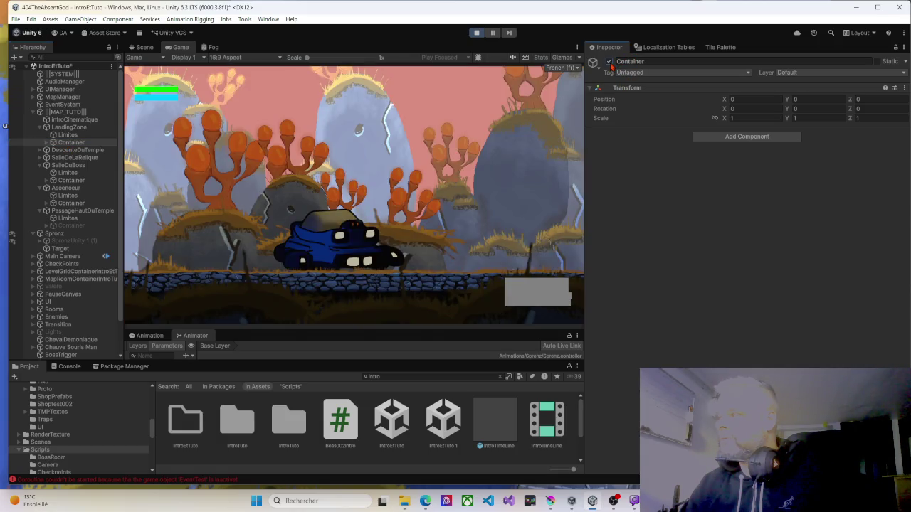
left_click(67, 136)
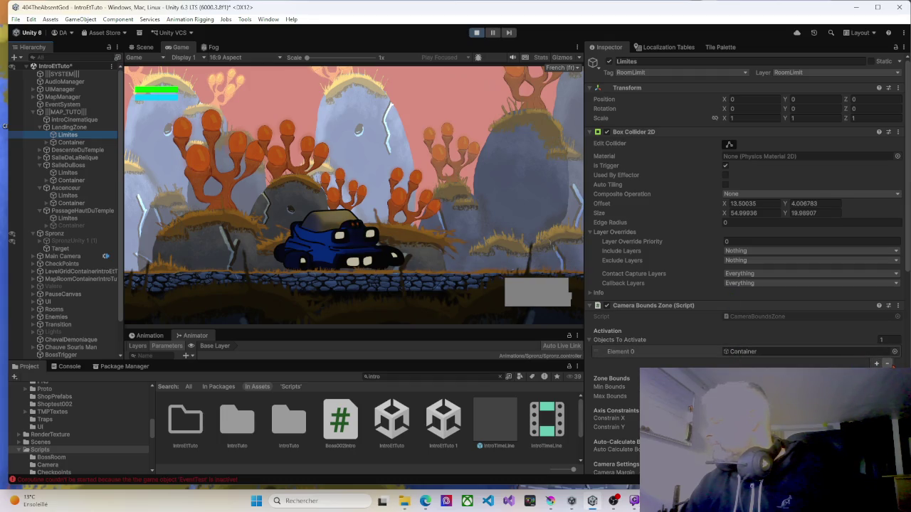
left_click(888, 364)
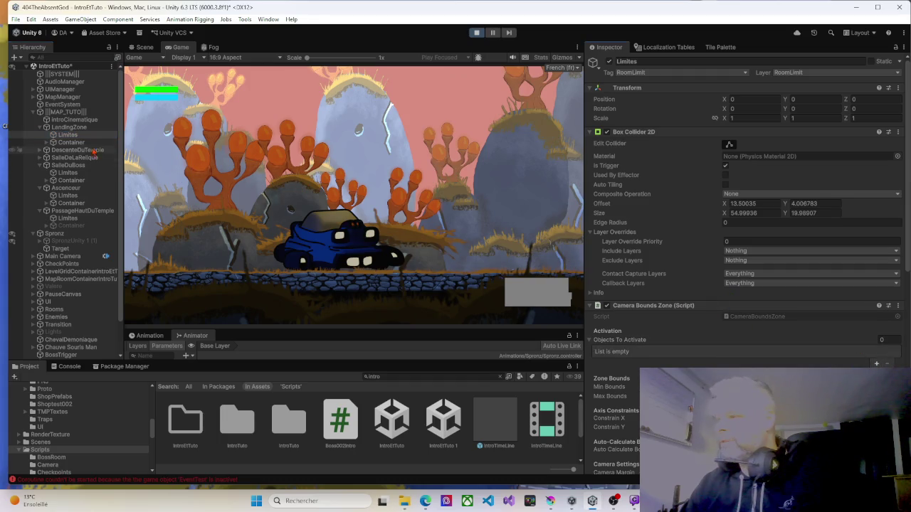
Inspect LandingZone, its Limites and SpronzUnity 1 (1), then stop the playthrough.
left_click(65, 127)
left_click(60, 135)
left_click(64, 127)
left_click(63, 134)
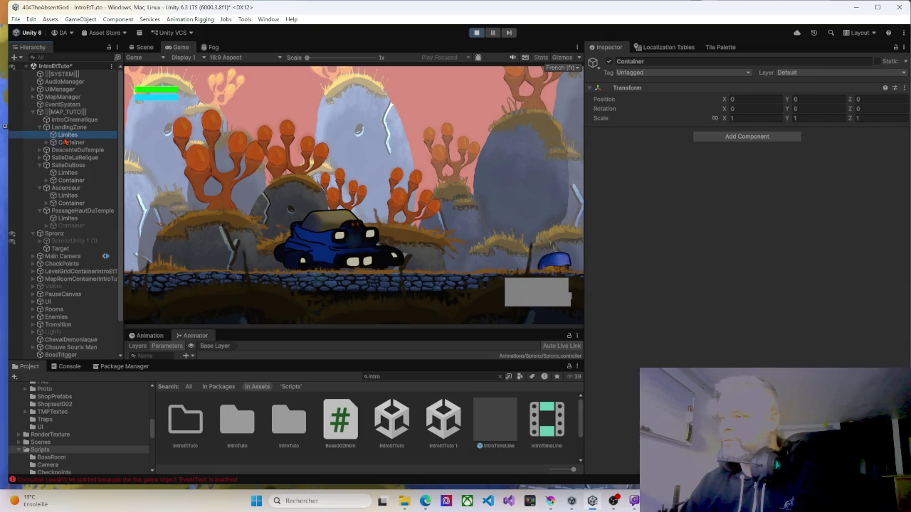
left_click(64, 127)
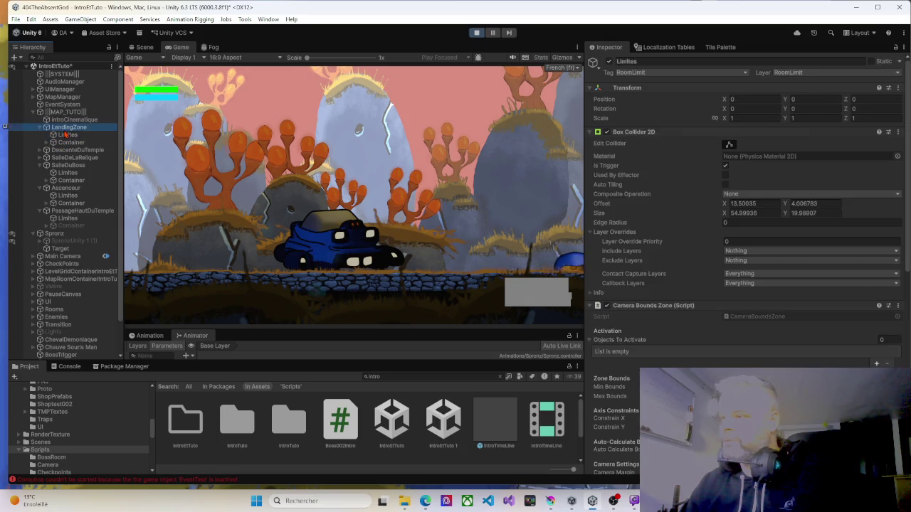
left_click(71, 241)
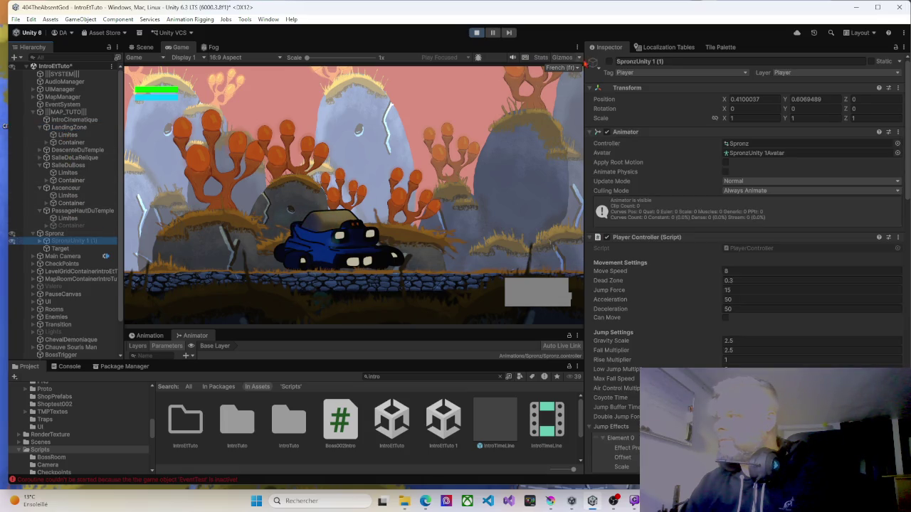
left_click(478, 34)
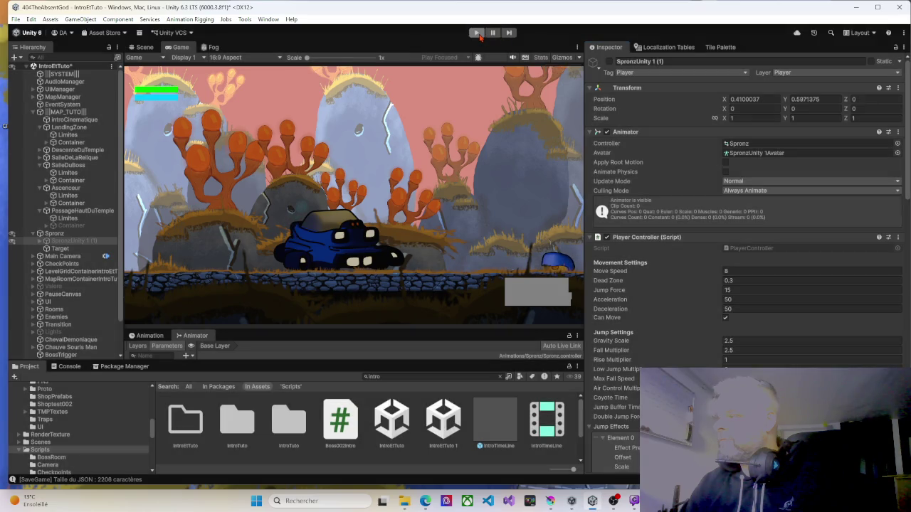
Remove Container from Limites' Camera Bounds Zone objects to activate, leaving the list at 0.
left_click(67, 142)
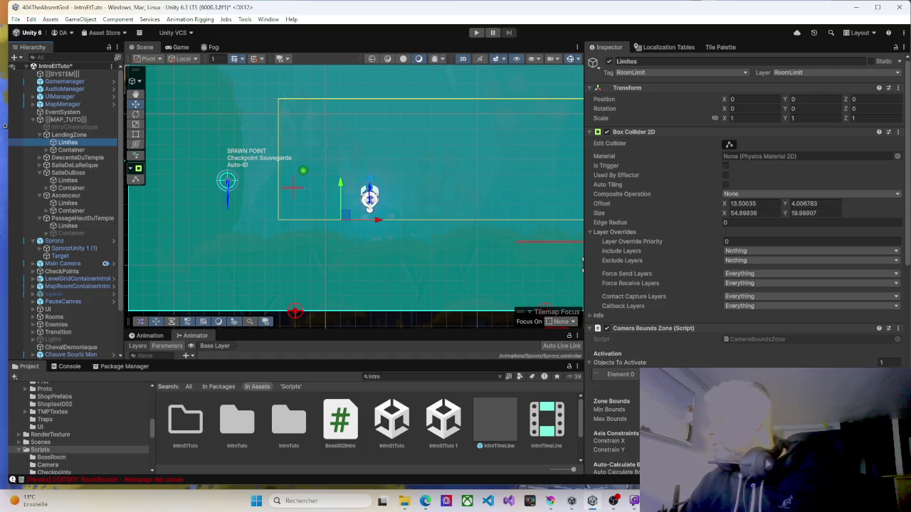
left_click(678, 254)
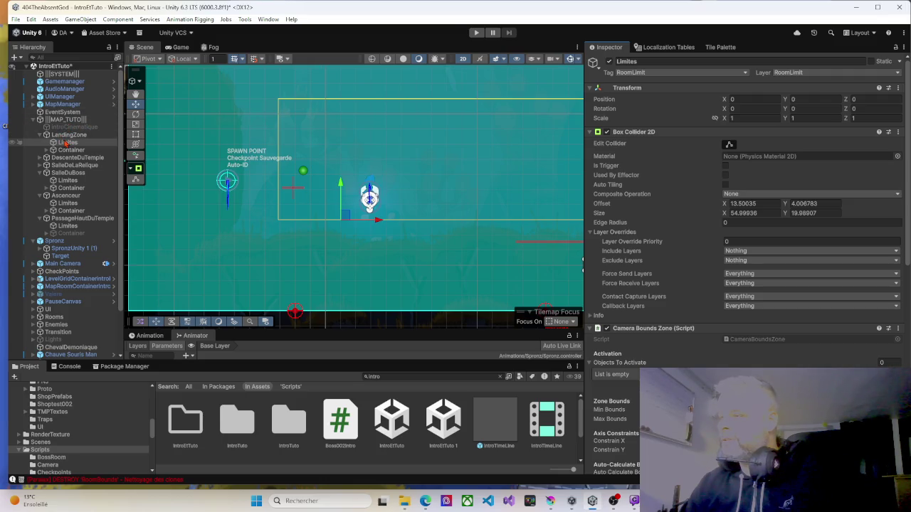
left_click(47, 150)
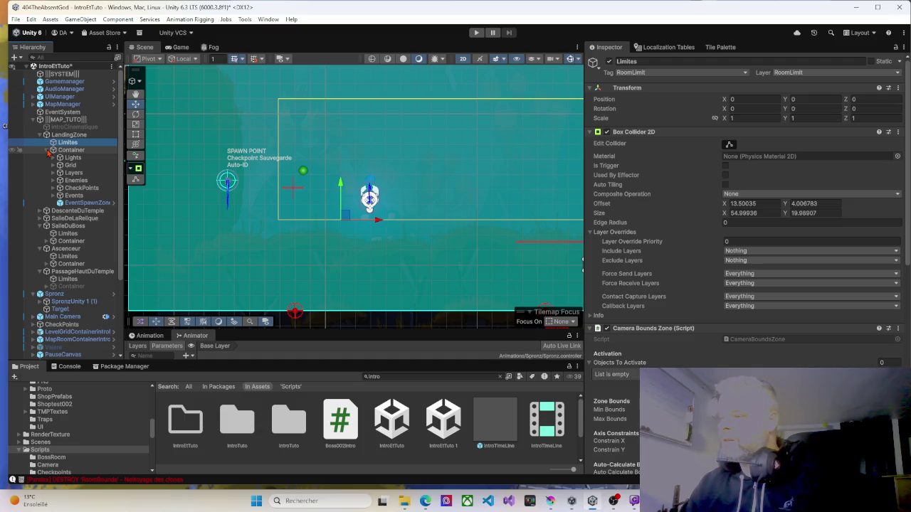
left_click(48, 150)
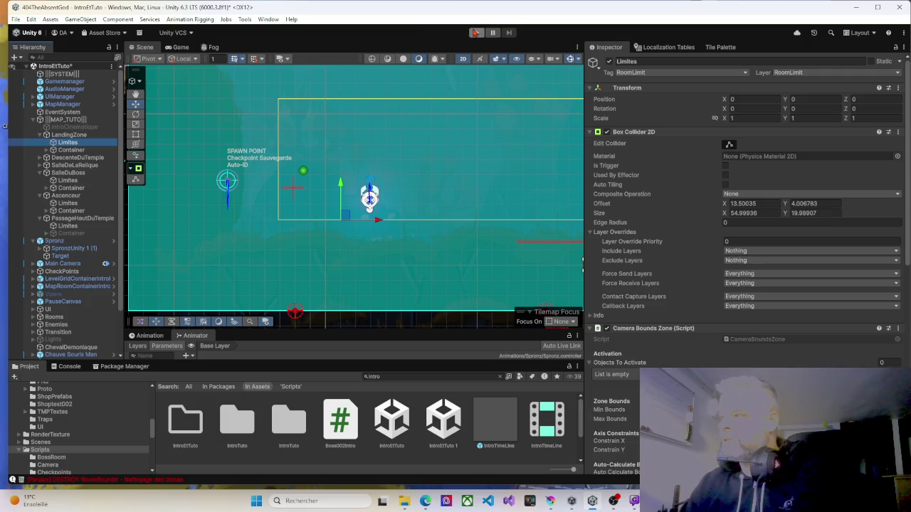
Start Play mode, run right, jump to the upper level and shoot nearby enemies.
left_click(471, 32)
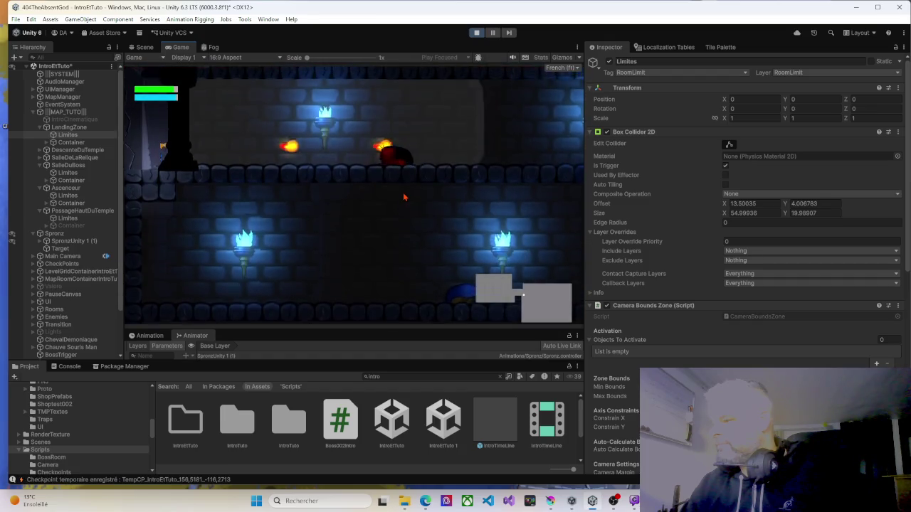
key("Right")
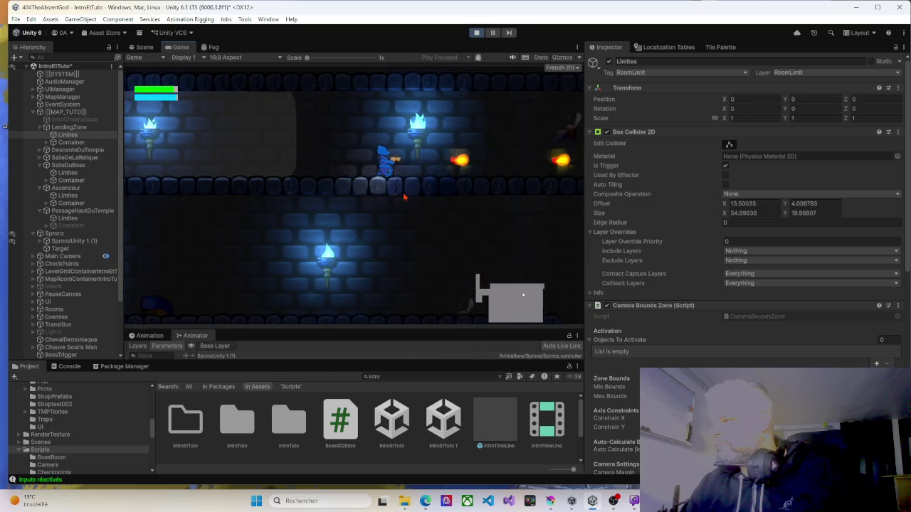
key("space")
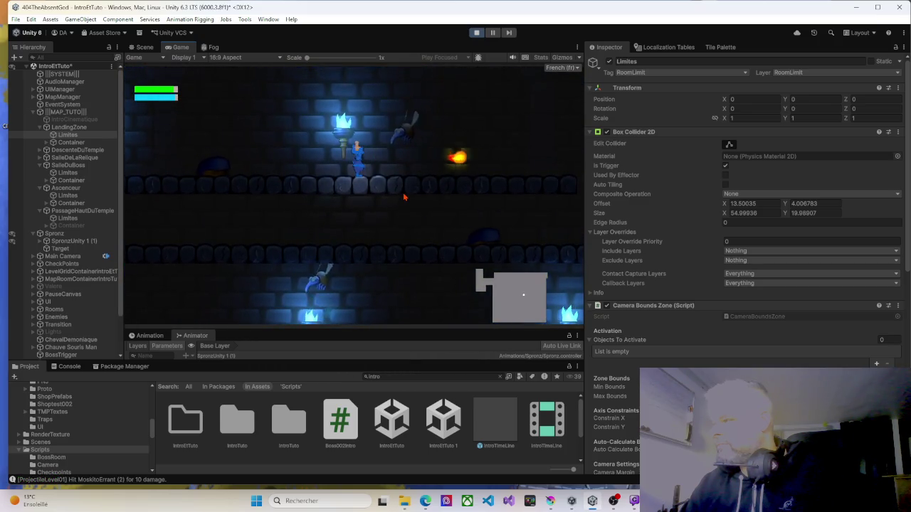
key("Right")
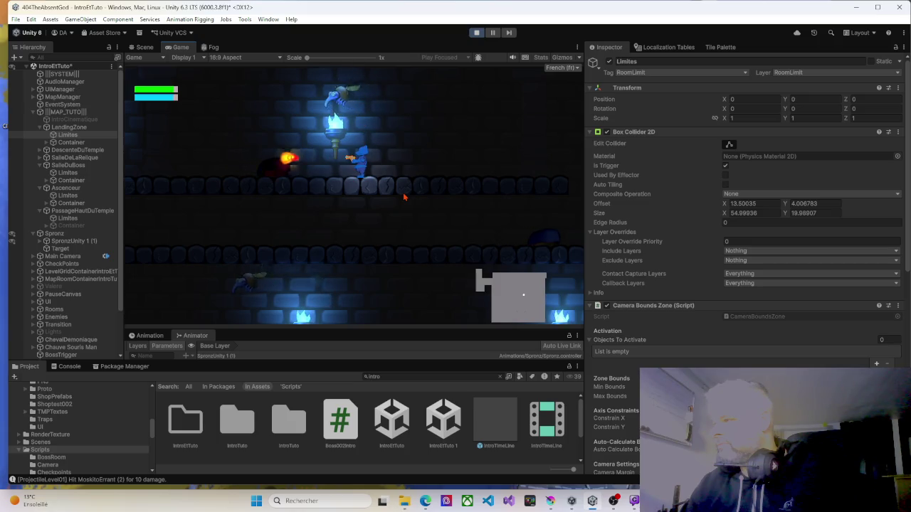
key("Left")
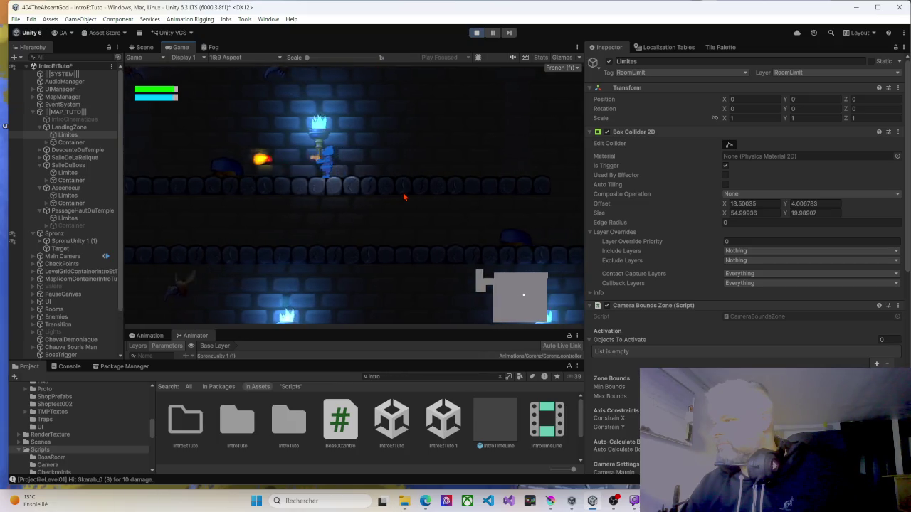
key("Left")
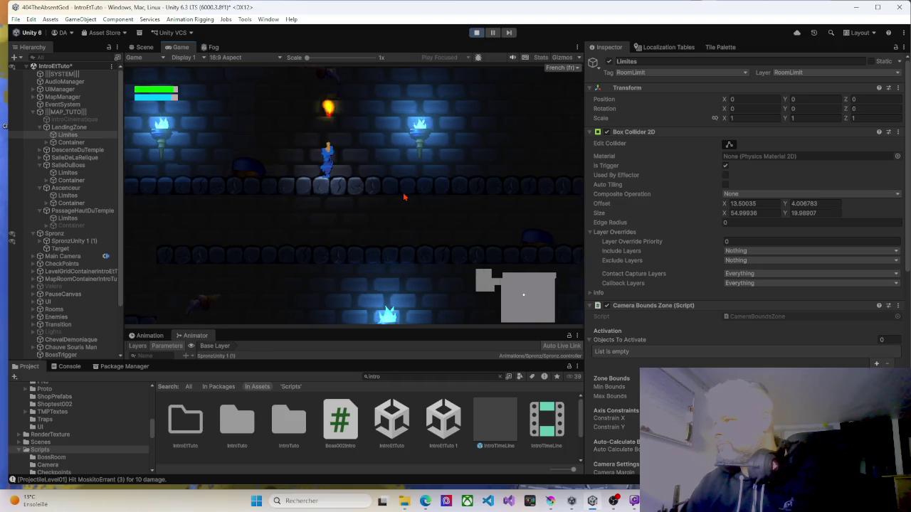
key("Right")
key("Right")
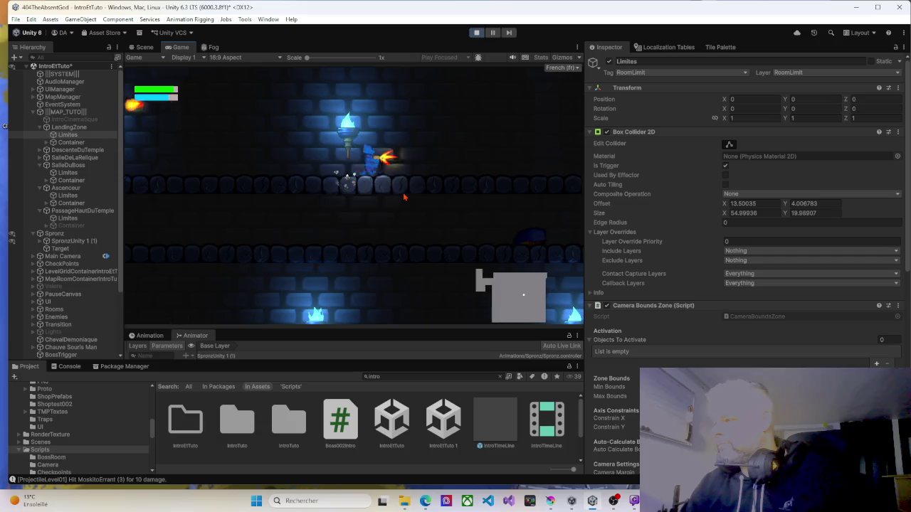
key("Right")
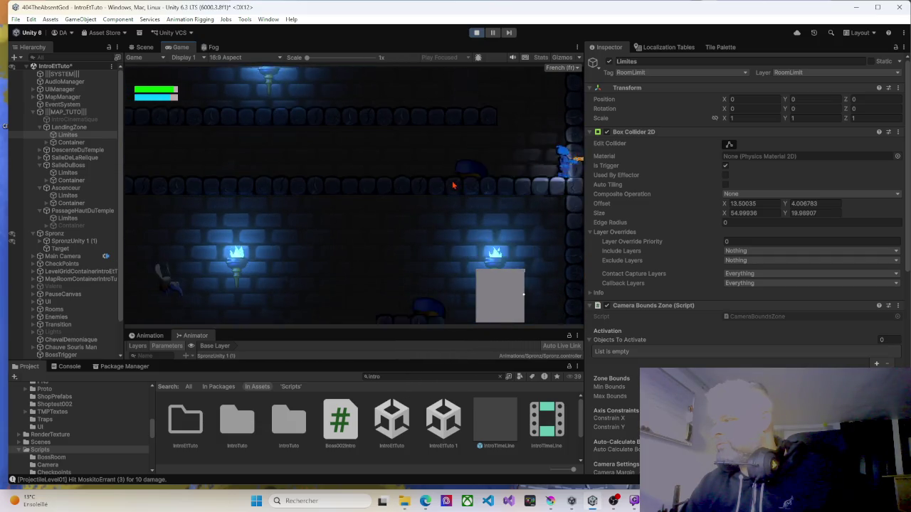
Walk left along the ledge, drop to the lower ledge and attack toward the boss arena.
key("Left")
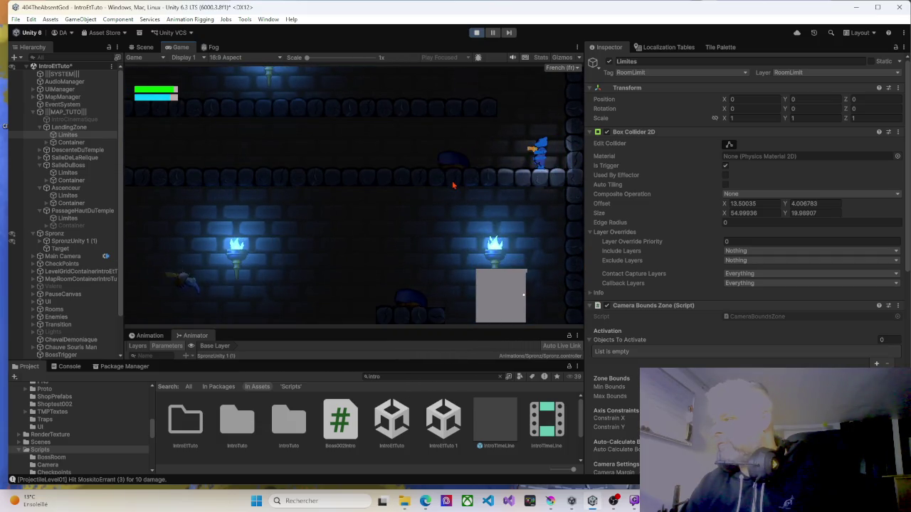
key("Left")
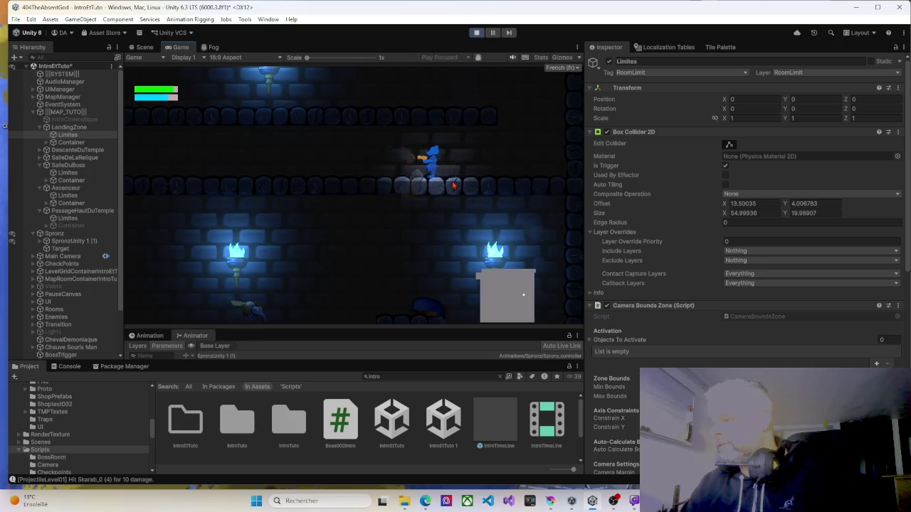
key("Left")
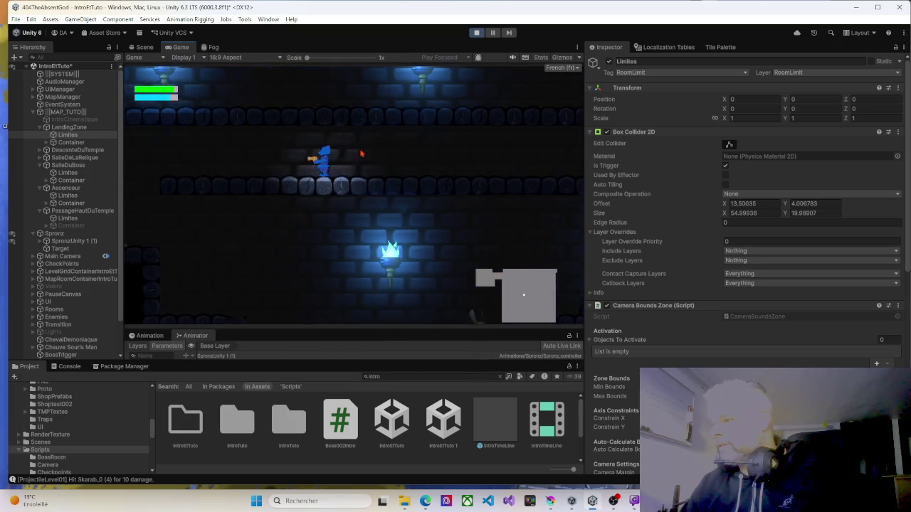
key("Left")
key("Right")
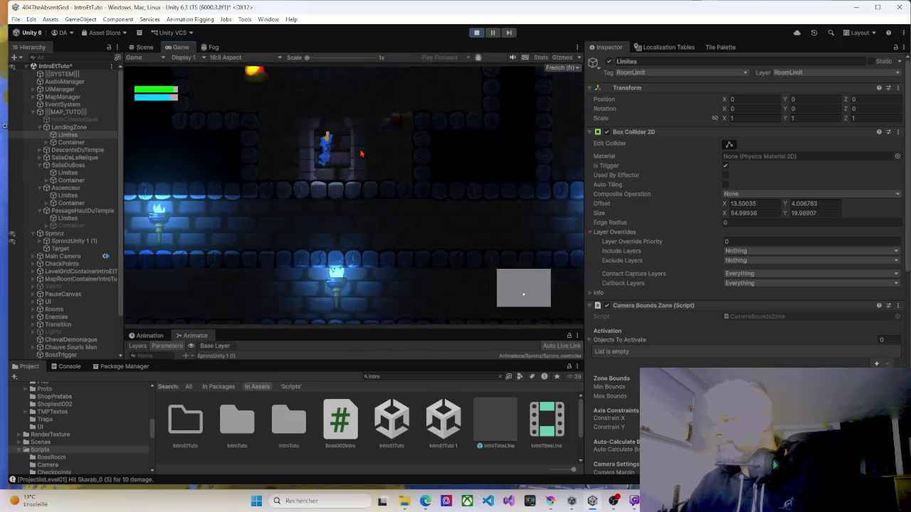
key("Right")
key("Left")
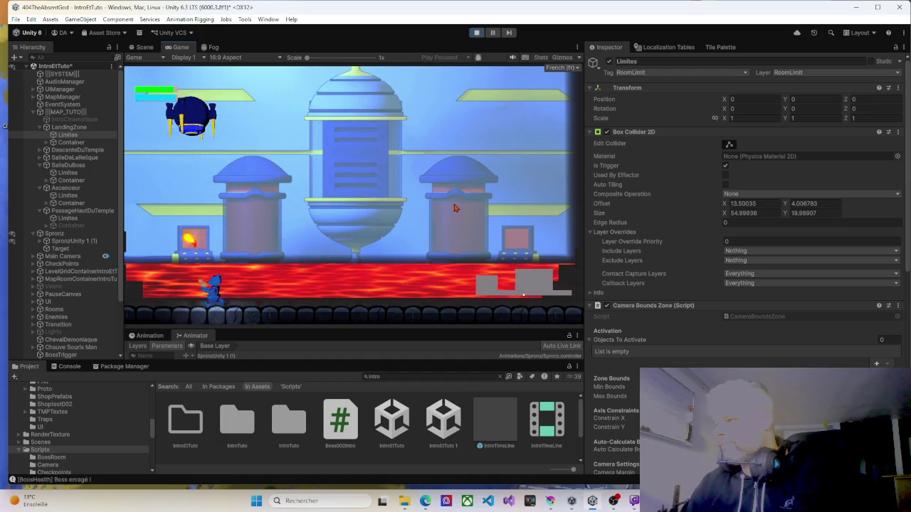
Dodge the boss, cross the dark room and ride the elevator into GrottesDeKovelin.
key("Right")
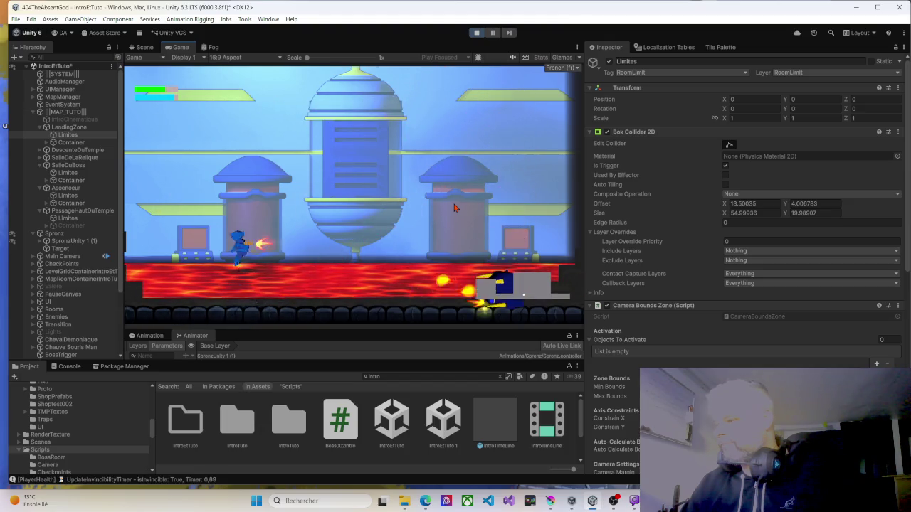
key("Right")
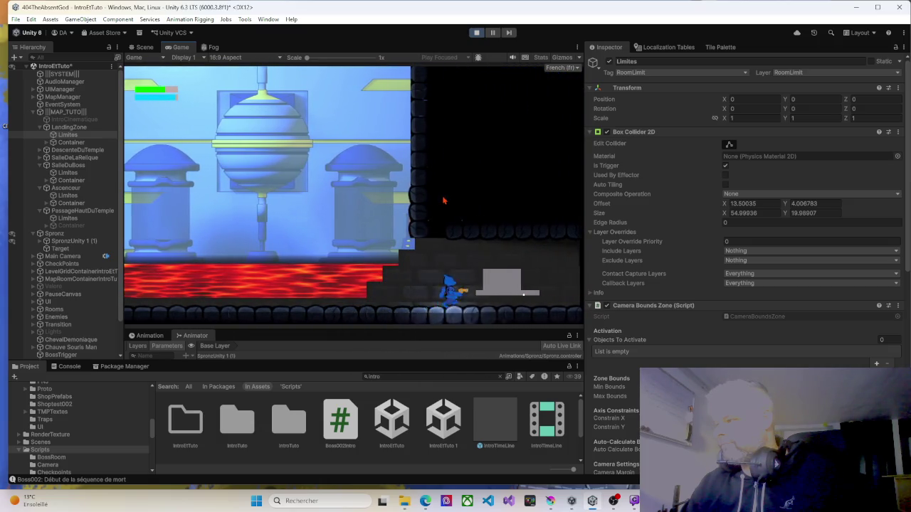
key("Right")
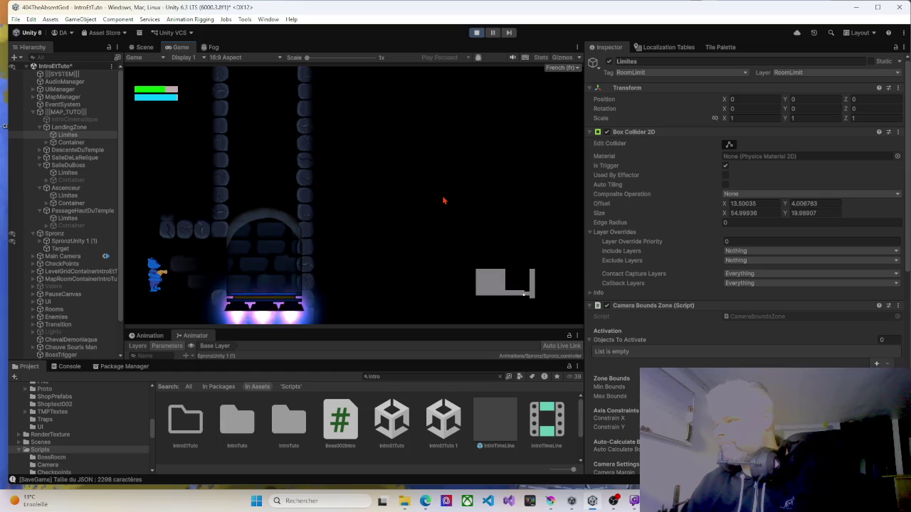
key("Right")
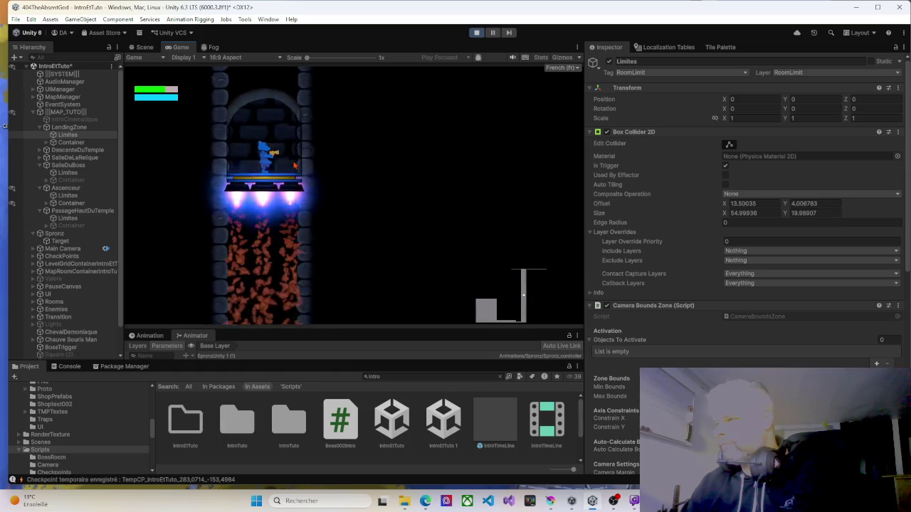
key("Right")
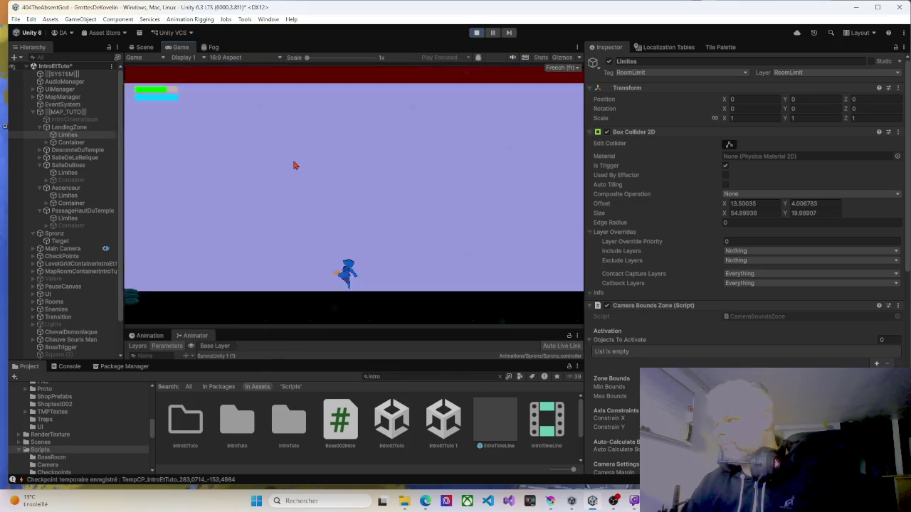
Run right along the cave floor and up the slope past the red-walled area into the next room.
key("Right")
key("Right")
key("space")
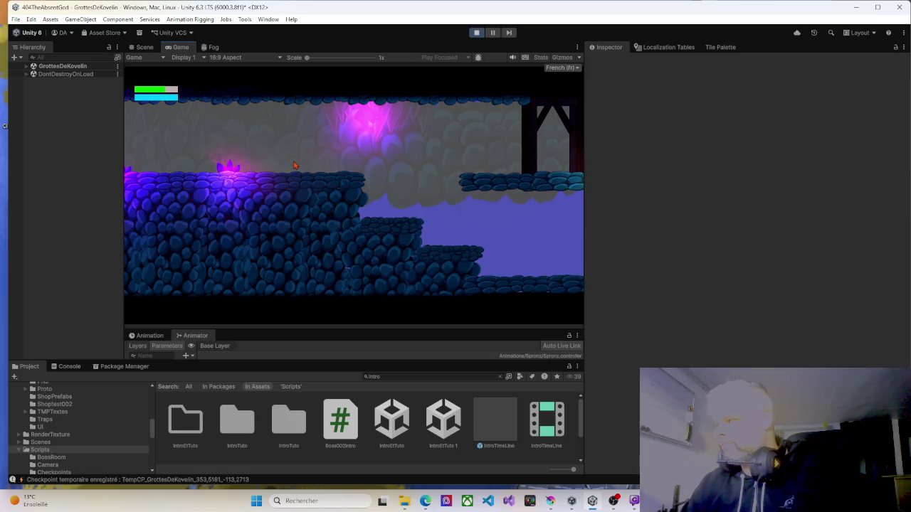
key("Right")
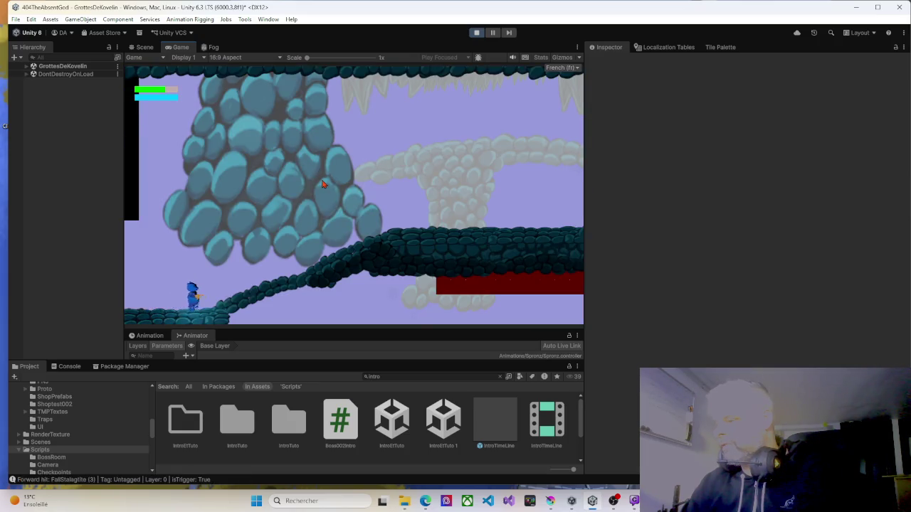
key("Right")
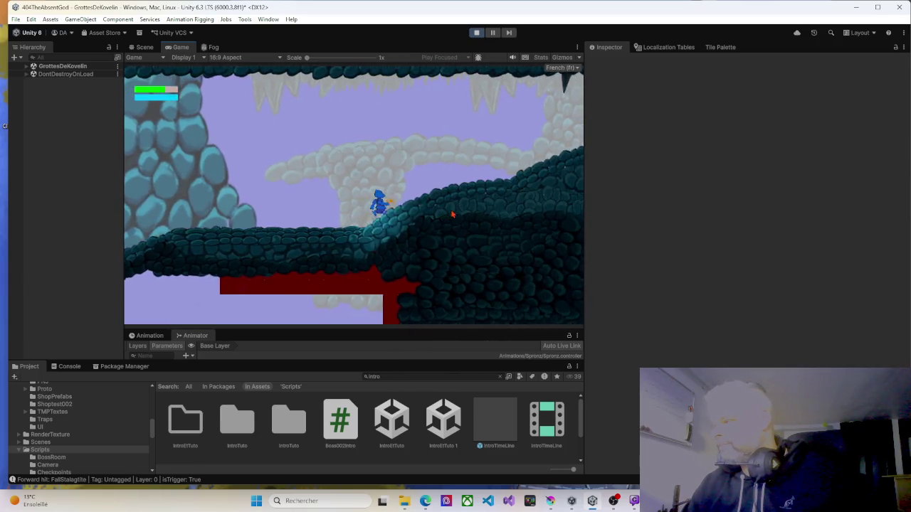
key("Right")
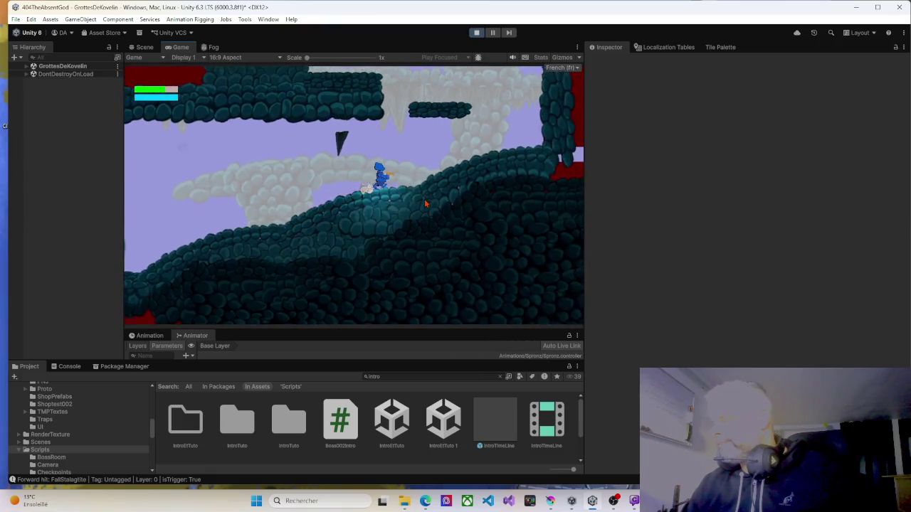
key("Right")
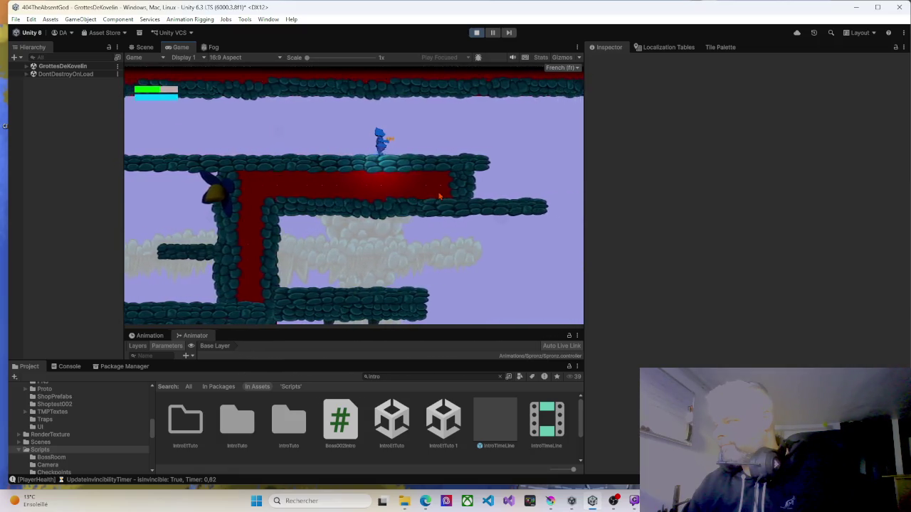
key("Right")
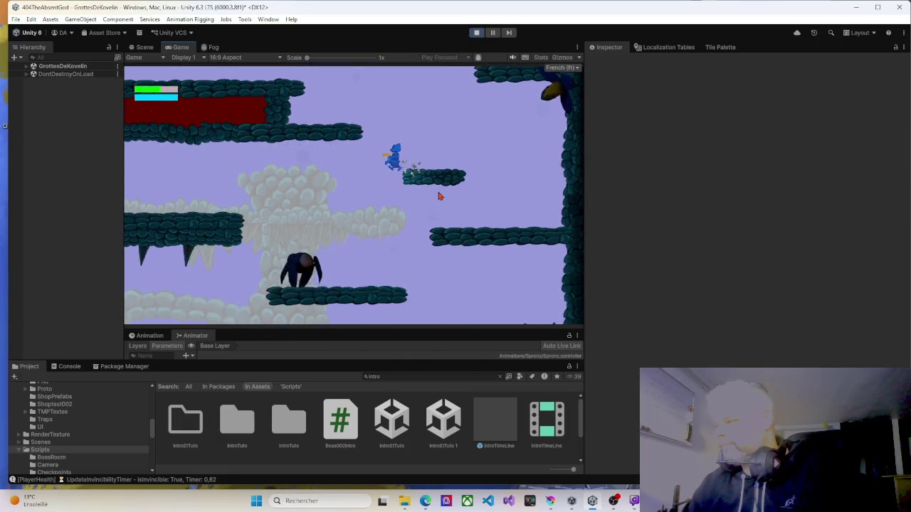
key("Right")
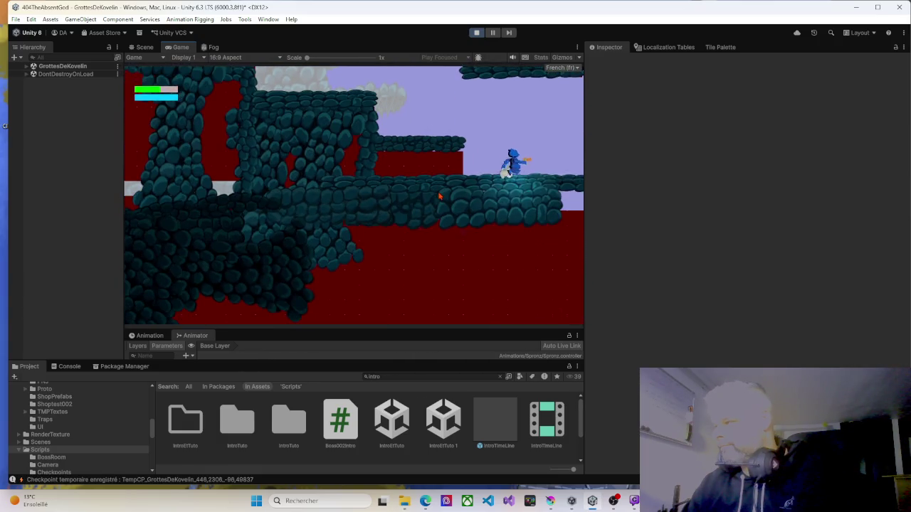
key("Right")
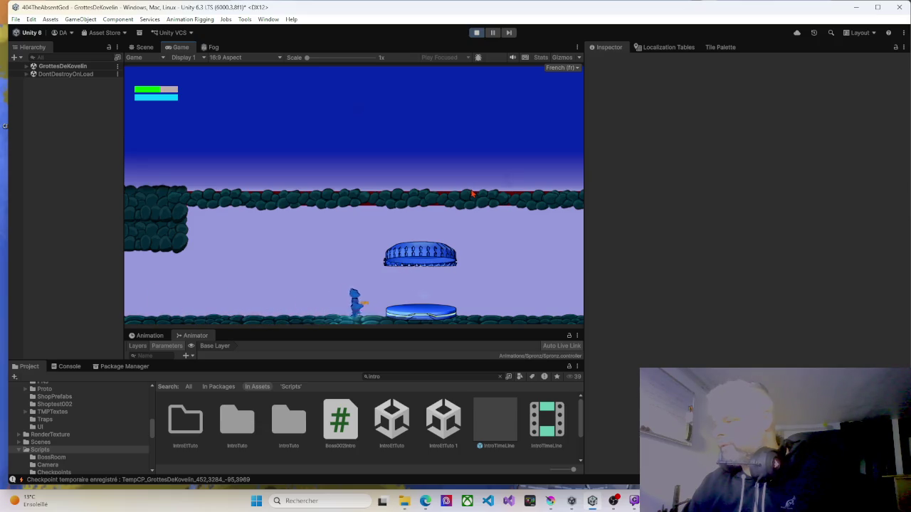
Jump up the ledges and run off the upper ledge's right edge into the next room.
key("Right")
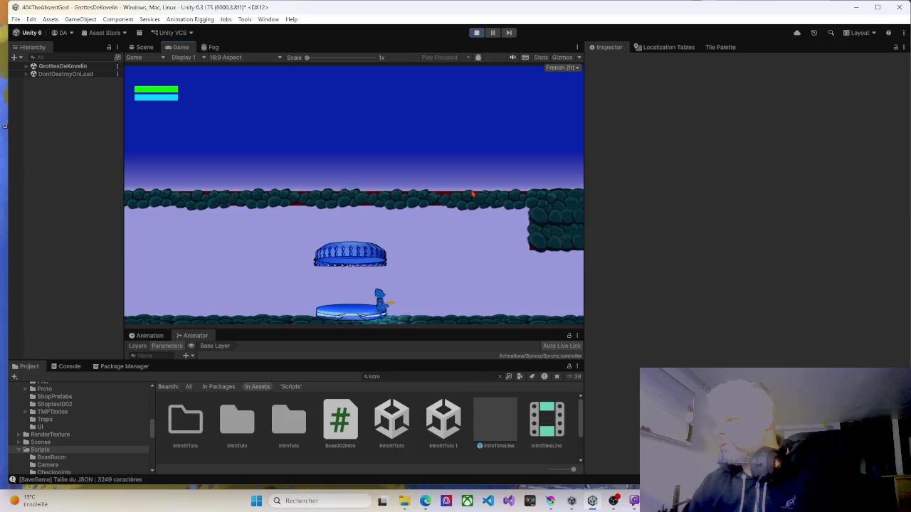
key("Right")
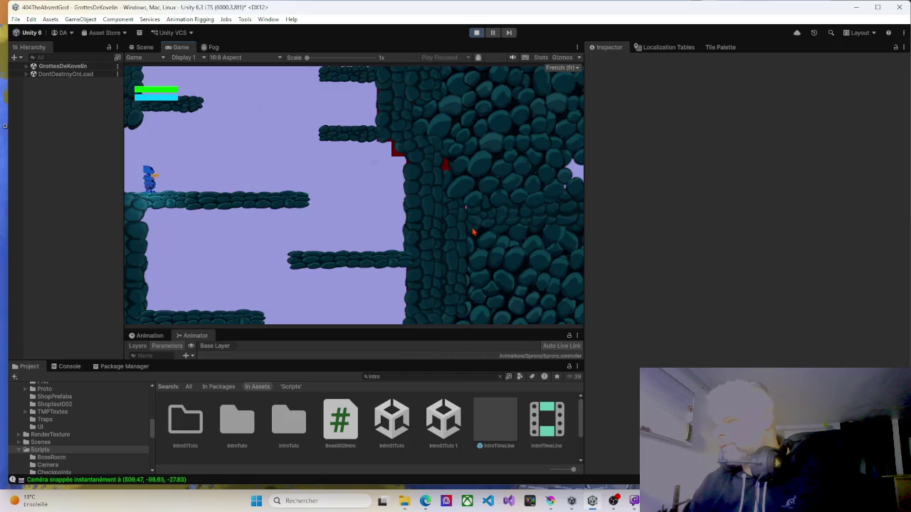
key("Right")
key("space")
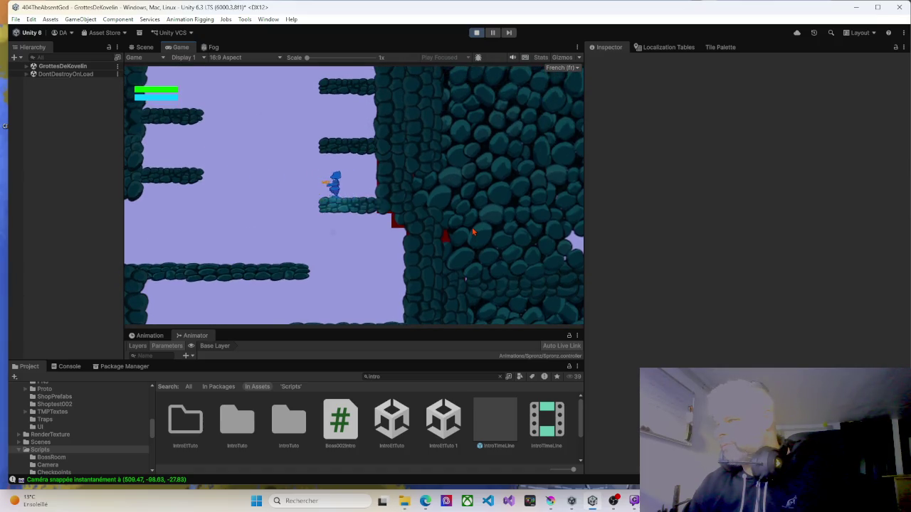
key("space")
key("Right")
key("Left")
key("space")
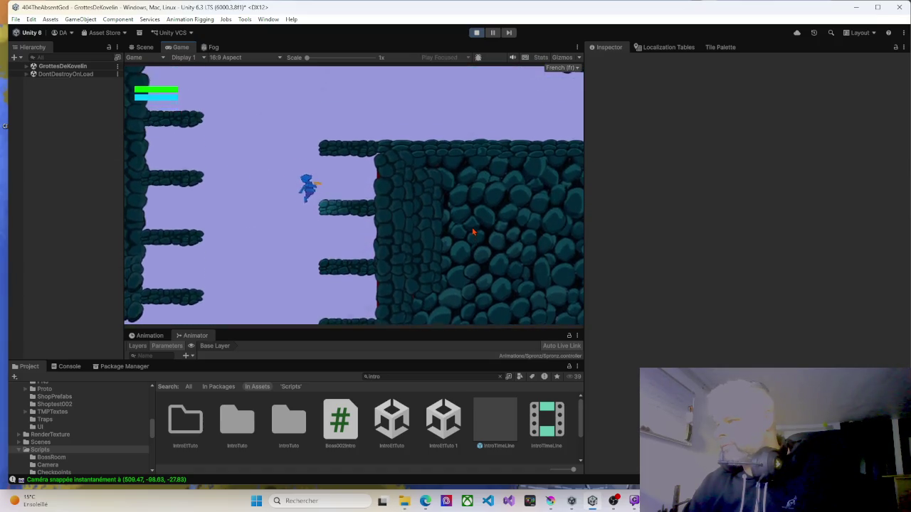
key("Right")
key("Left")
key("space")
key("Right")
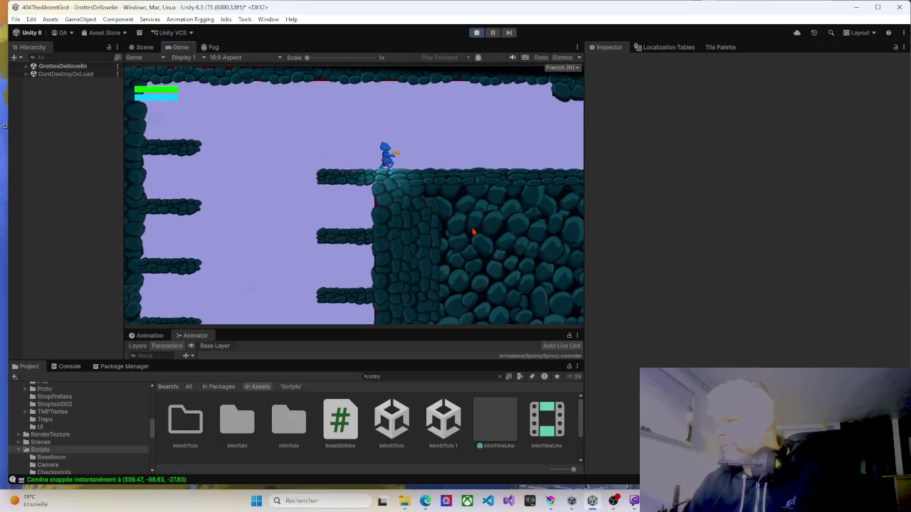
key("Right")
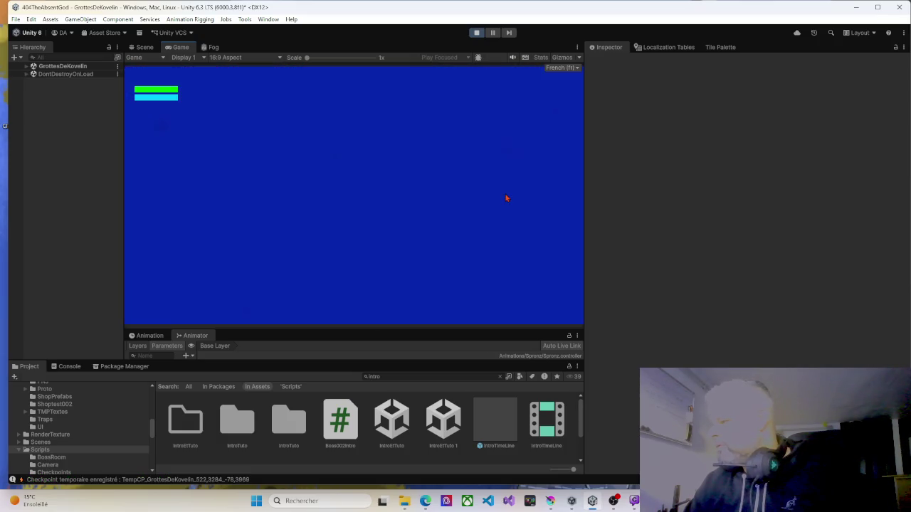
Run along the bottom floor, jump back to the upper ledge and ride the elevator up.
key("Right")
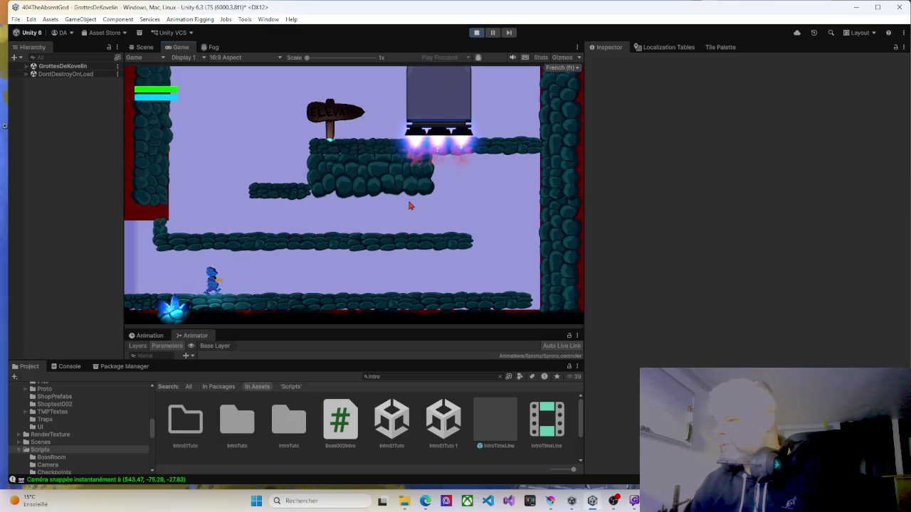
key("Right")
key("space")
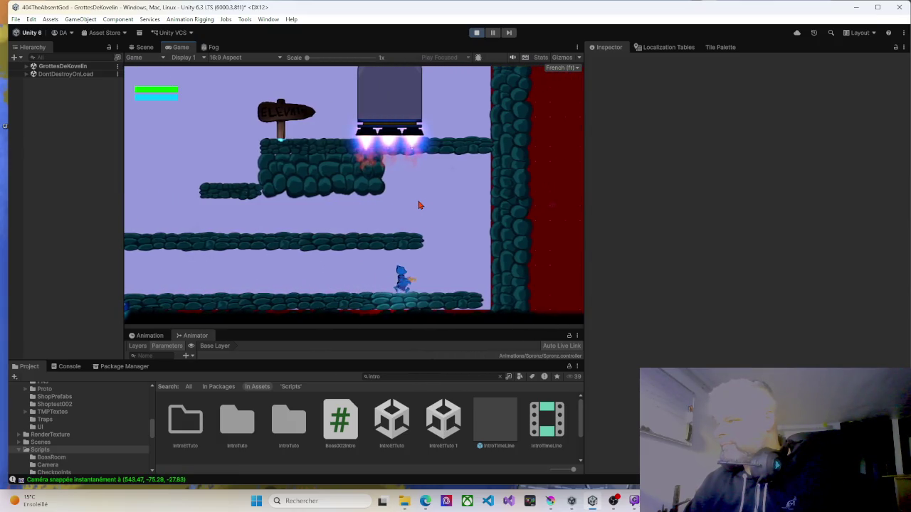
key("Left")
key("space")
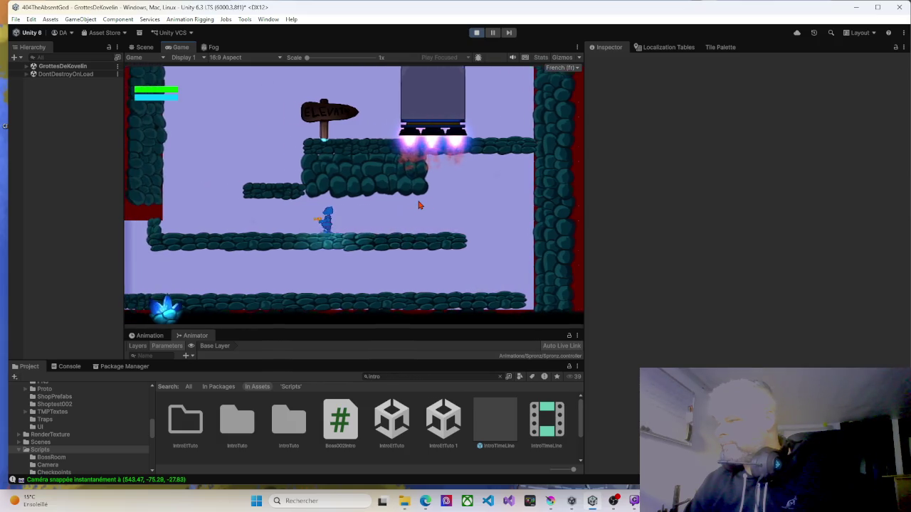
key("Right")
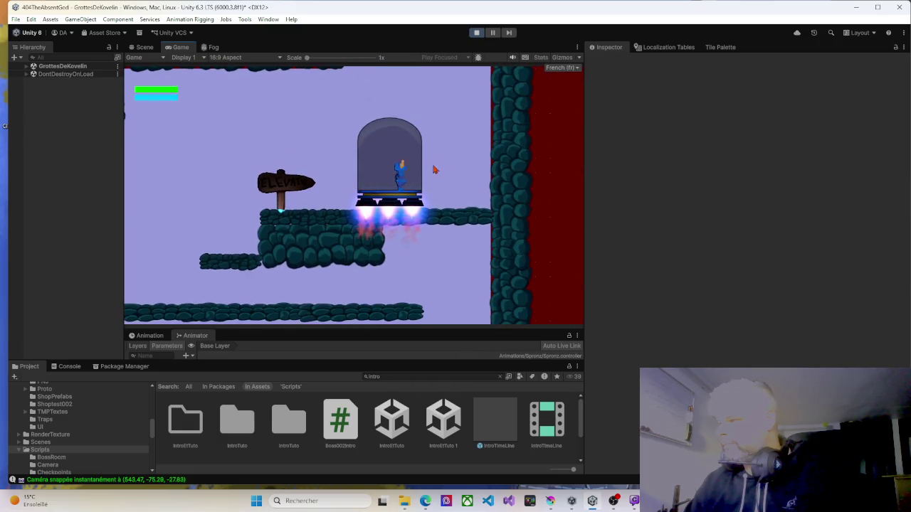
key("Right")
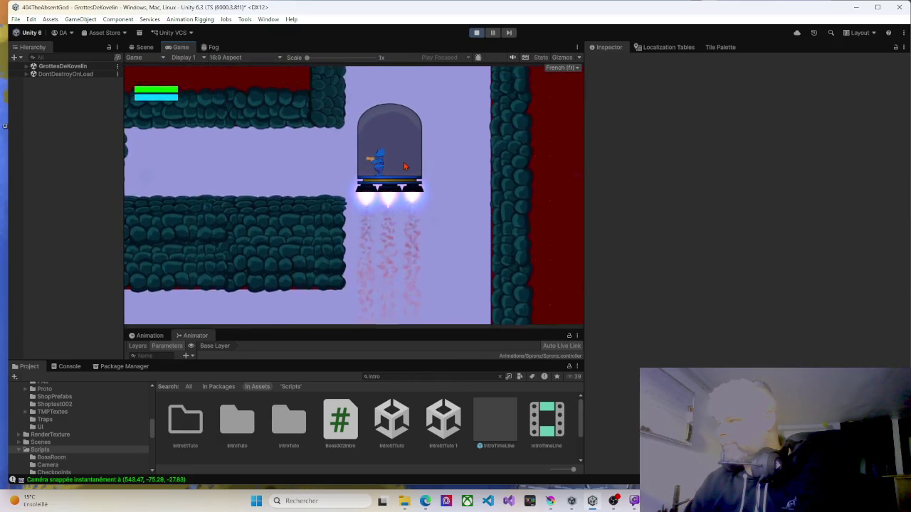
key("Right")
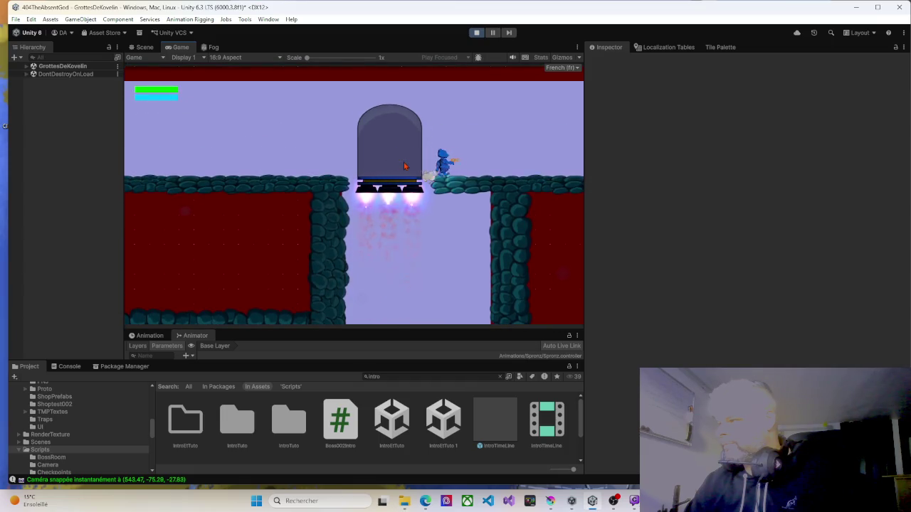
key("Right")
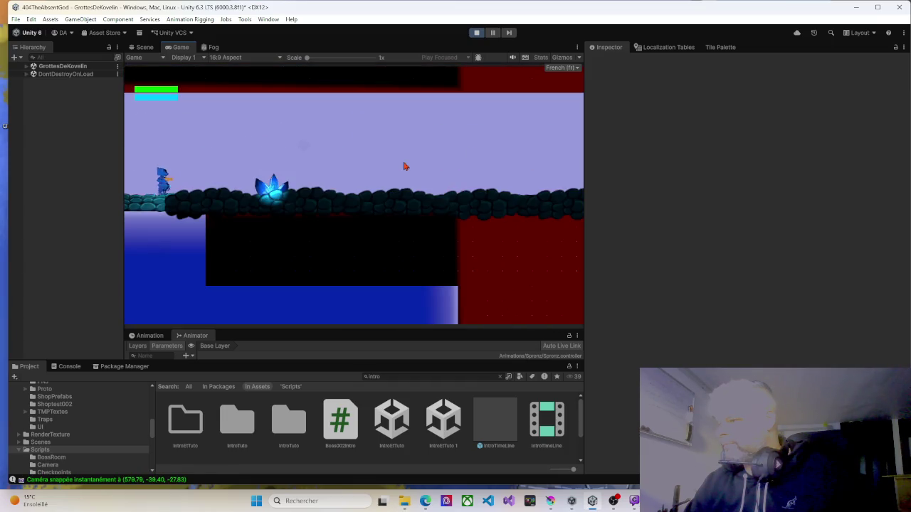
Cross the crystal floor, drop through the black platforms and run the stone floor toward the boss.
key("Right")
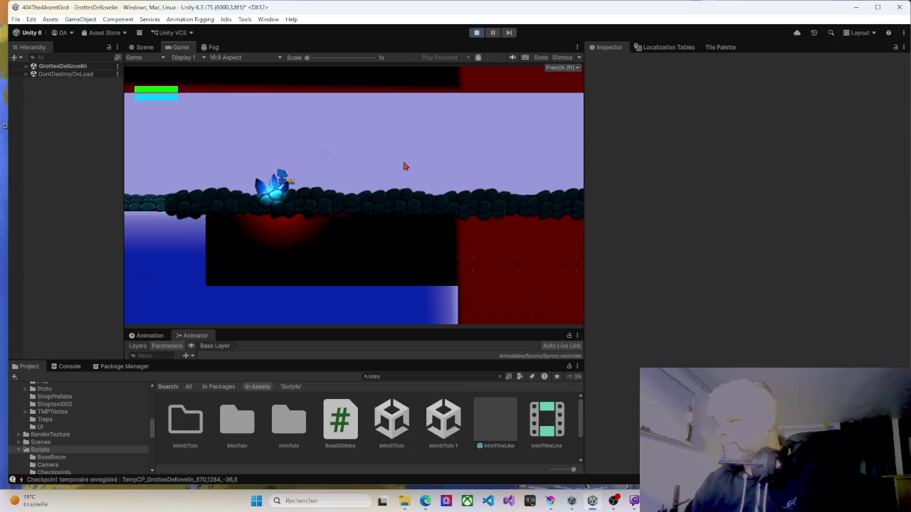
key("Right")
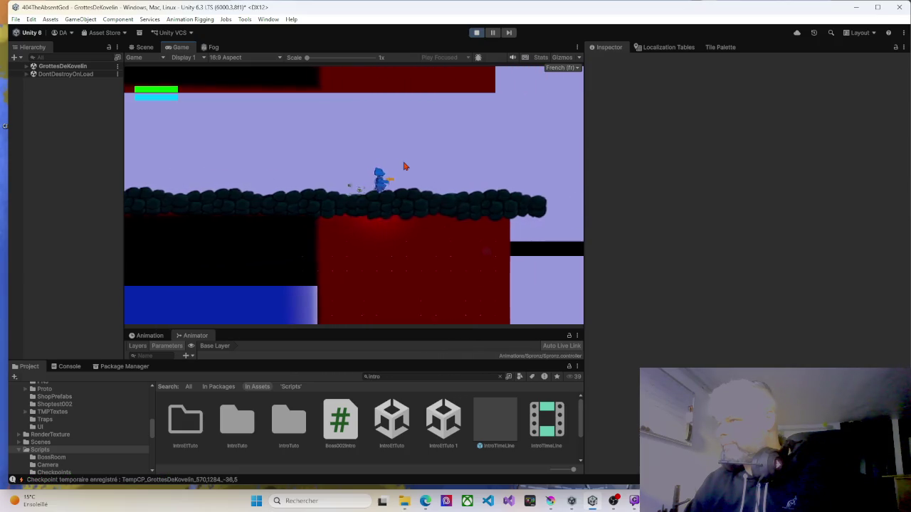
key("Right")
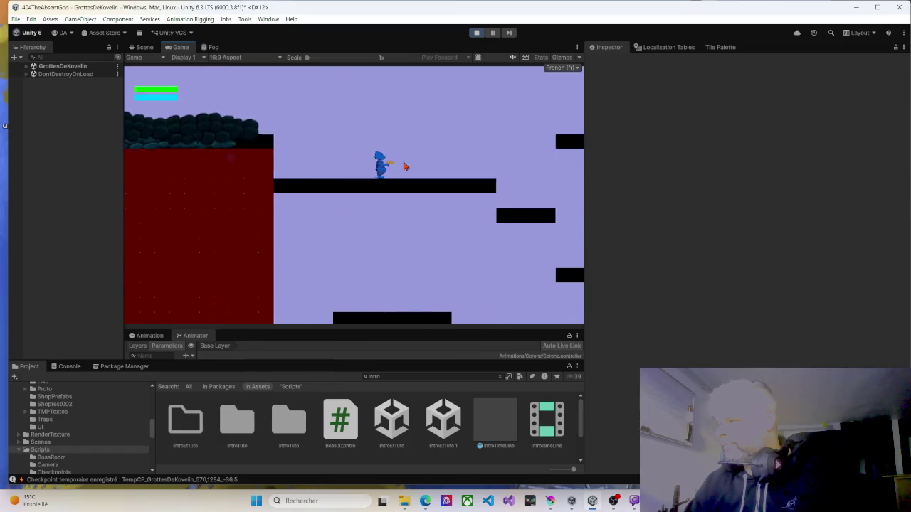
key("Right")
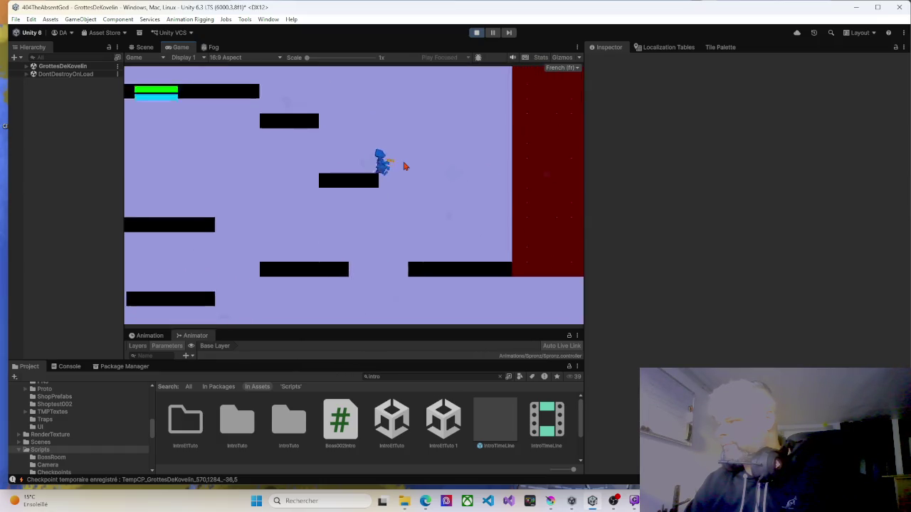
key("Right")
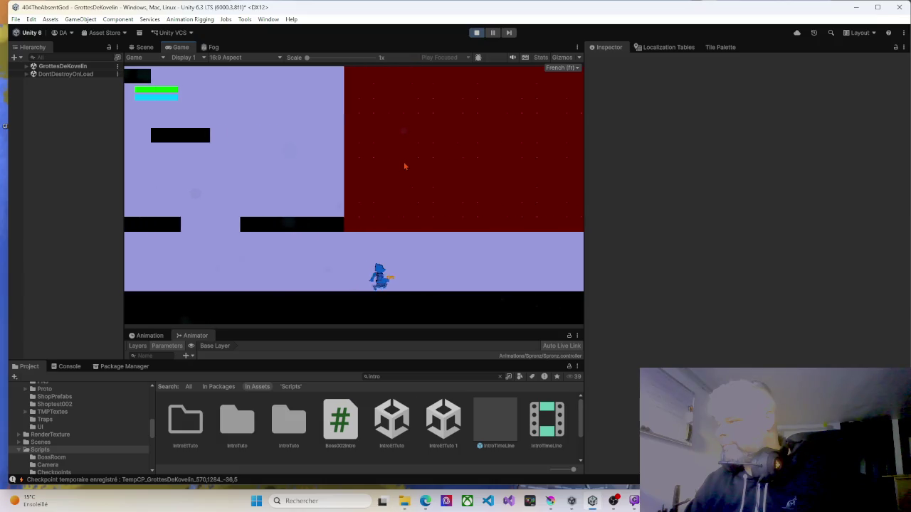
key("Right")
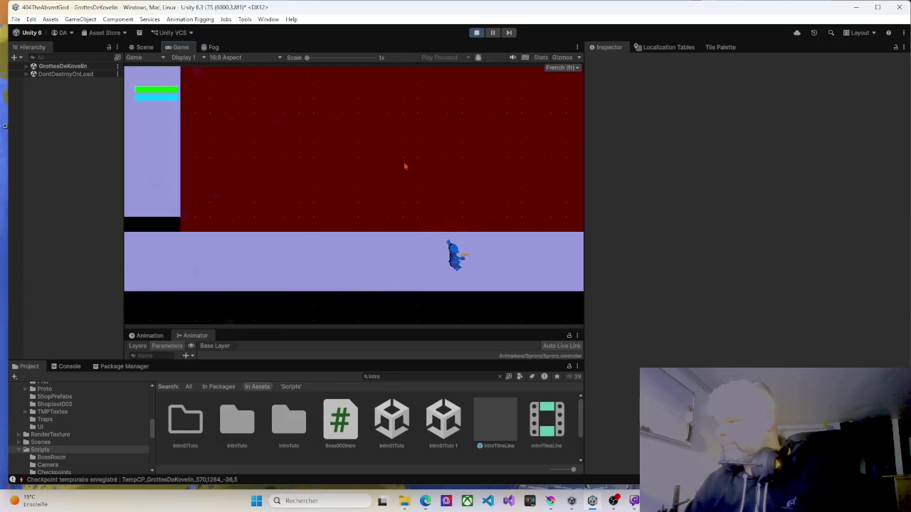
key("Right")
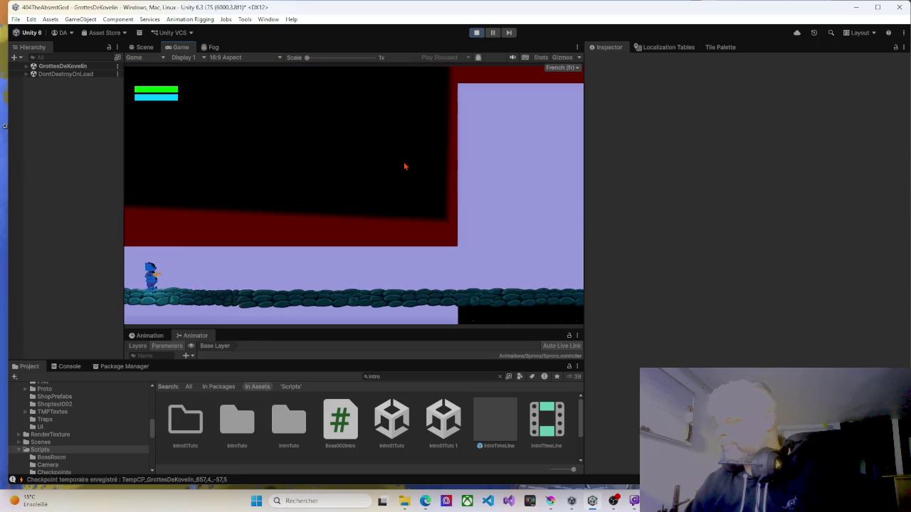
key("Right")
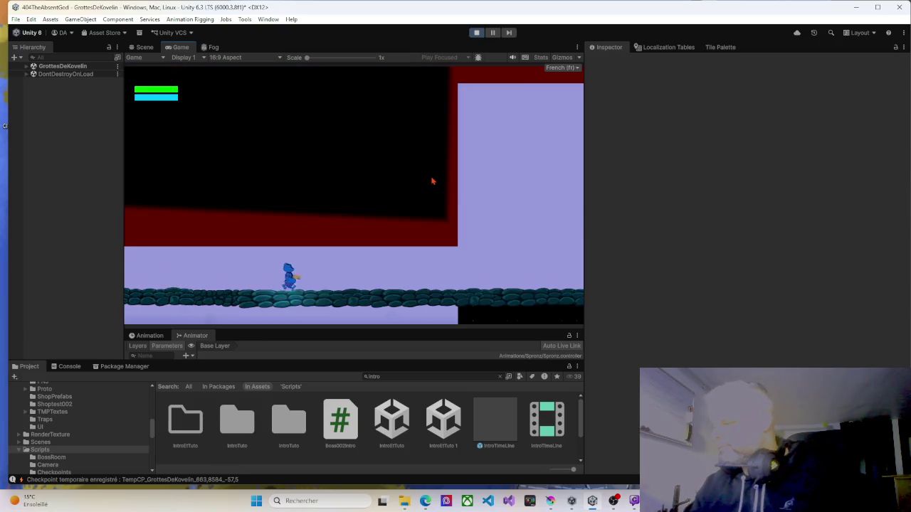
key("Right")
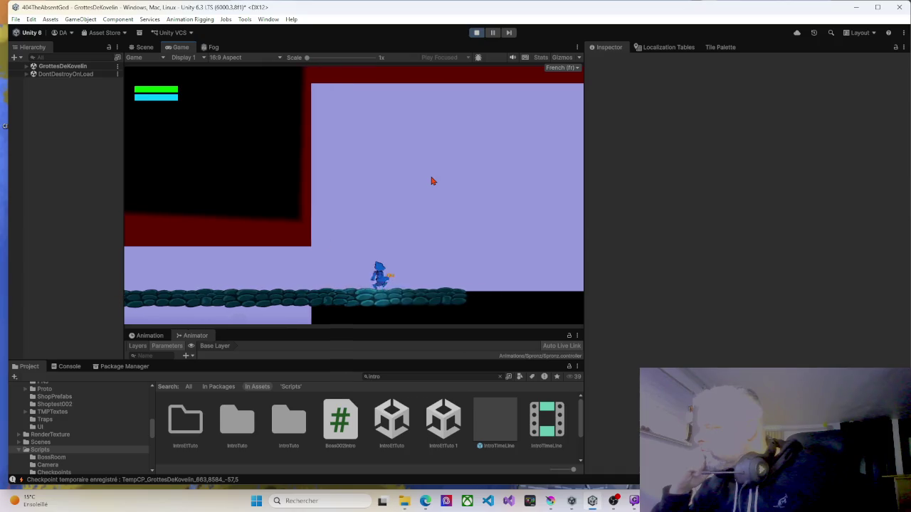
key("Right")
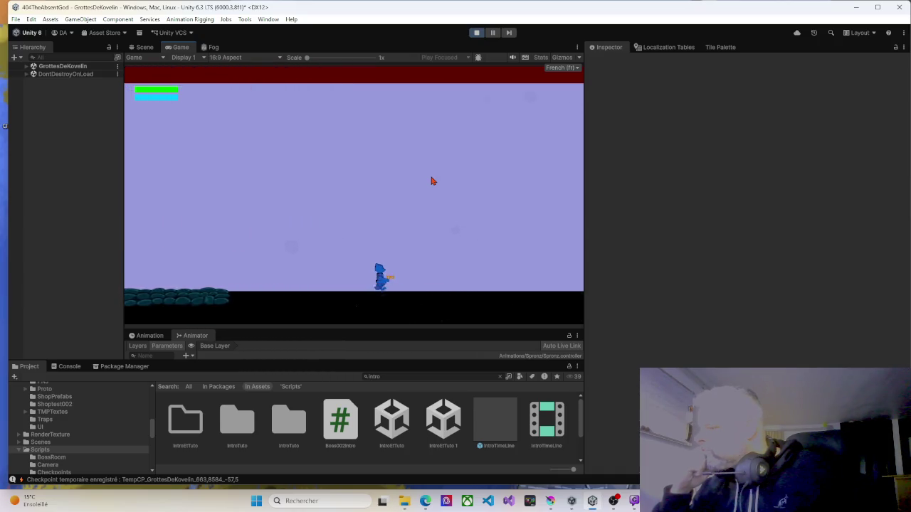
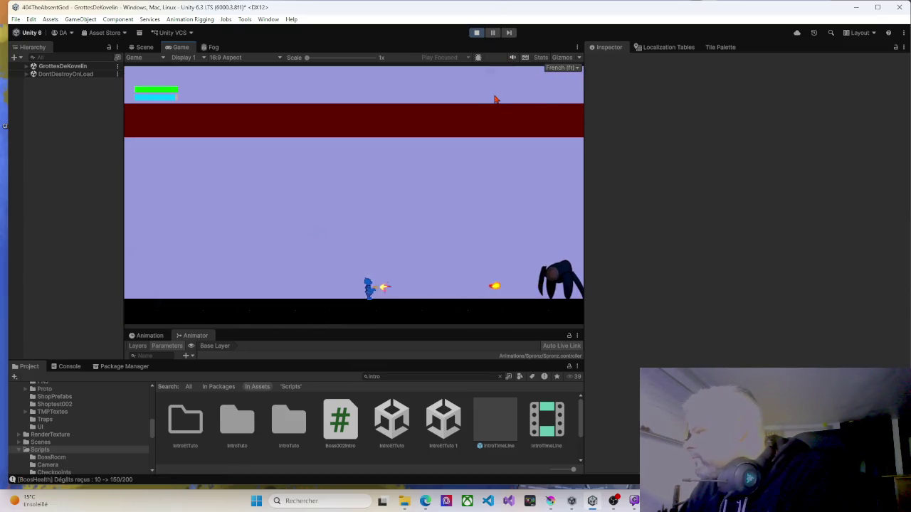
Dodge left and right until the boss is defeated, then jump toward the Double Saut unlock.
key("Right")
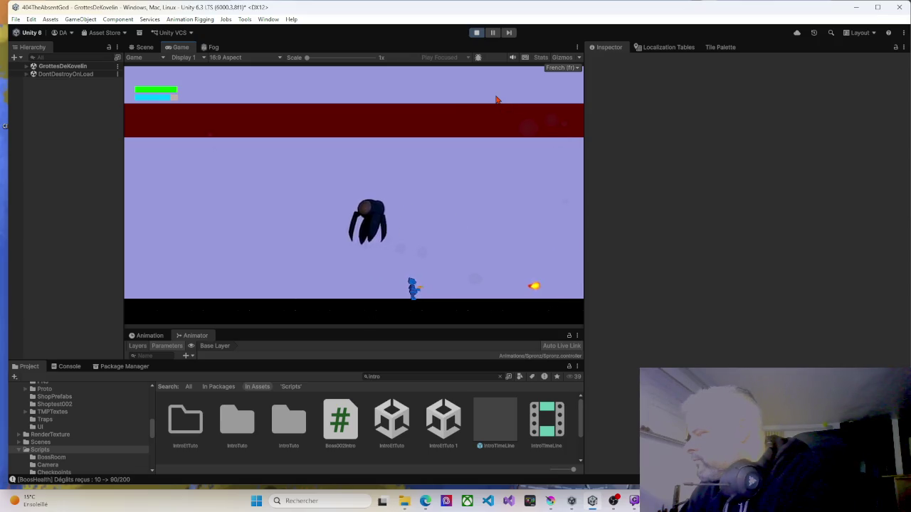
key("Left")
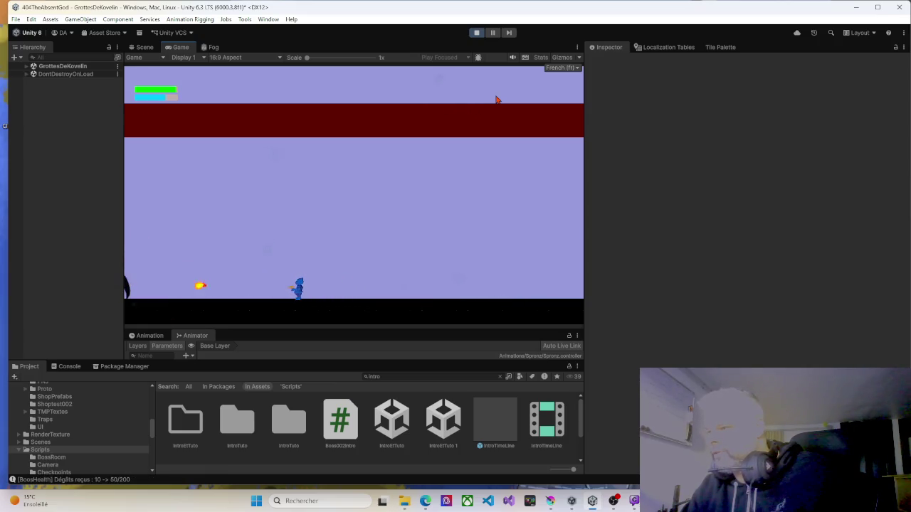
key("Right")
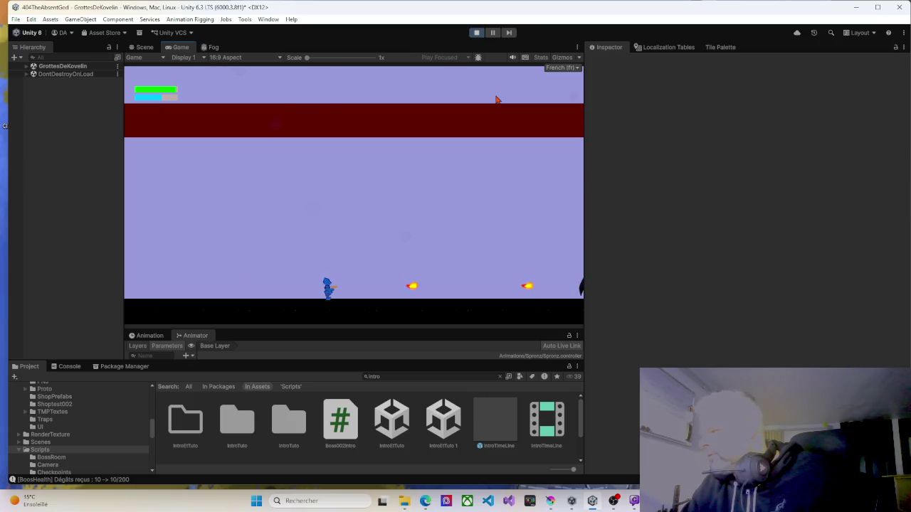
key("Right")
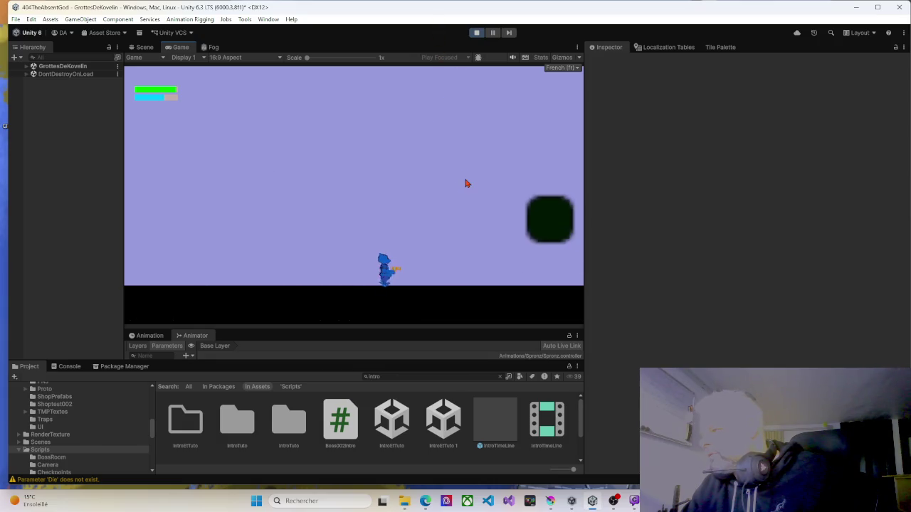
key("space")
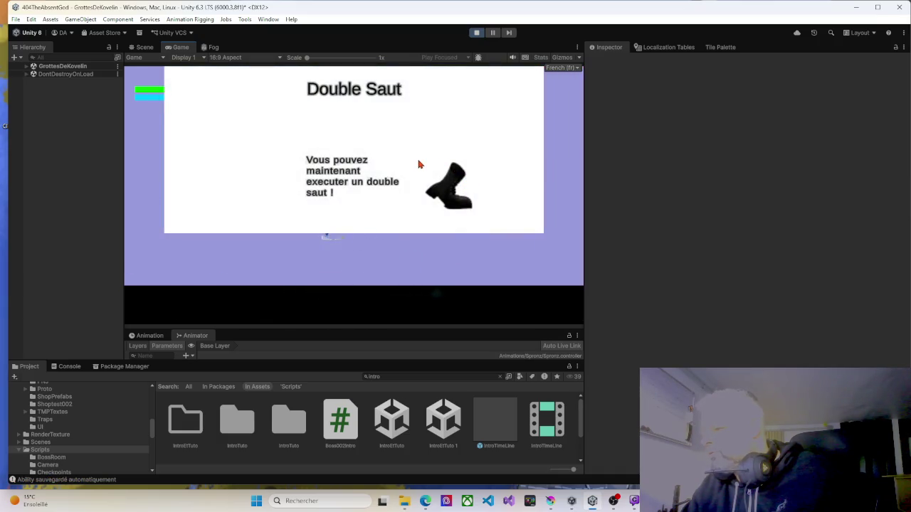
Dismiss the Double Saut notice, quit to Menu Principal from the pause menu, and continue the save.
key("space")
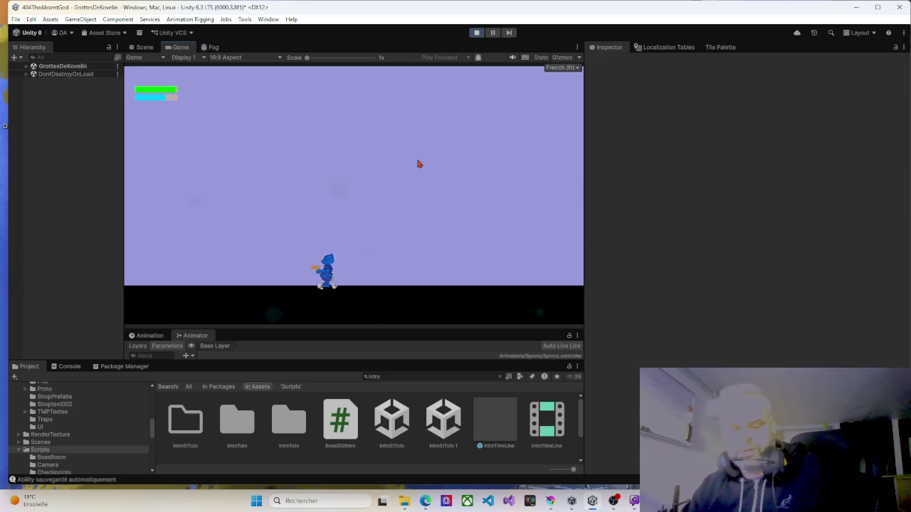
key("Escape")
left_click(356, 243)
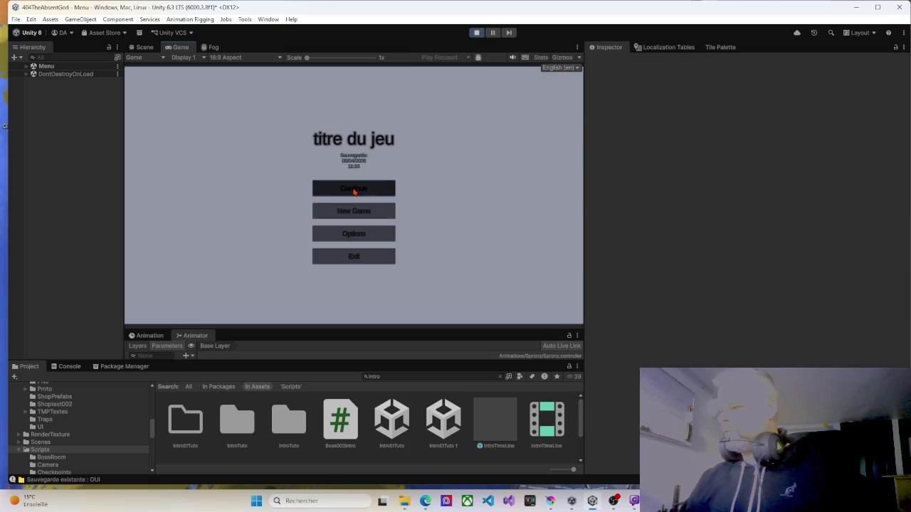
left_click(353, 190)
Jump back and forth between the left ledge and right platform, testing a mid-air double jump.
key("d")
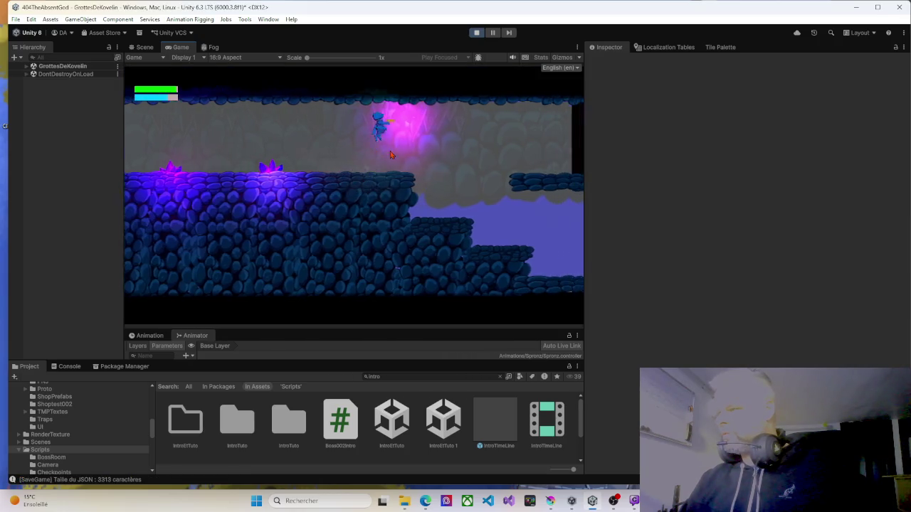
key("space")
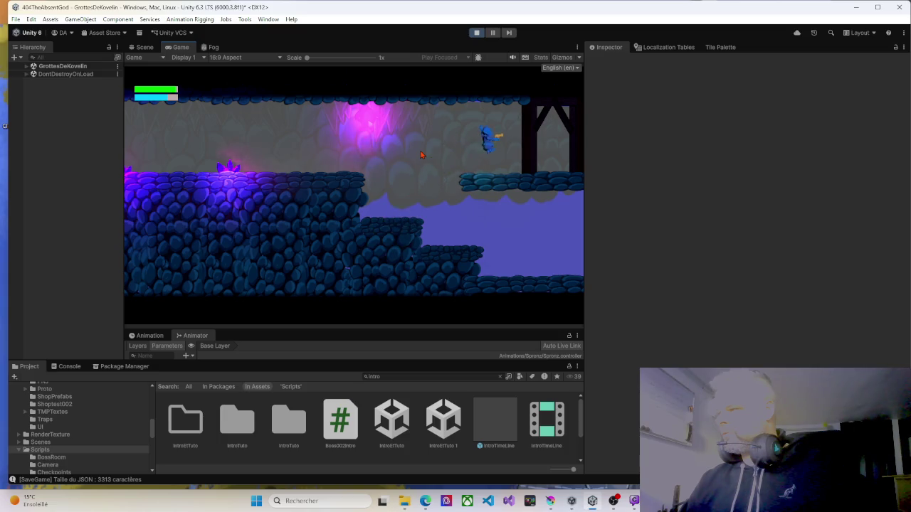
key("a")
key("space")
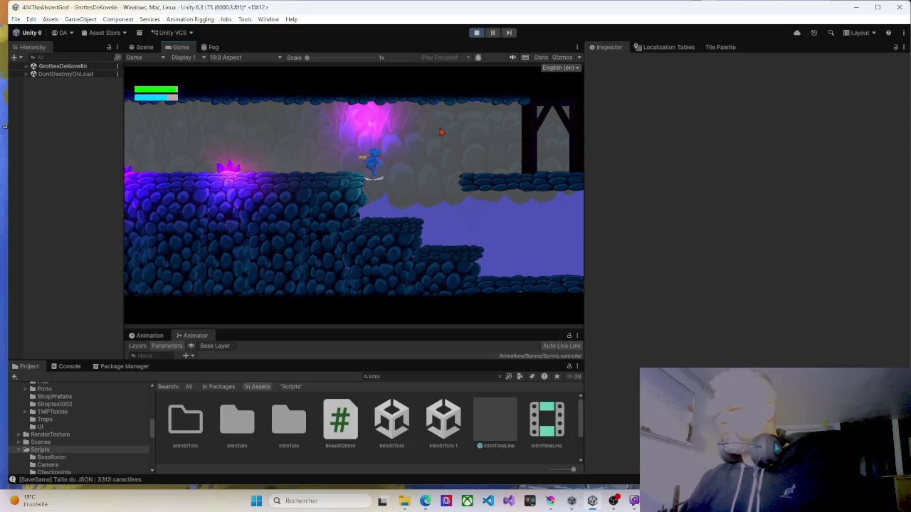
key("d")
key("space")
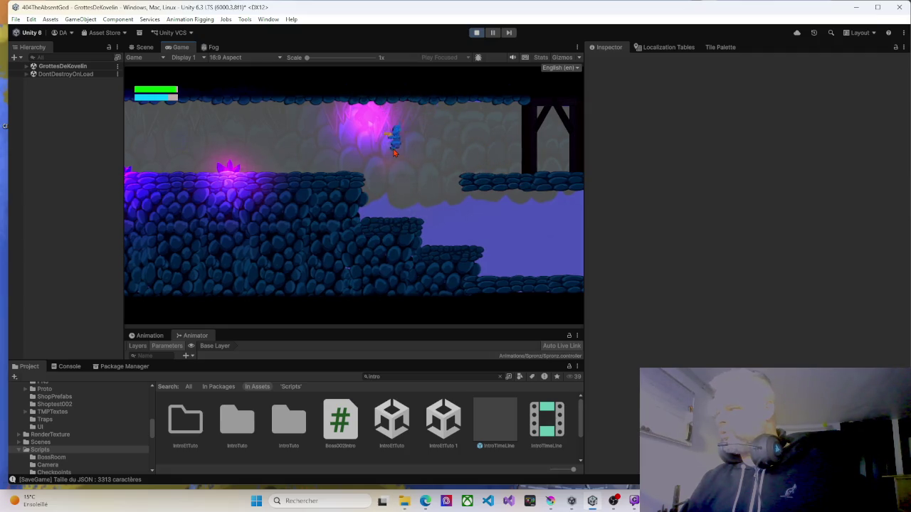
key("space")
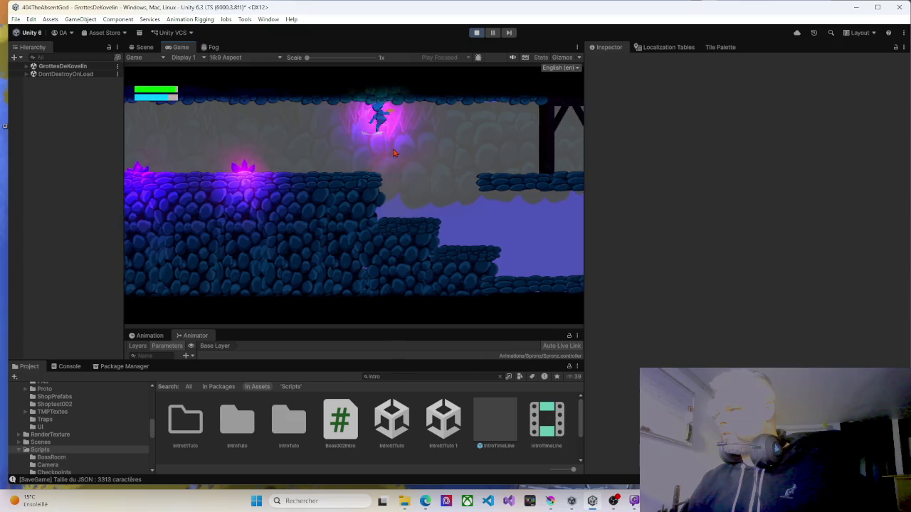
key("space")
key("a")
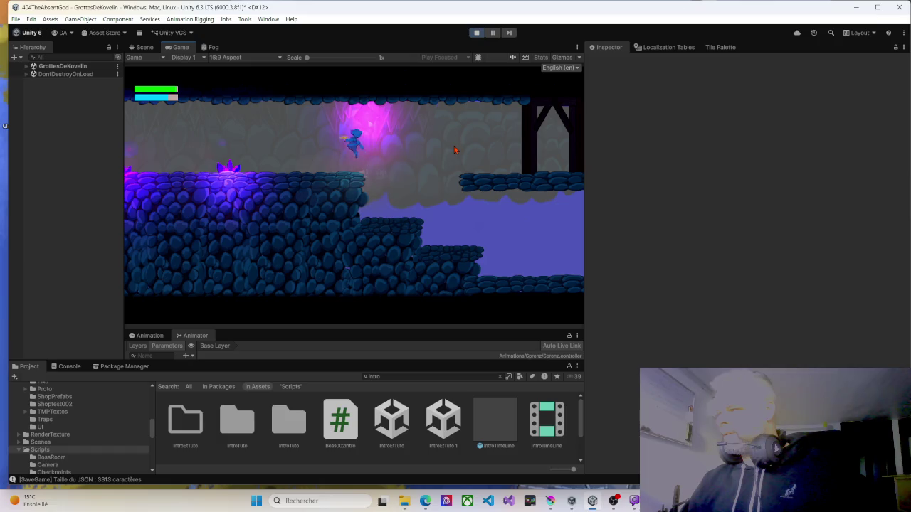
key("d")
key("space")
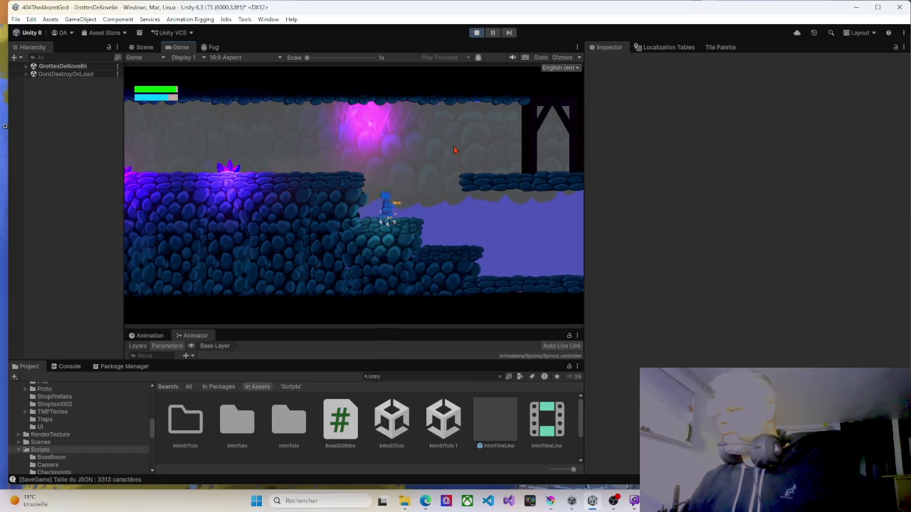
Try jumping up beside the pink crystal, then leap onto the upper-right ledge near the doorway.
key("Right")
key("space")
key("Left")
key("space")
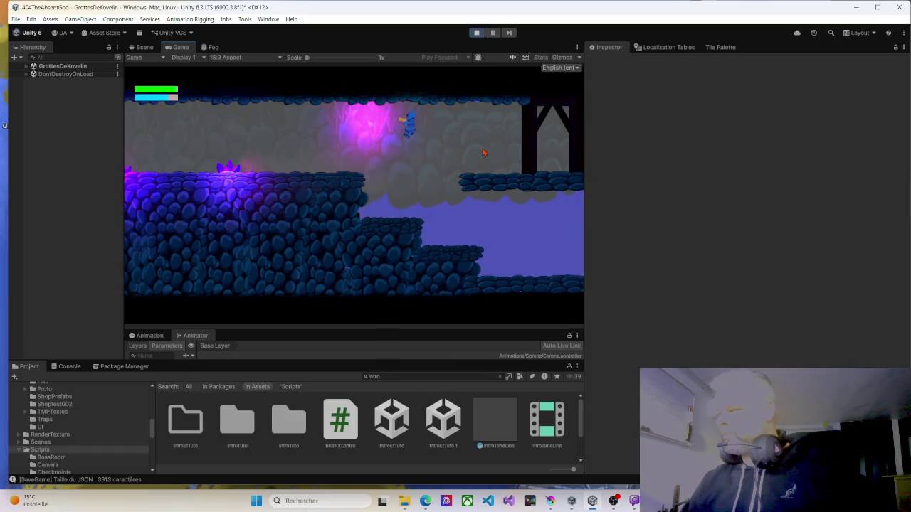
key("Right")
key("space")
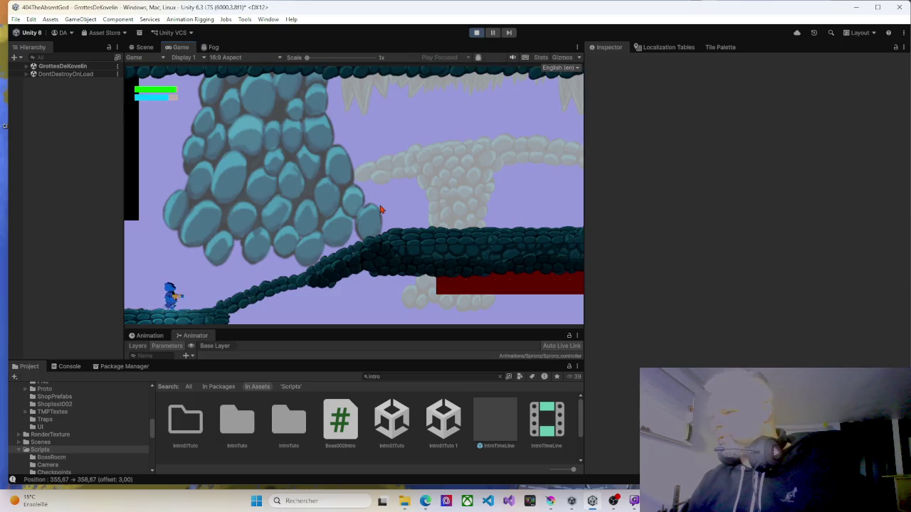
Walk up the slope and jump onto the higher platforms into the area with the enemy.
key("Right")
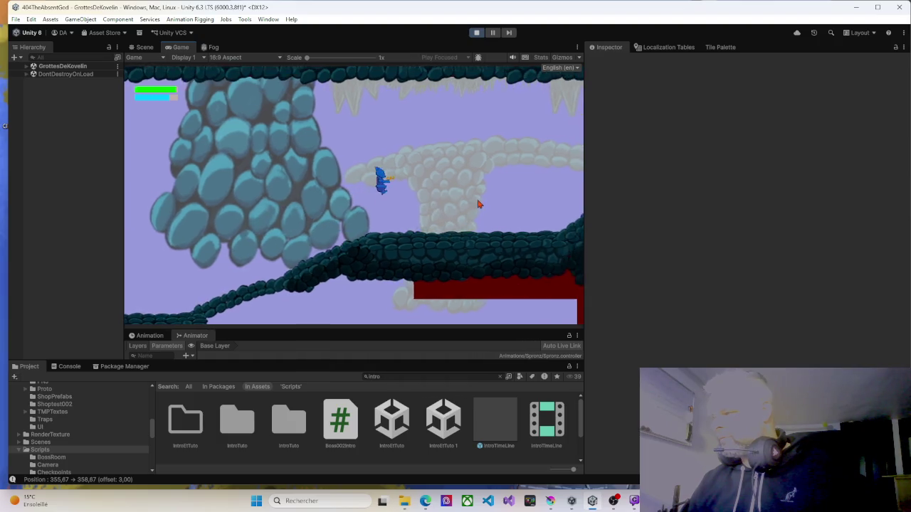
key("Right")
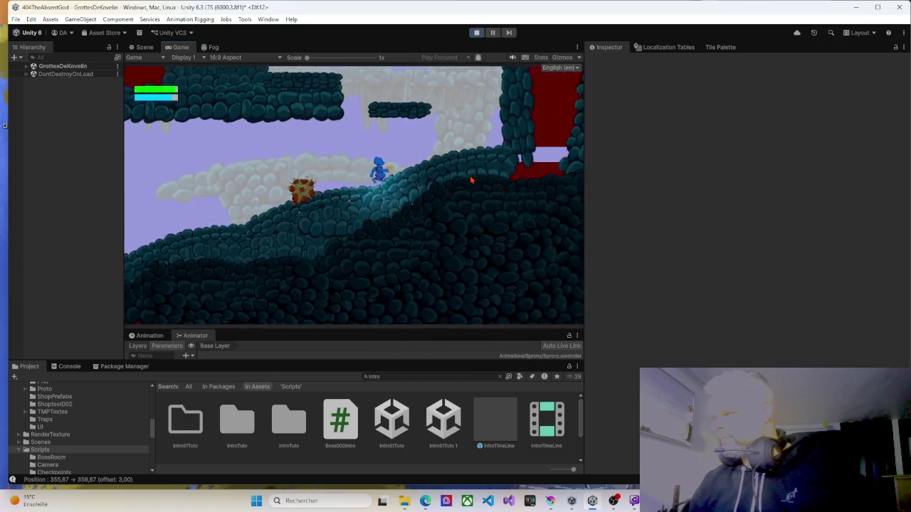
key("Left")
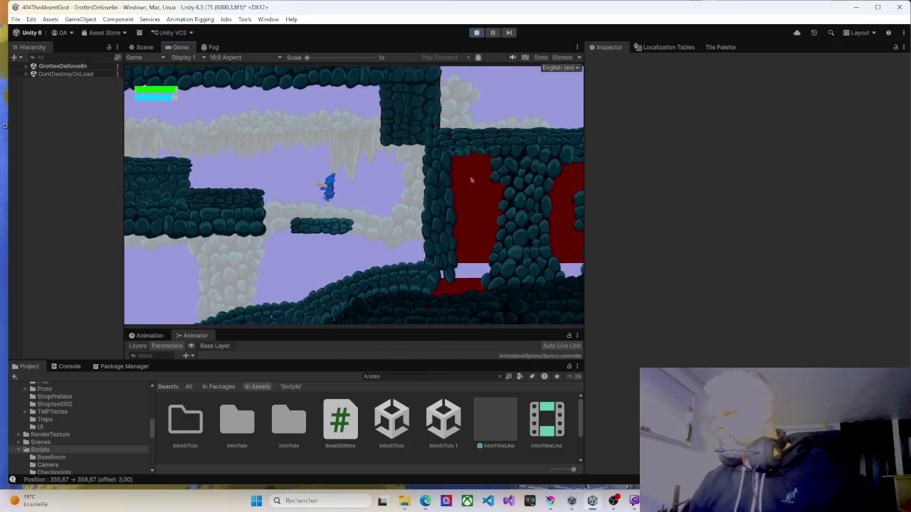
key("space")
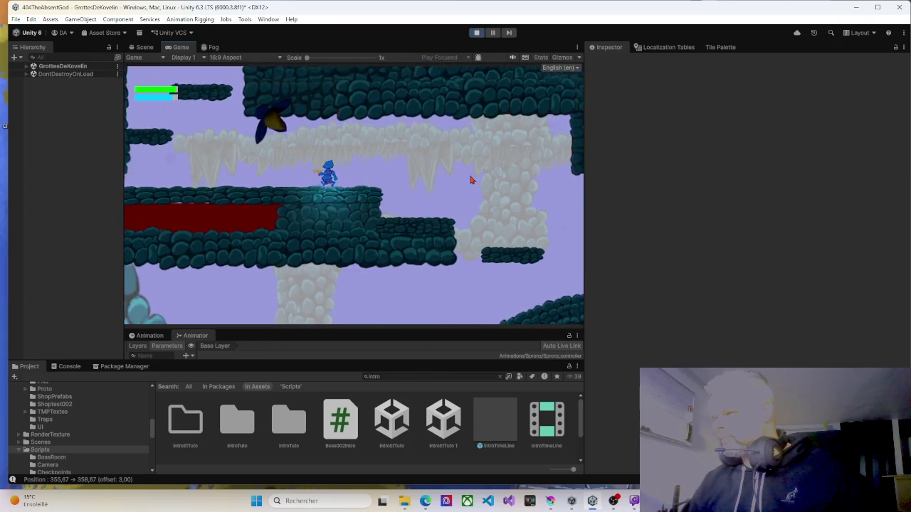
key("Left")
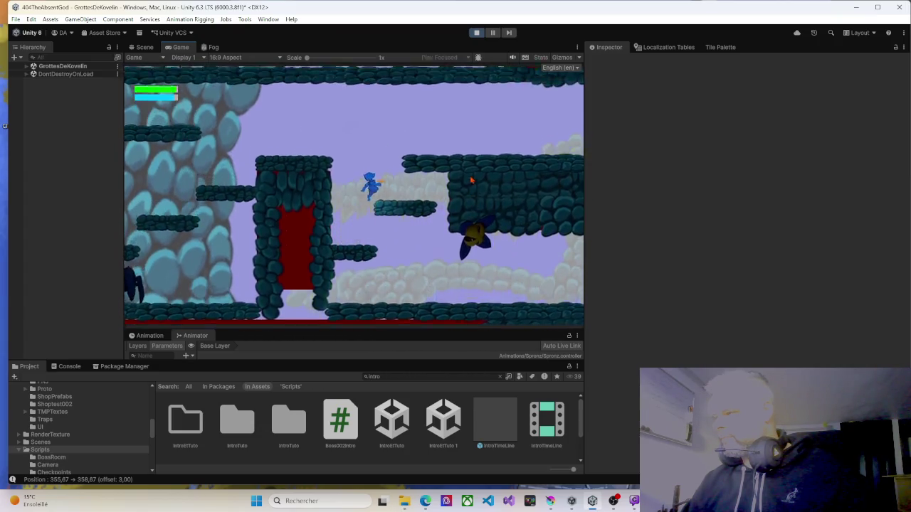
key("Left")
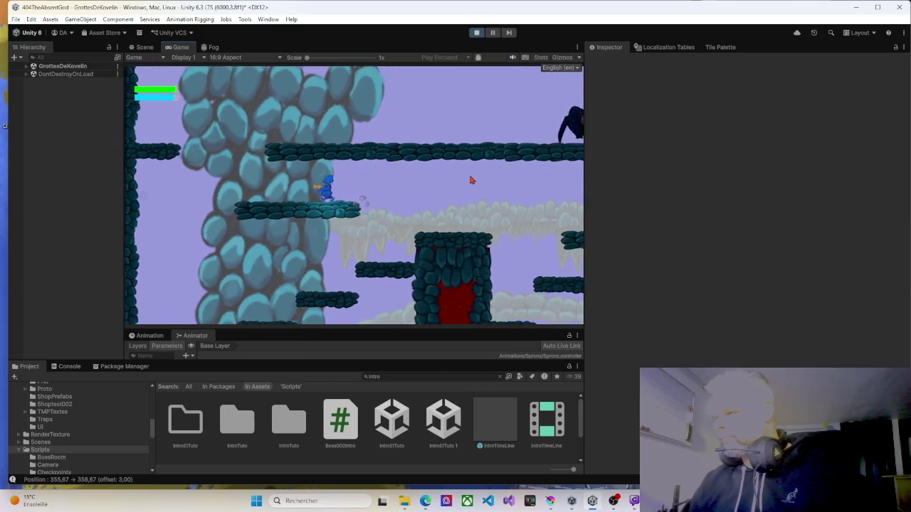
key("space")
Shoot the dark creature blocking the path, then jump onto the higher ledge.
left_click(470, 180)
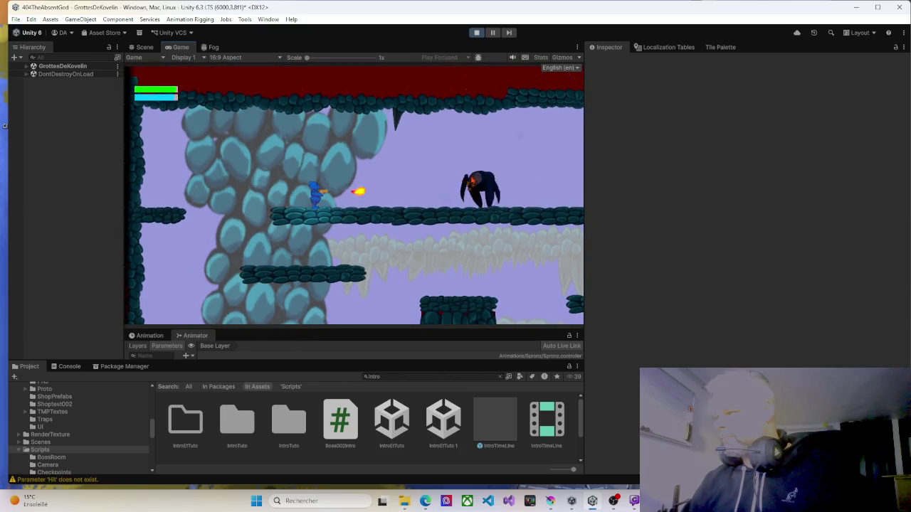
left_click(470, 180)
key("Right")
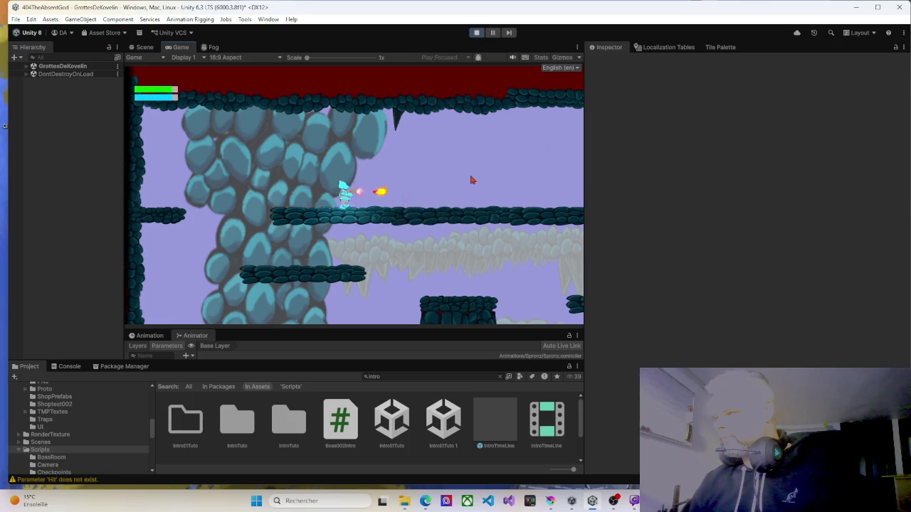
left_click(470, 180)
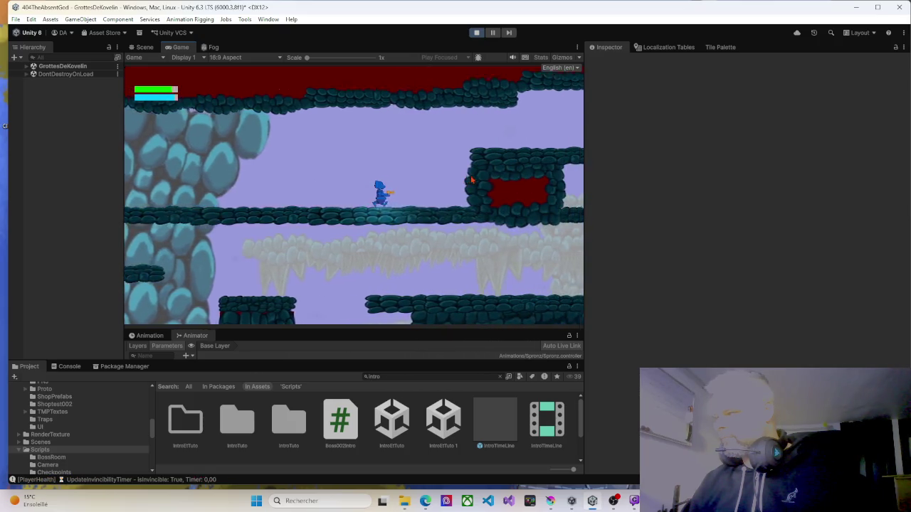
key("space")
Run right off the ledge, across the small ledge, and along the floor of the next room.
key("Right")
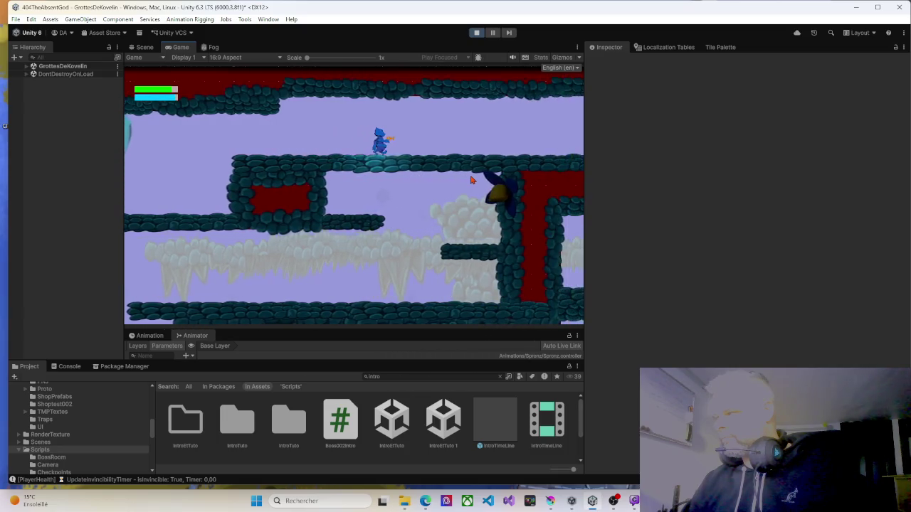
key("Right")
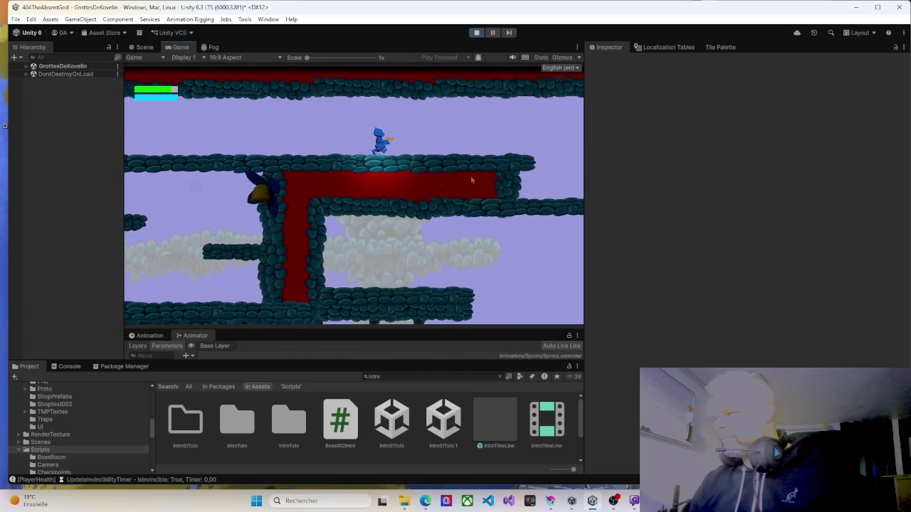
key("Right")
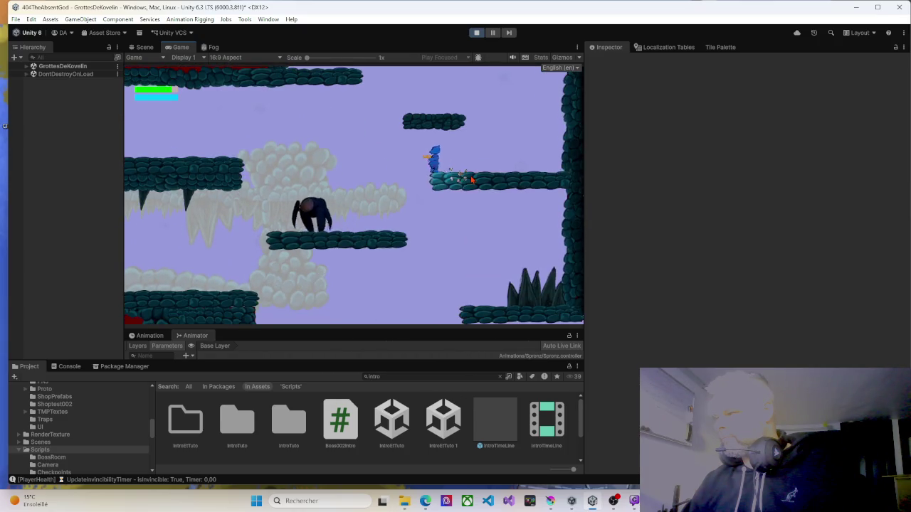
key("Right")
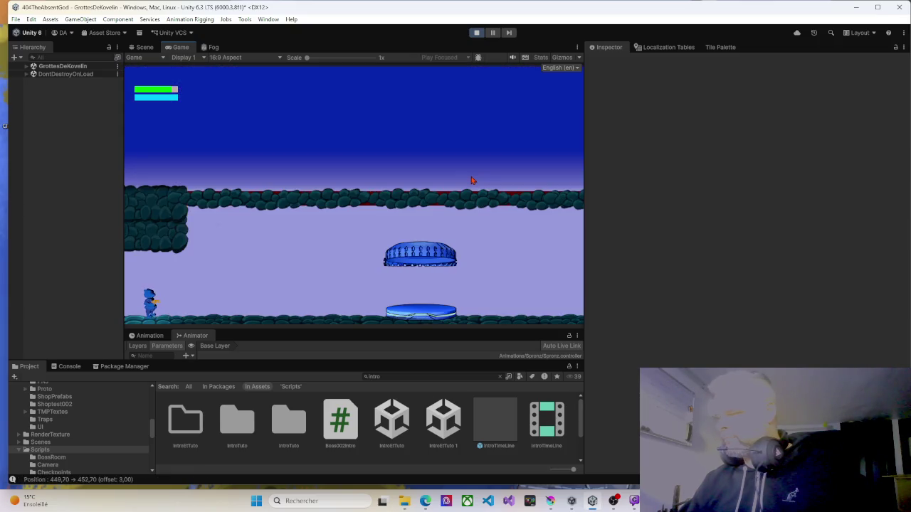
key("Right")
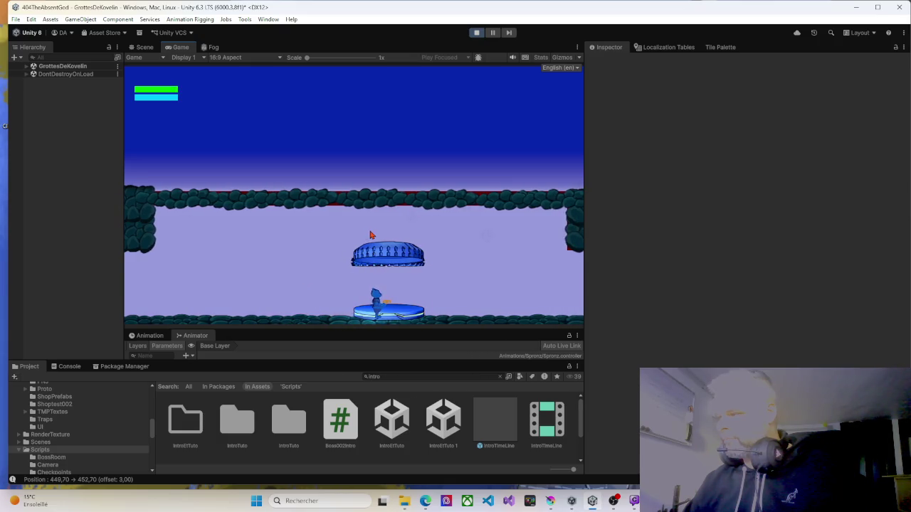
key("Right")
key("Right")
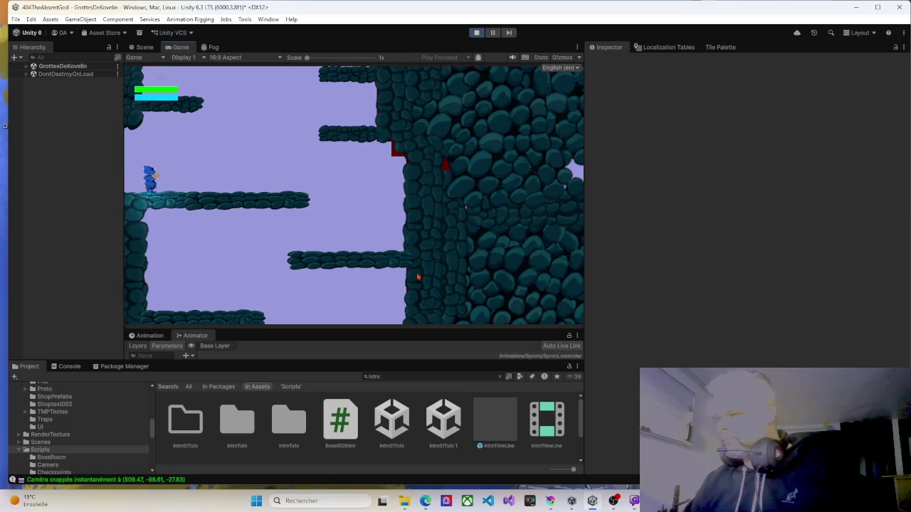
Climb the ledges by jumping and walk along the upper ledge to exit into the next room.
key("Right")
key("space")
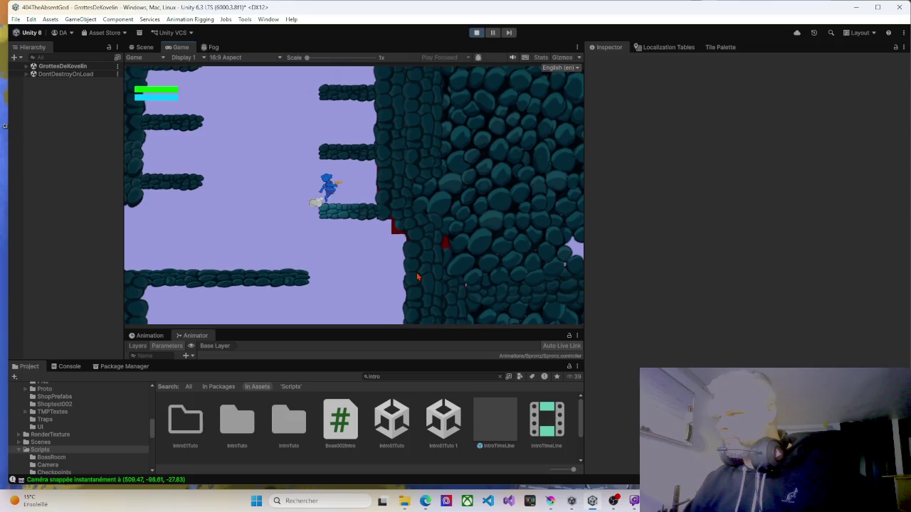
key("space")
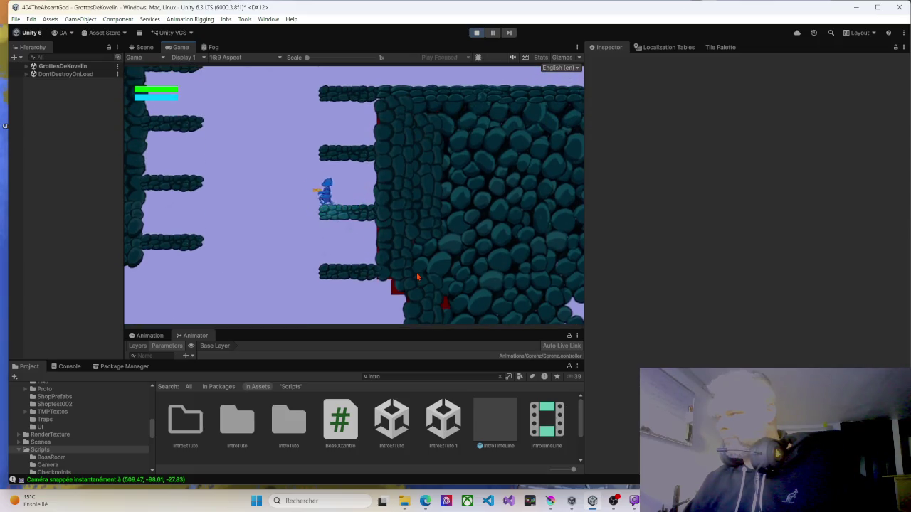
key("space")
key("Left")
key("Right")
key("space")
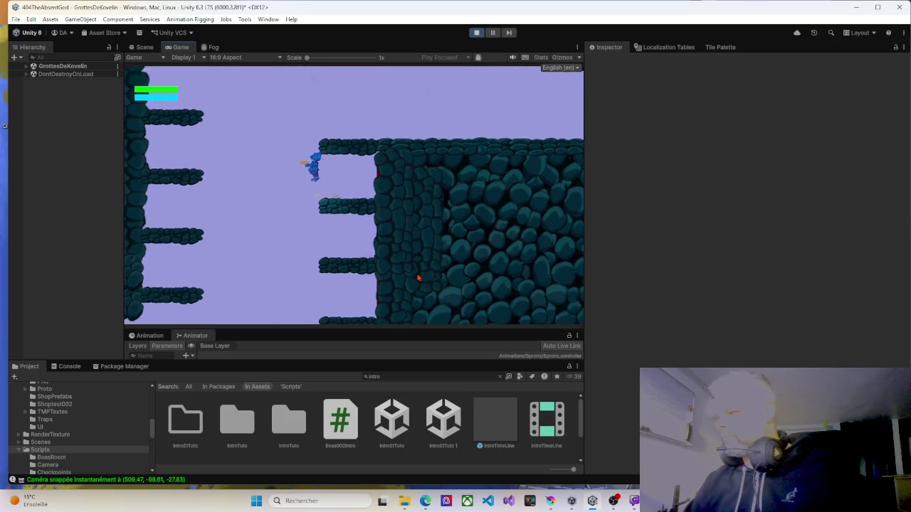
key("Right")
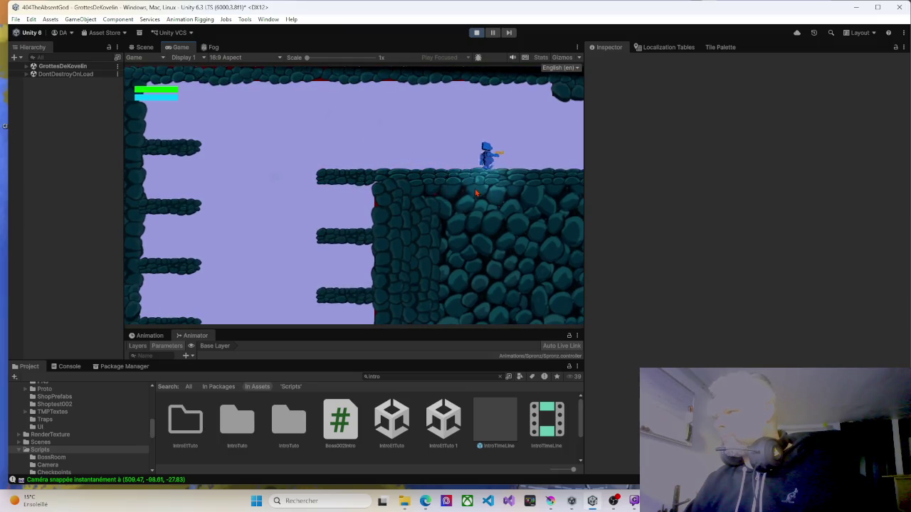
key("Right")
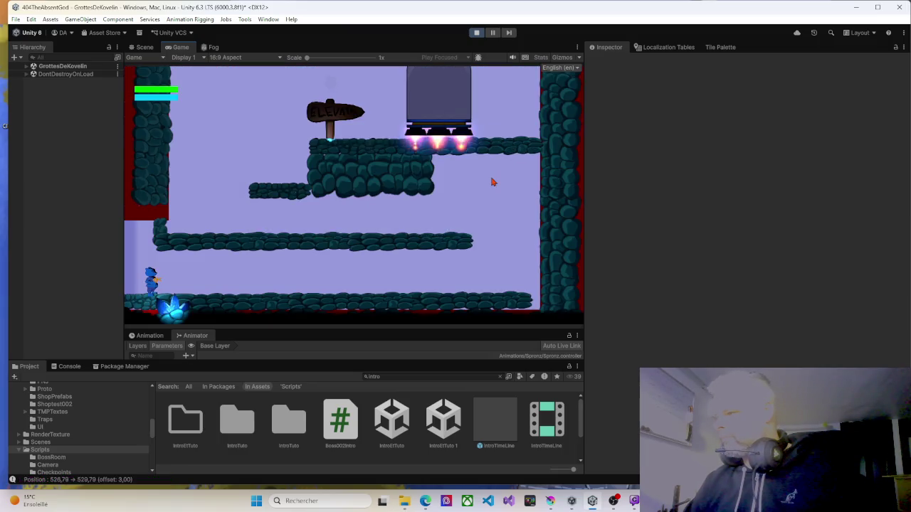
Run right to the wall, jump up the middle and upper platforms, and ride the elevator up.
key("Right")
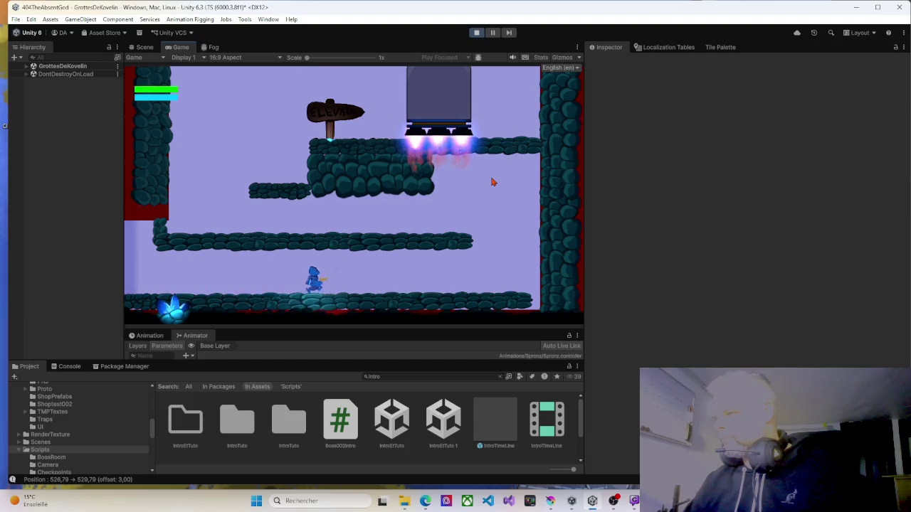
key("Right")
key("space")
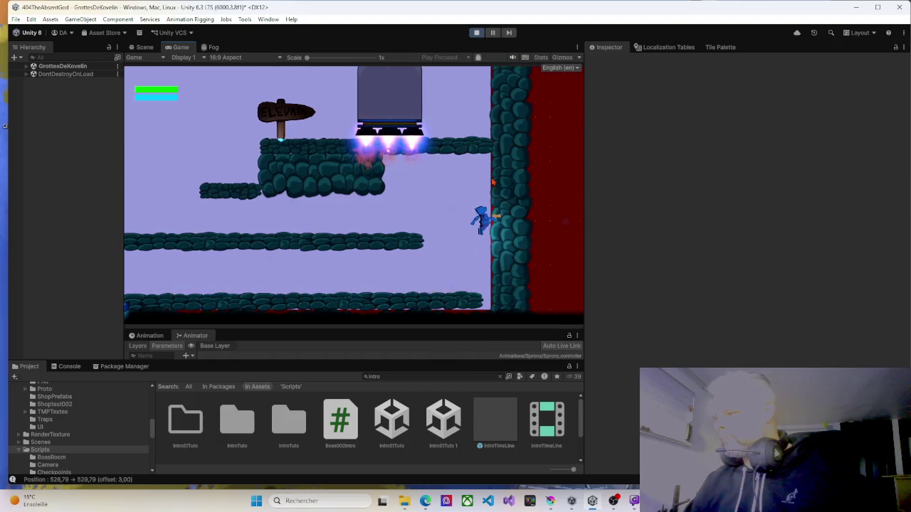
key("Left")
key("space")
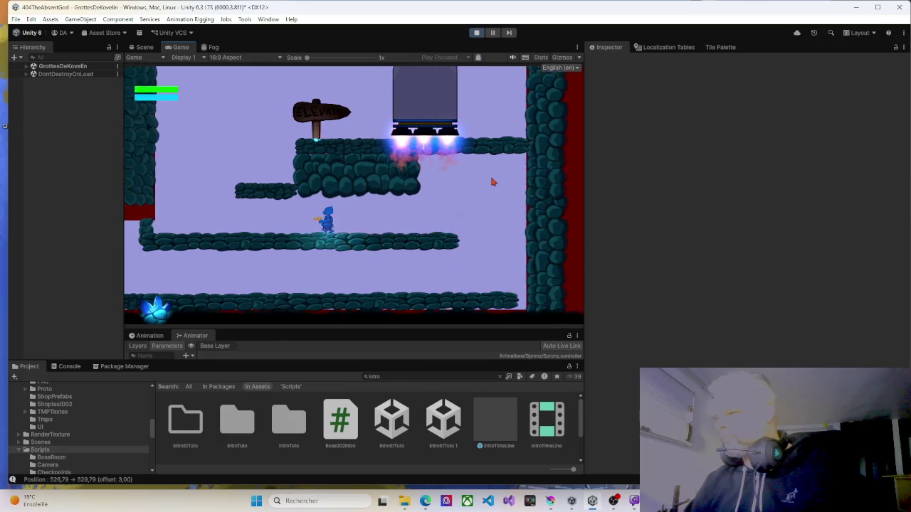
key("Left")
key("space")
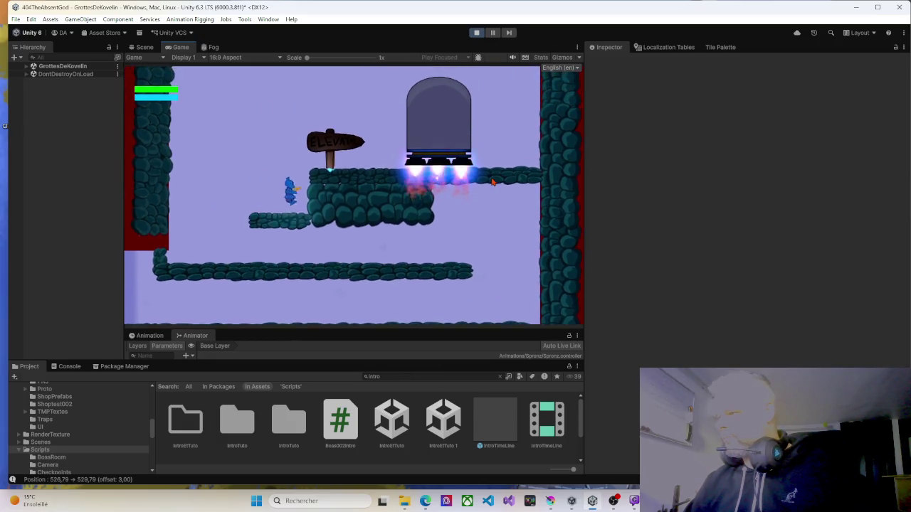
key("Right")
key("space")
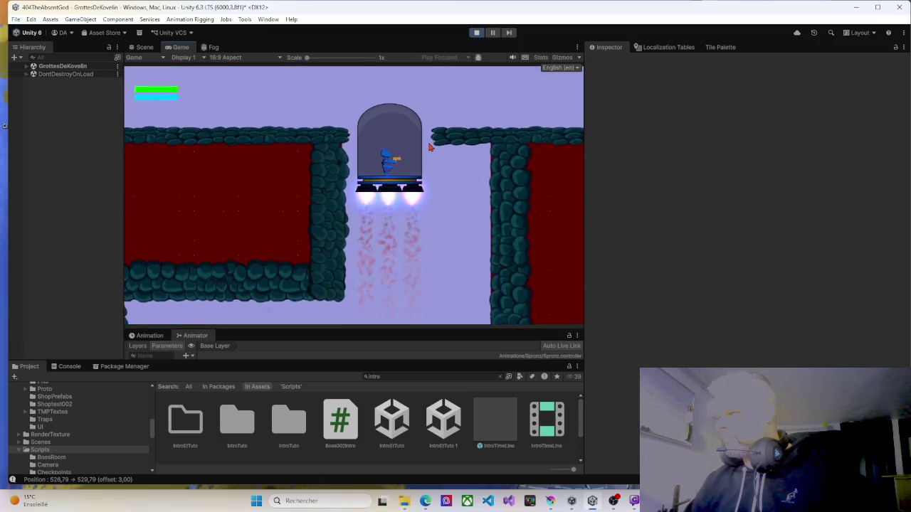
key("Right")
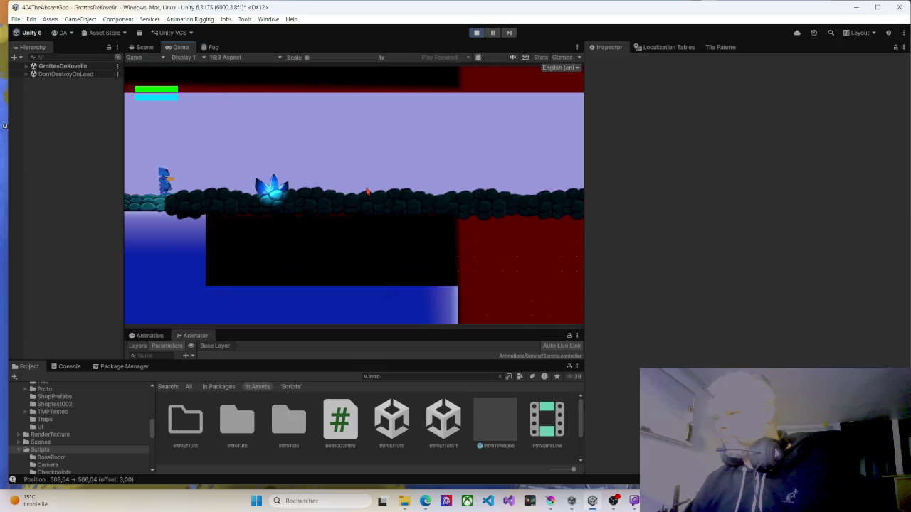
Run right past the crystal, across the black platforms and red zone, along the stone floor.
key("Right")
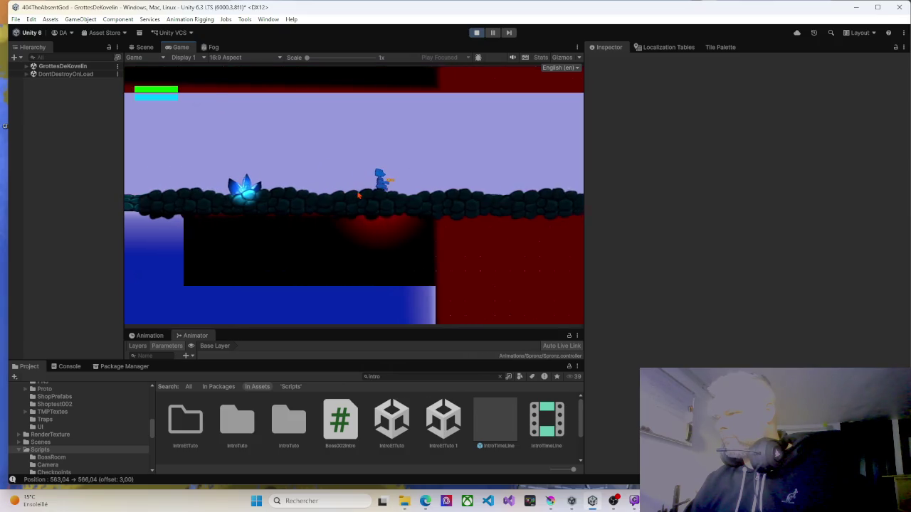
key("Right")
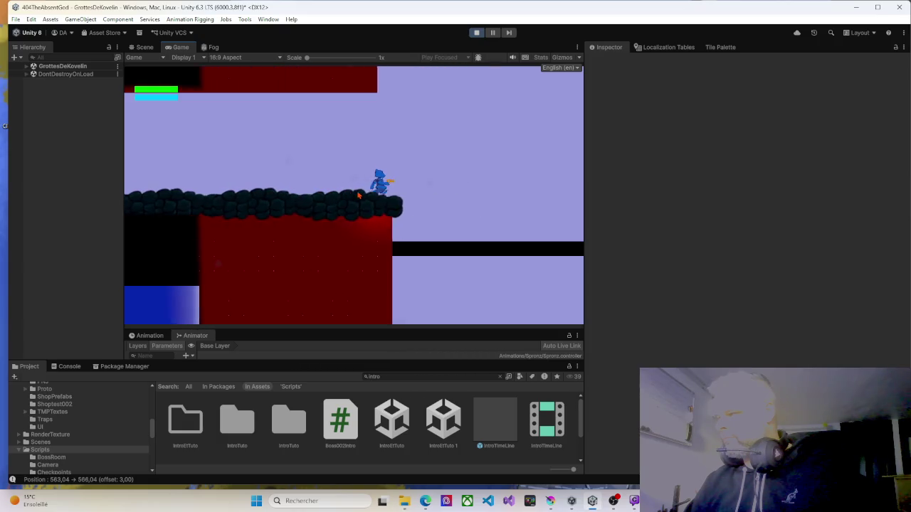
key("Right")
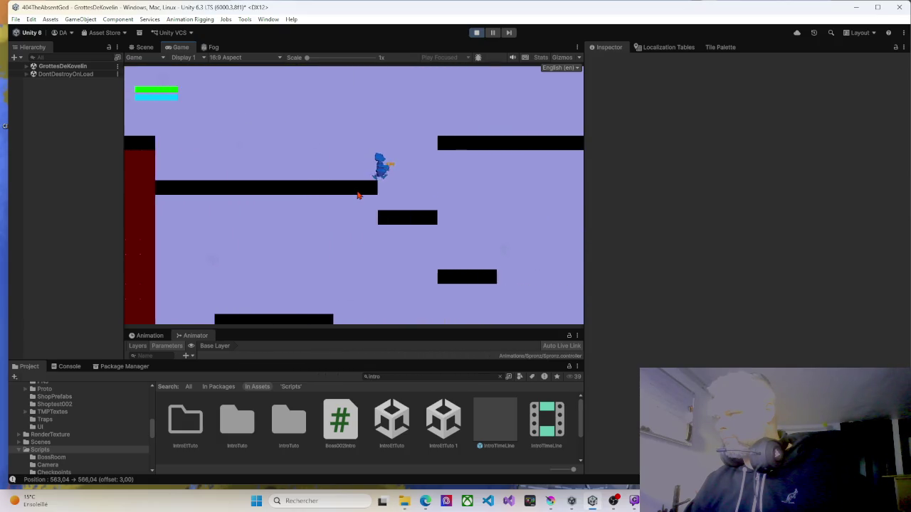
key("Right")
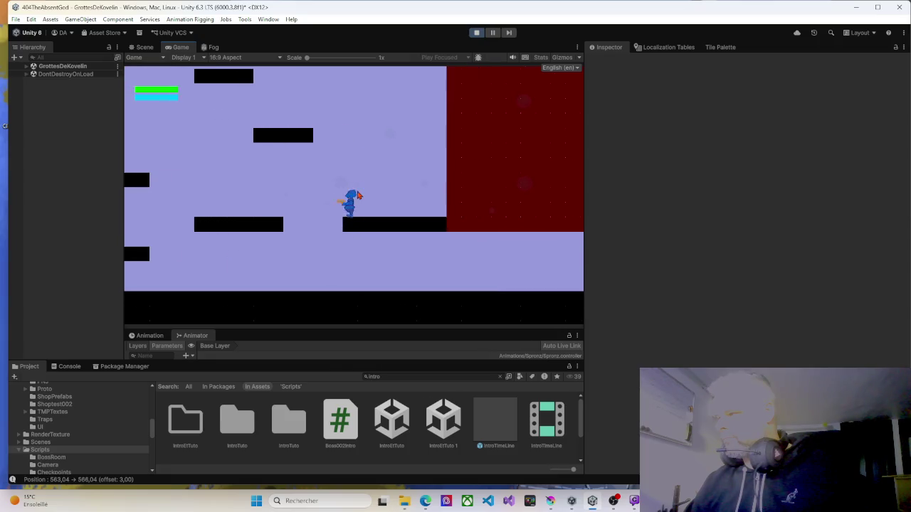
key("Right")
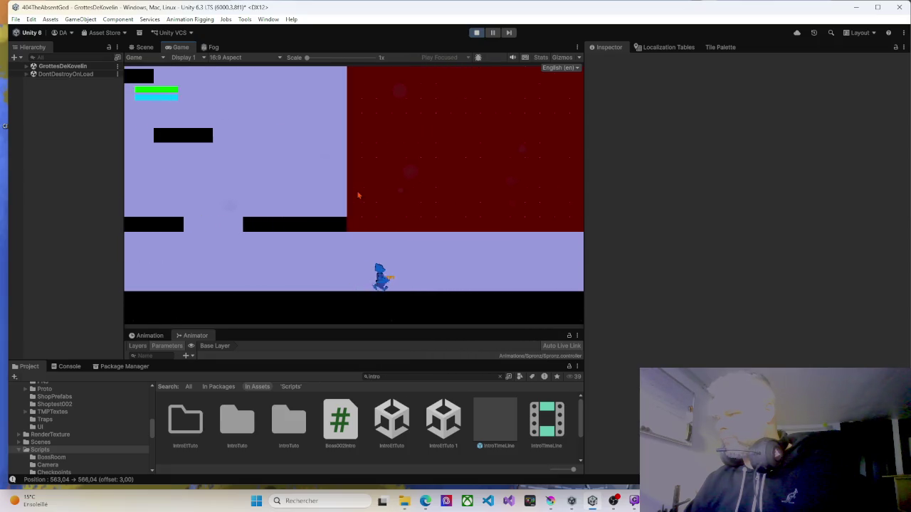
key("Right")
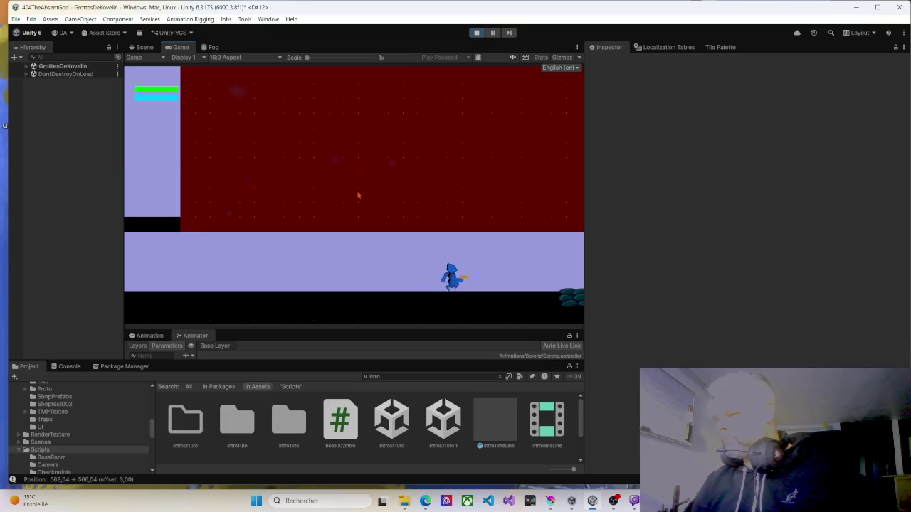
key("Right")
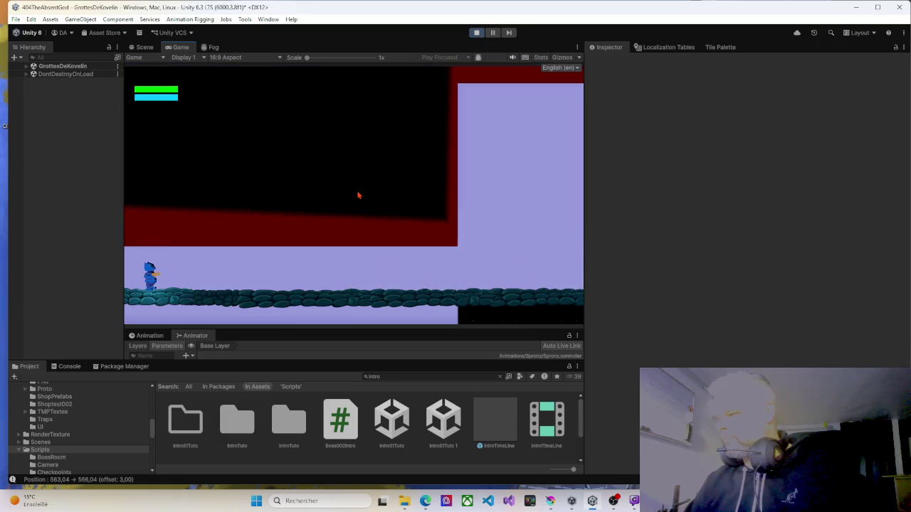
key("Right")
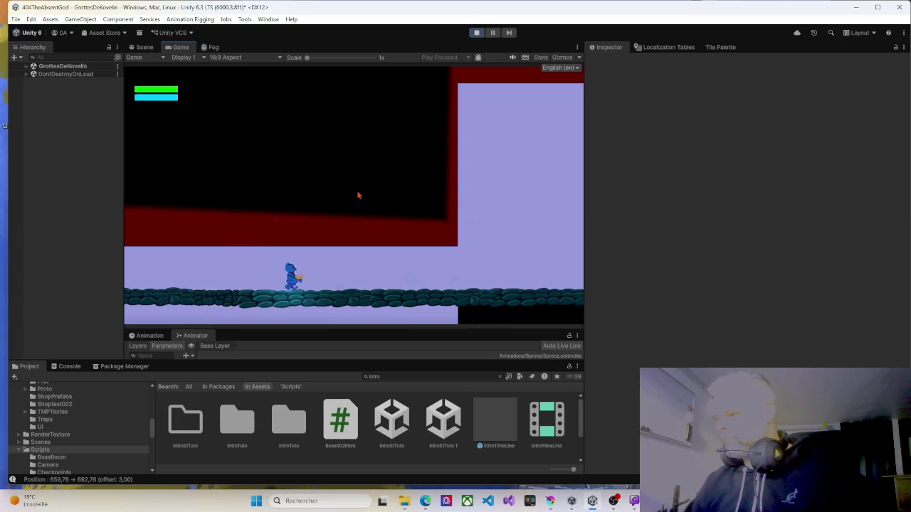
key("Right")
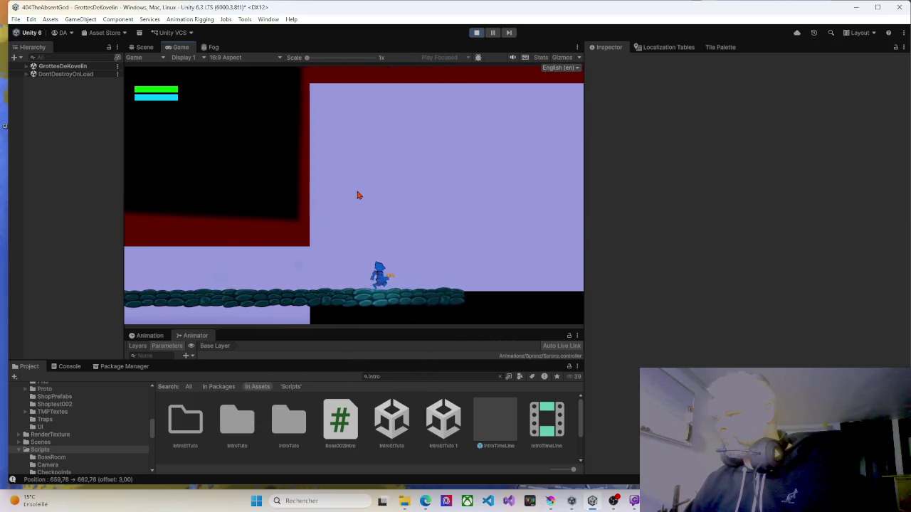
key("Right")
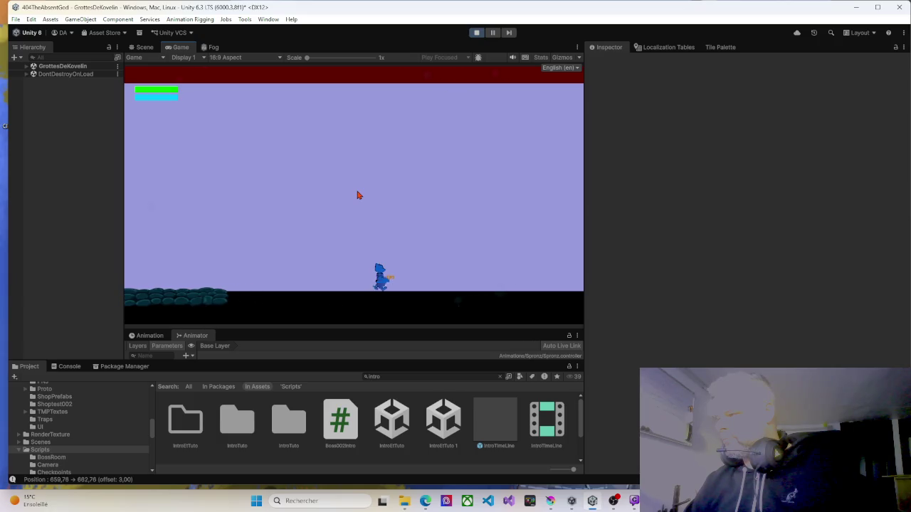
key("Right")
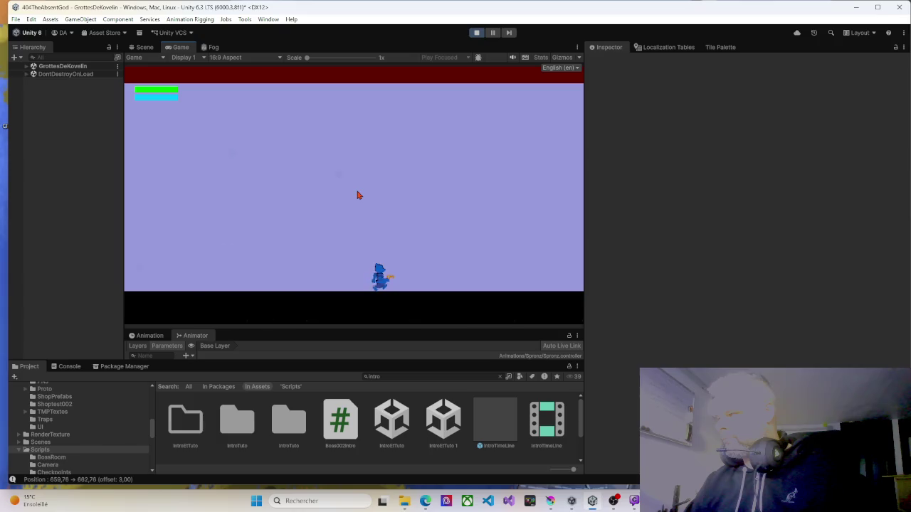
Turn back at the wall, double-jump while moving left, and exit into the previous room.
key("Left")
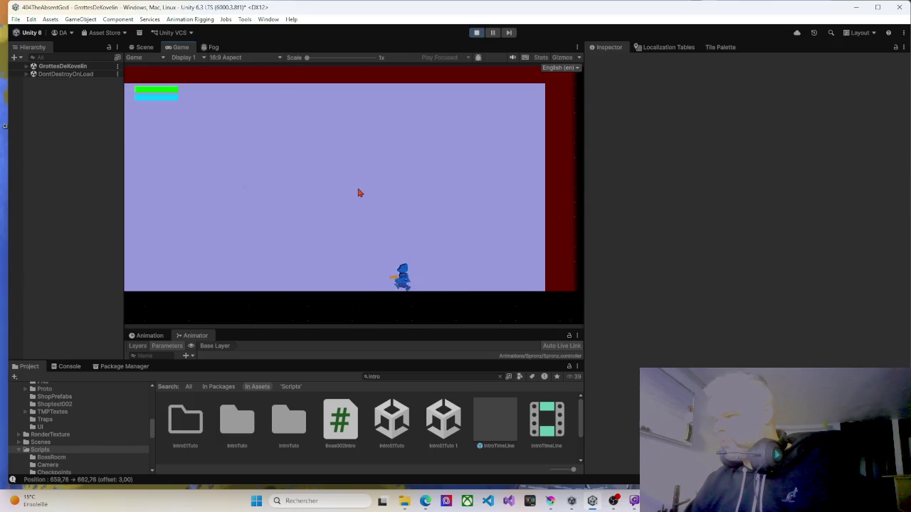
key("Left")
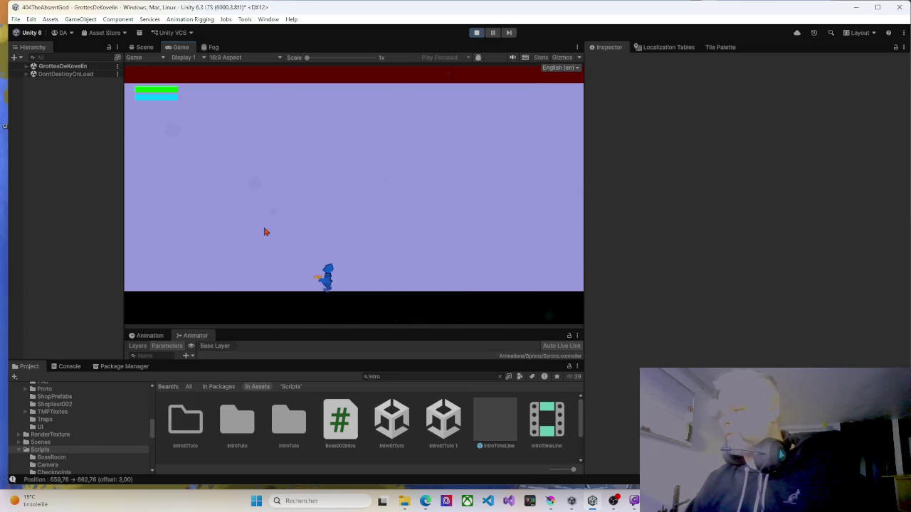
key("space")
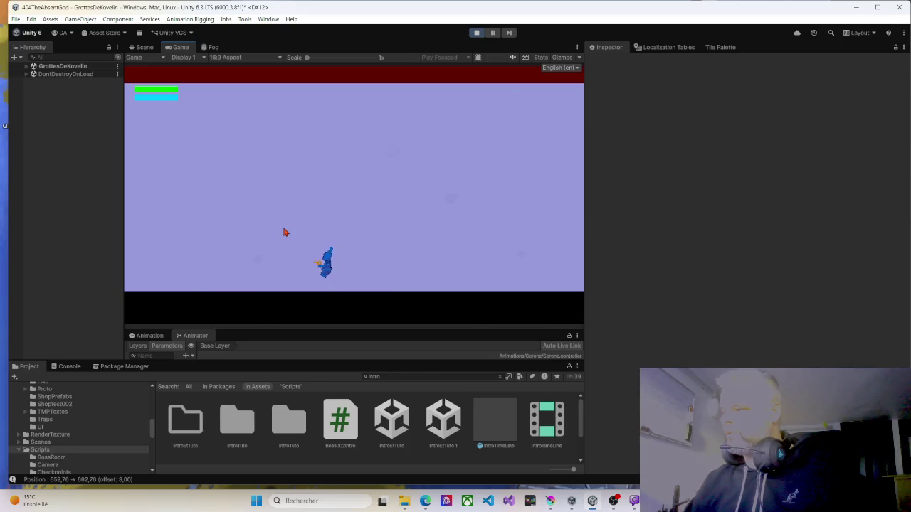
key("Left")
key("space")
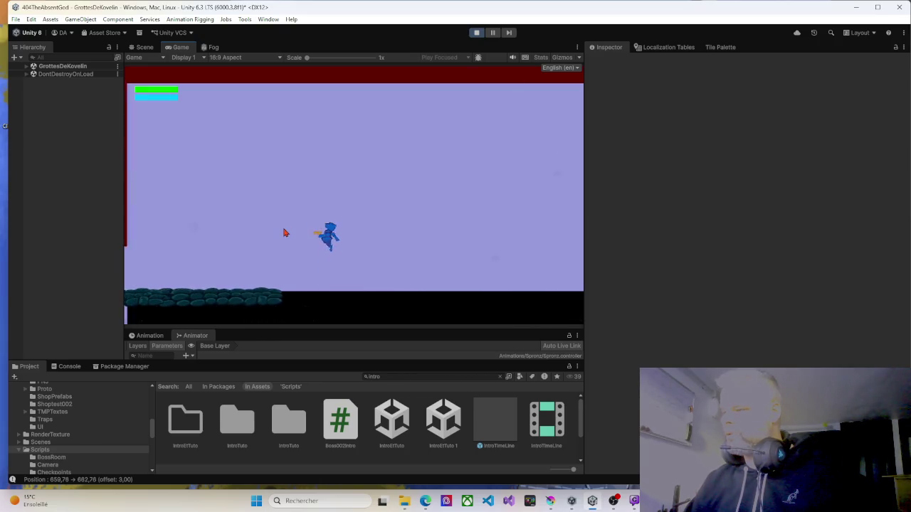
key("Left")
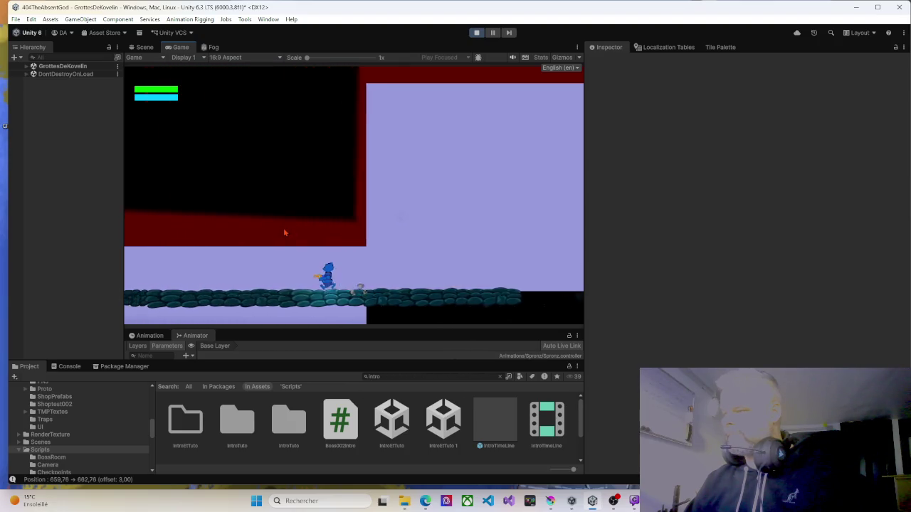
key("Left")
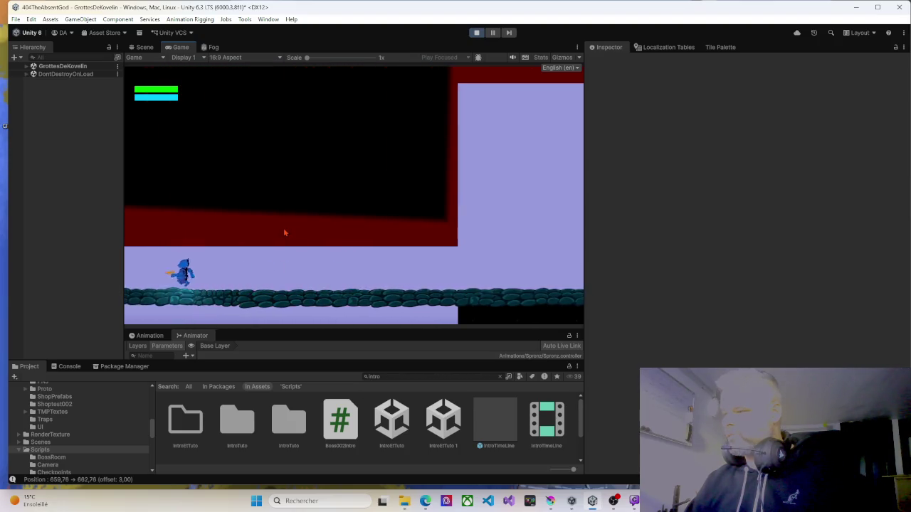
key("Left")
key("Left")
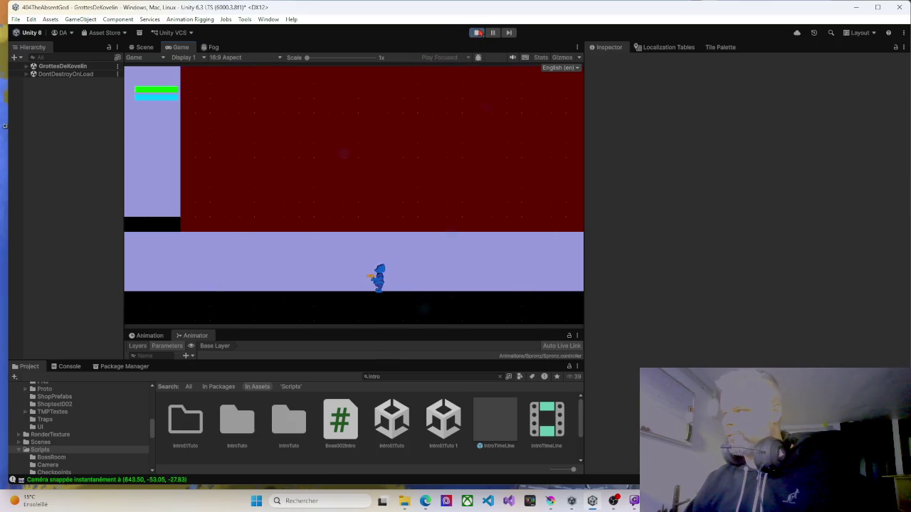
Exit Play mode back to the IntroEtTuto scene and switch to the Trello board in Edge.
left_click(477, 33)
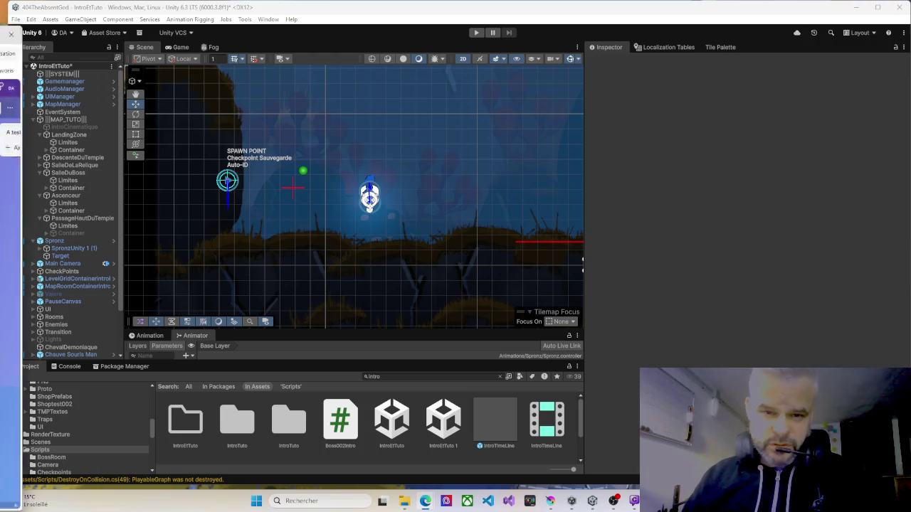
left_click(425, 501)
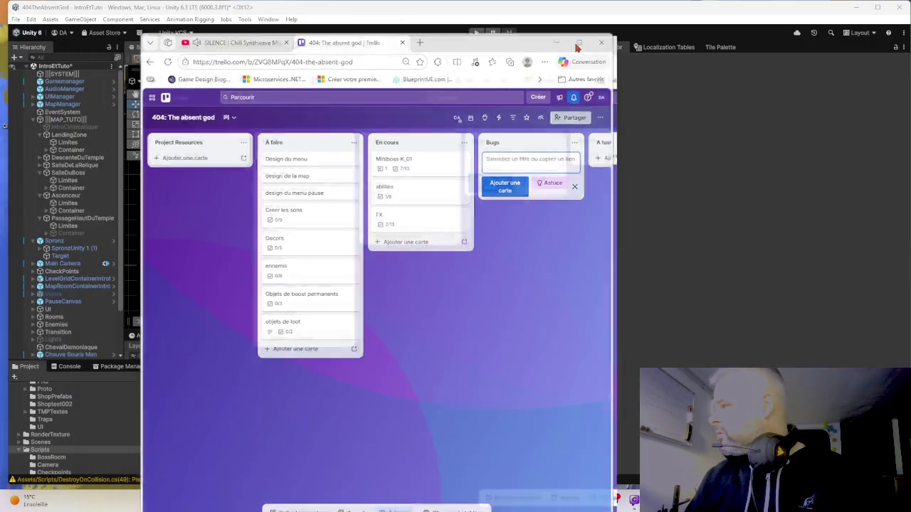
Add a Bugs card: continuing after getting double jump respawns at the mines' start, not the save.
left_click(572, 42)
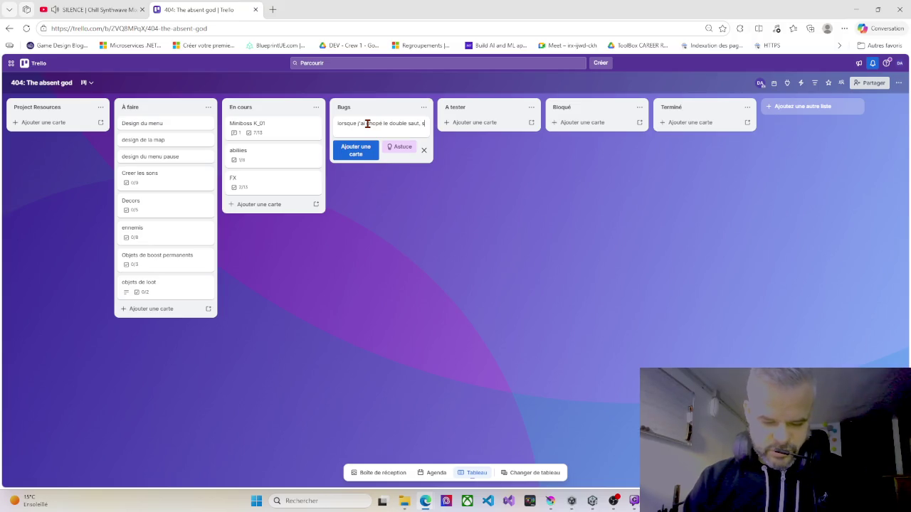
type("i je retourne au men")
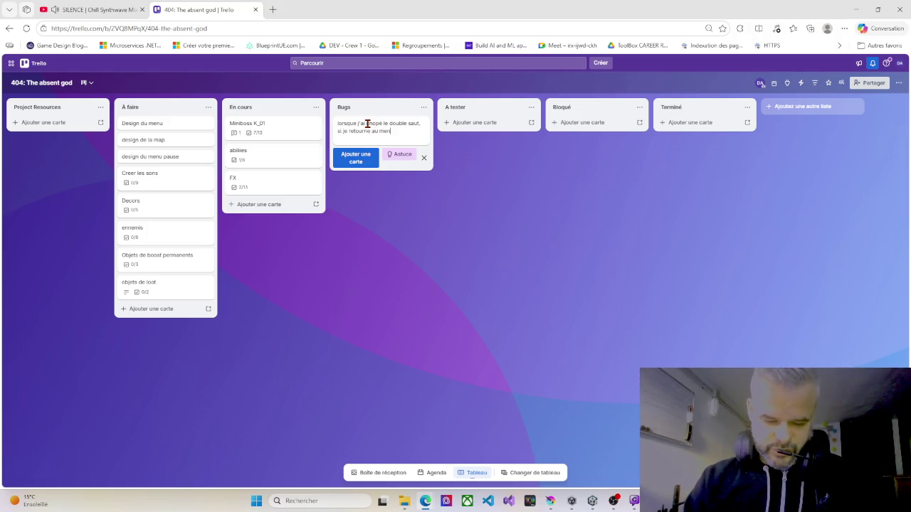
type("u principal, et que je \"continue")
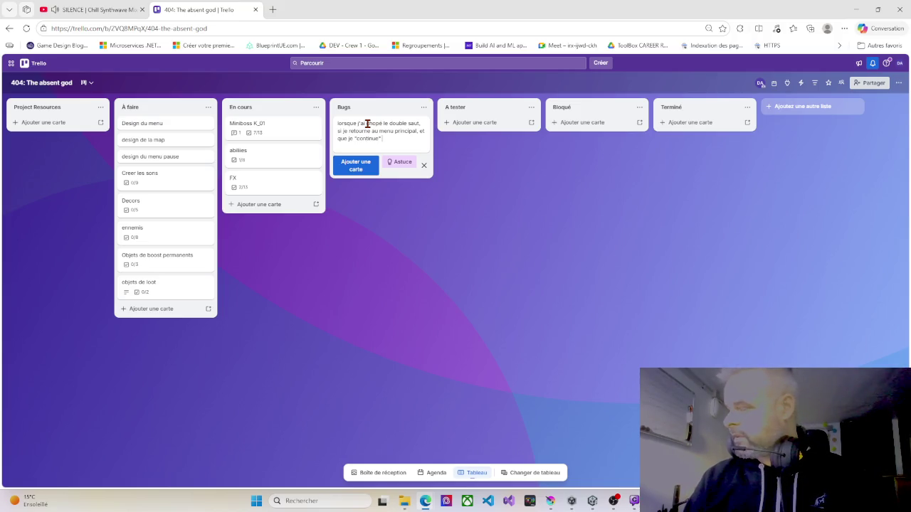
type("je reviens au debut des mines a")
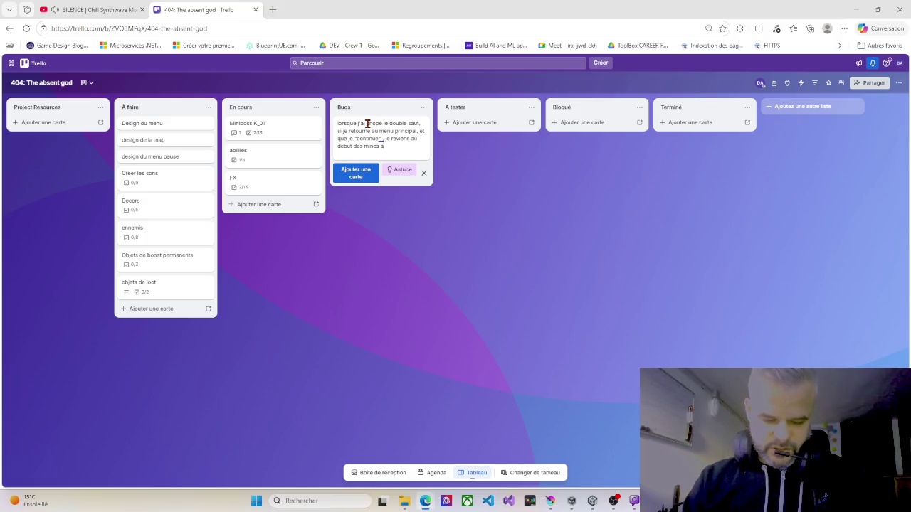
type("u lieu de revenir au poin")
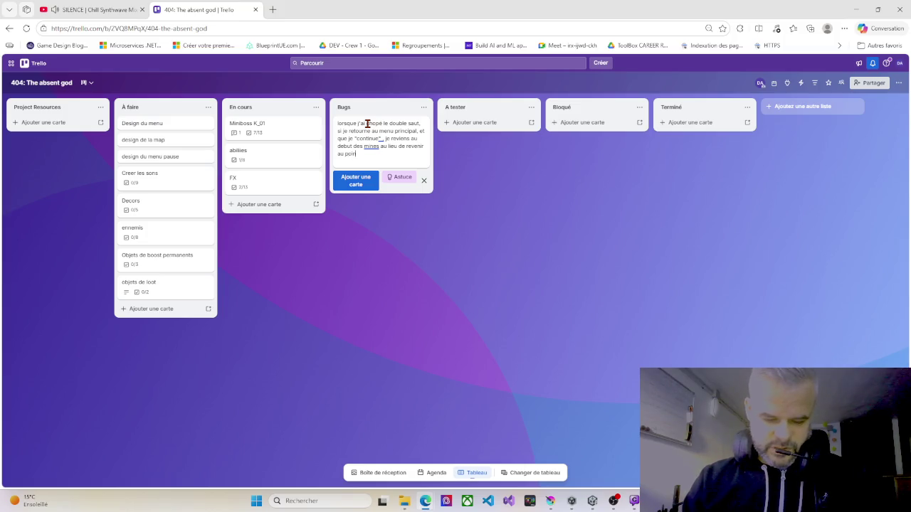
type("auvegarde")
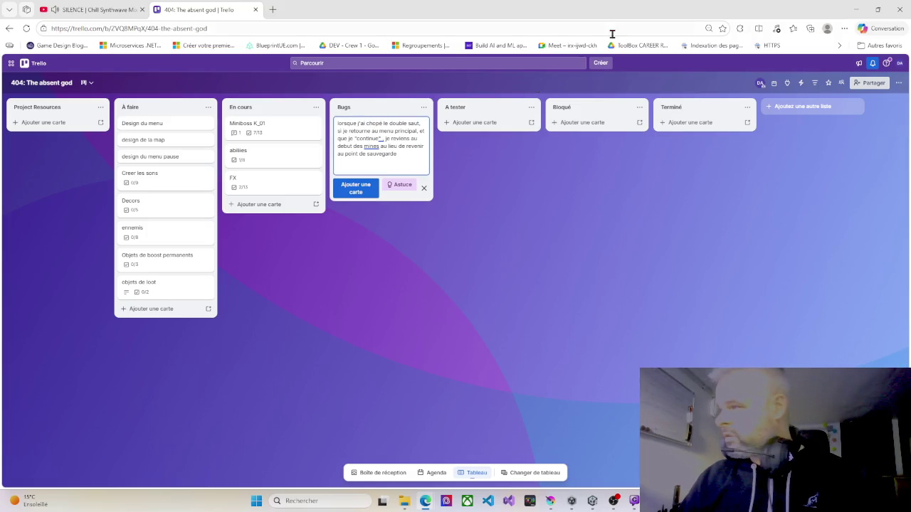
left_click(355, 189)
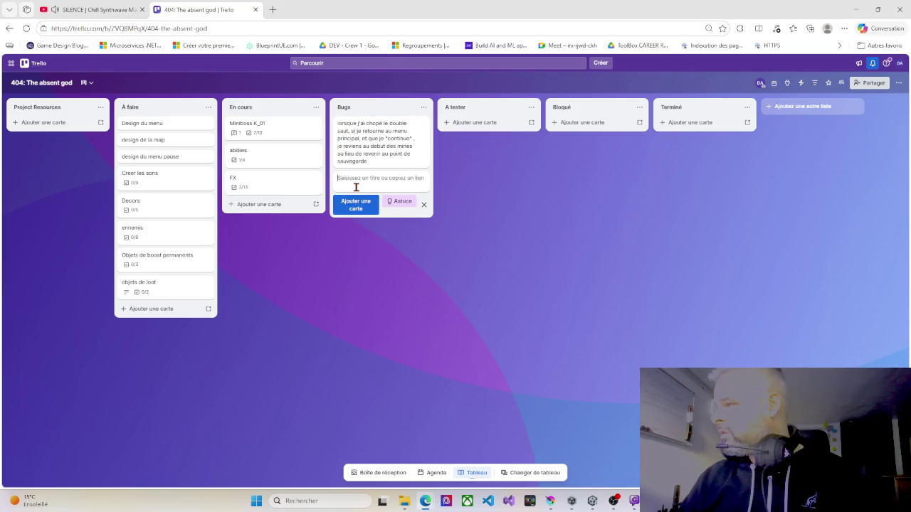
left_click(441, 172)
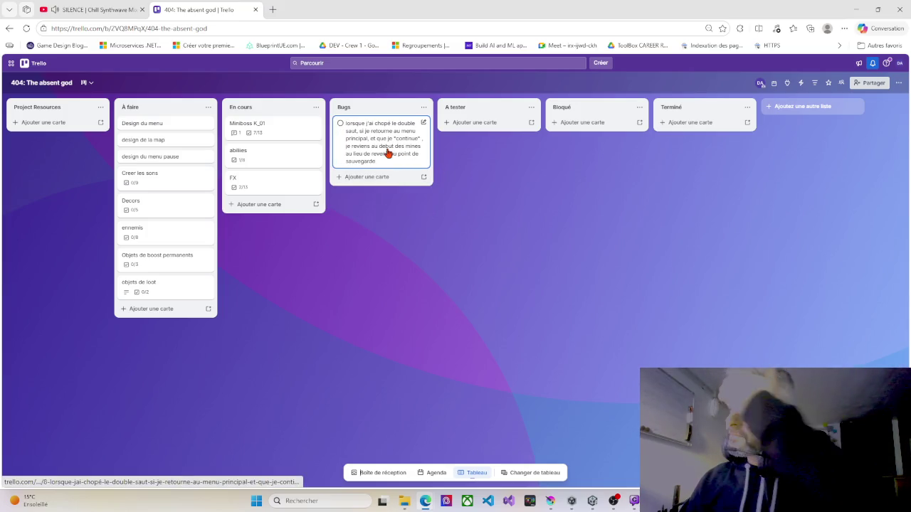